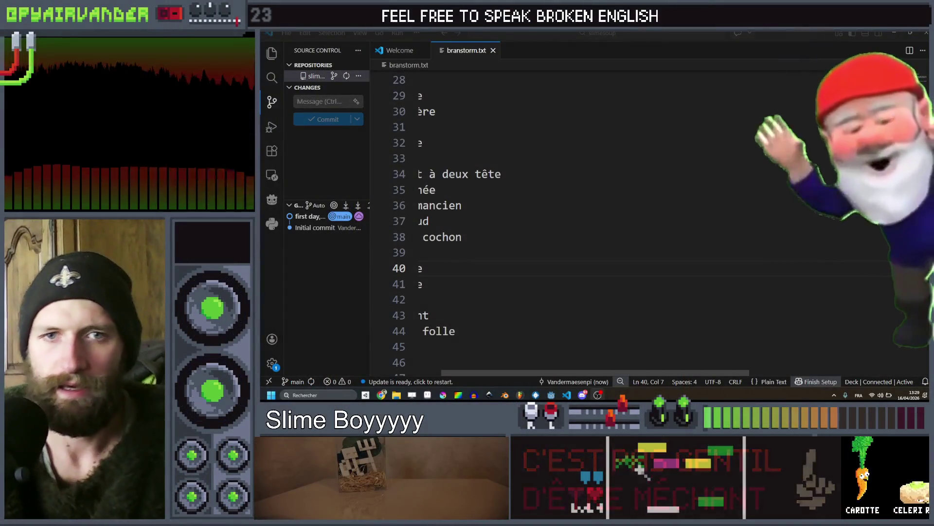
# Minimize the branstorm.txt notes and the pixel art editor to reveal the desktop
pyautogui.moveTo(566, 395)
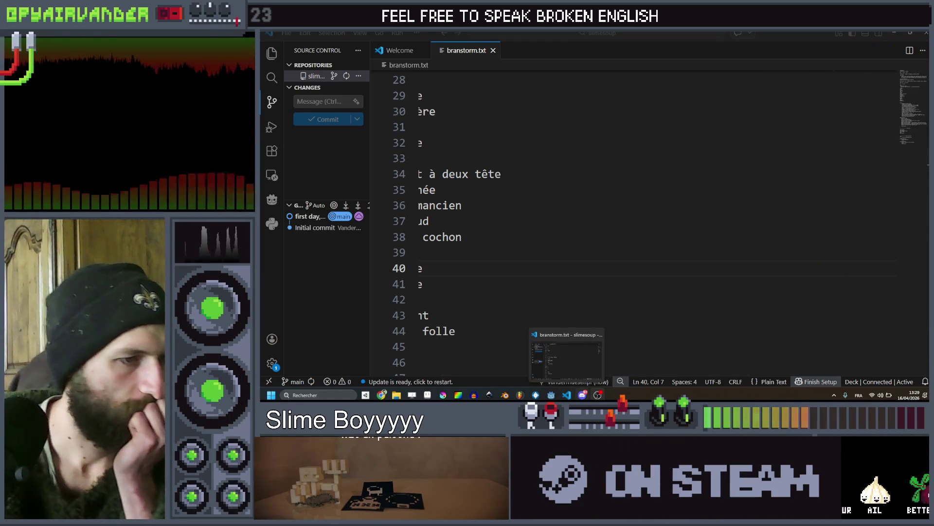
pyautogui.click(894, 33)
pyautogui.click(897, 32)
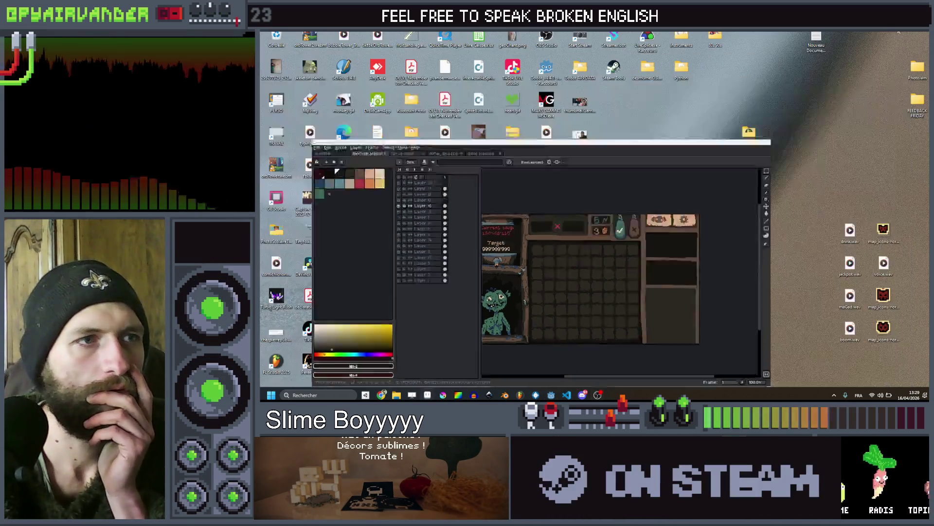
# Launch Godot from the desktop shortcut and open the Slime Soup project
pyautogui.doubleClick(546, 70)
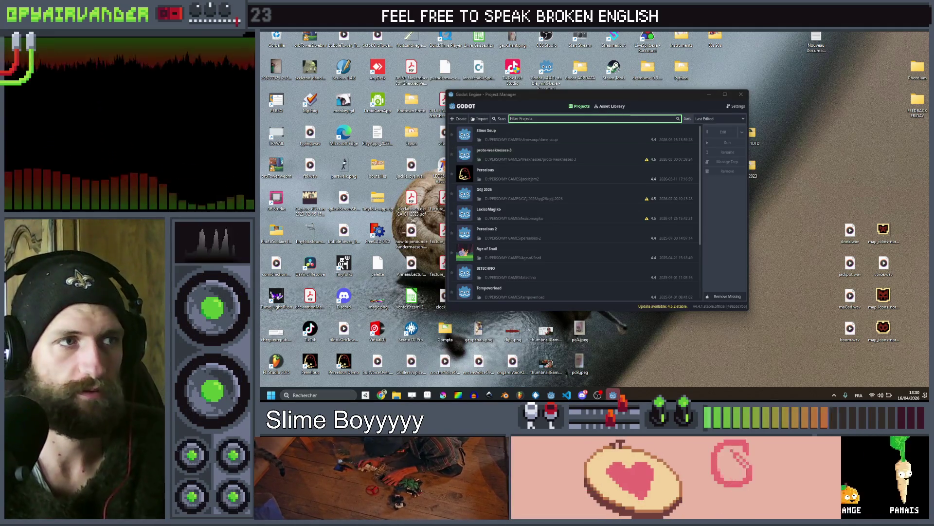
pyautogui.doubleClick(591, 134)
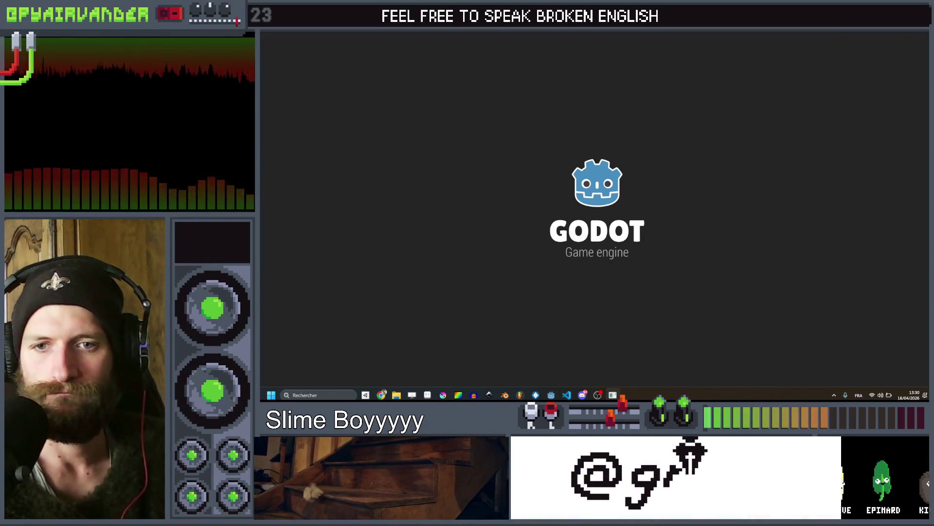
# Return to Godot and look over the neighbour-finding code in slime_grid.gd
pyautogui.hotkey('alt', 'Tab')
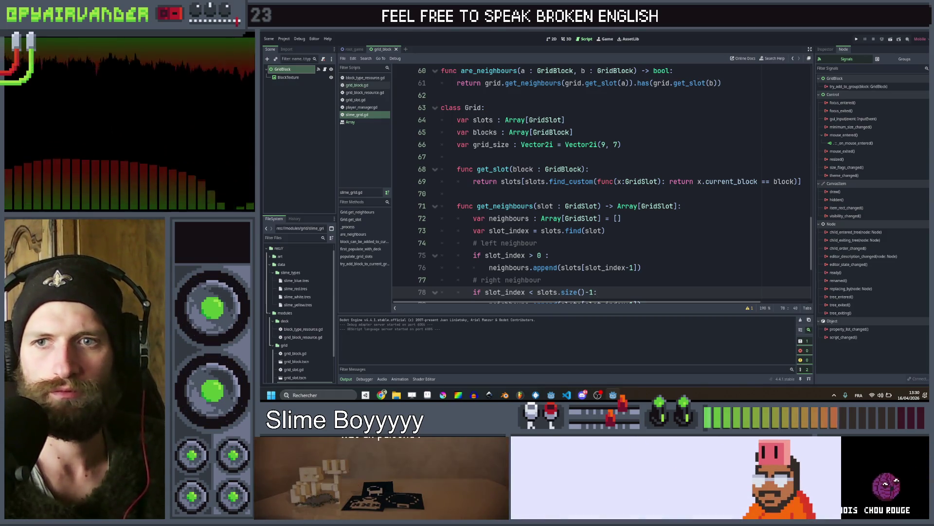
pyautogui.click(657, 247)
pyautogui.scroll(-3, 661, 233)
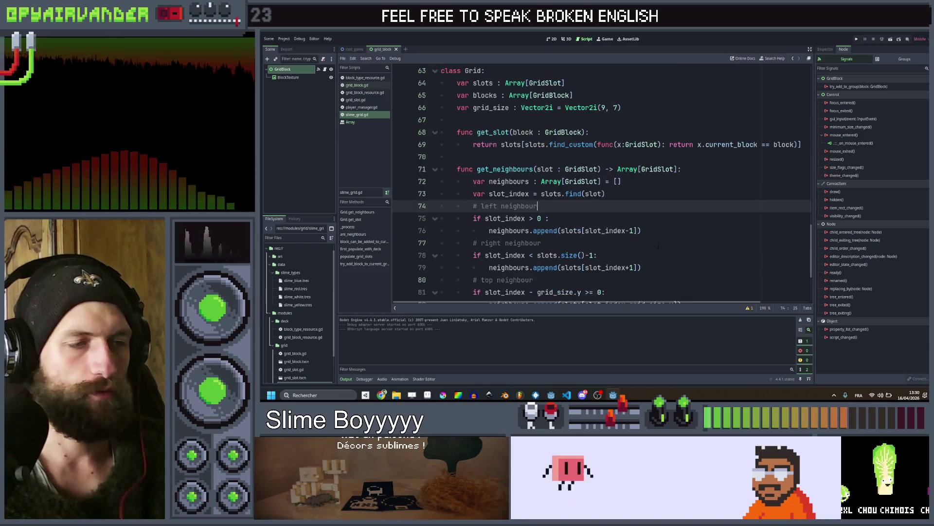
pyautogui.scroll(20, 665, 226)
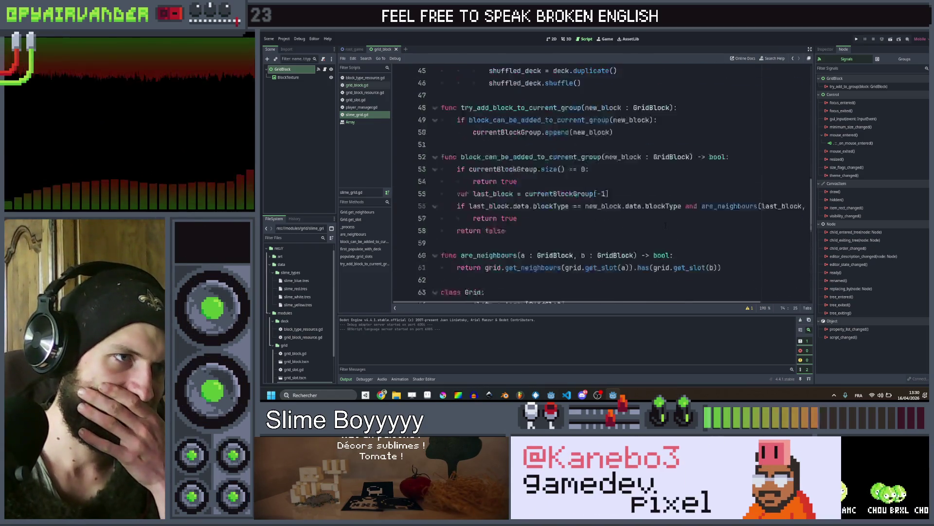
# Switch to the root_game scene and bring up SlimeGrid's context menu
pyautogui.click(294, 98)
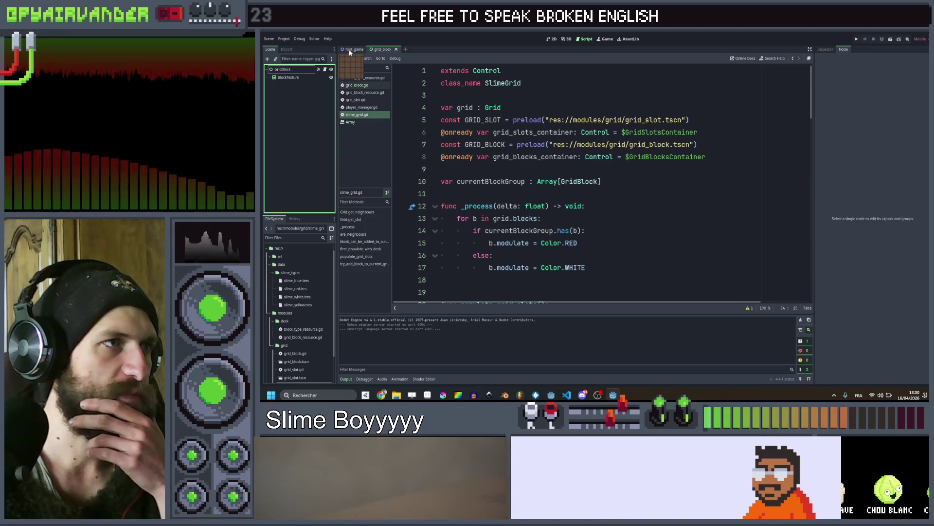
pyautogui.click(353, 49)
pyautogui.click(289, 85)
pyautogui.rightClick(288, 86)
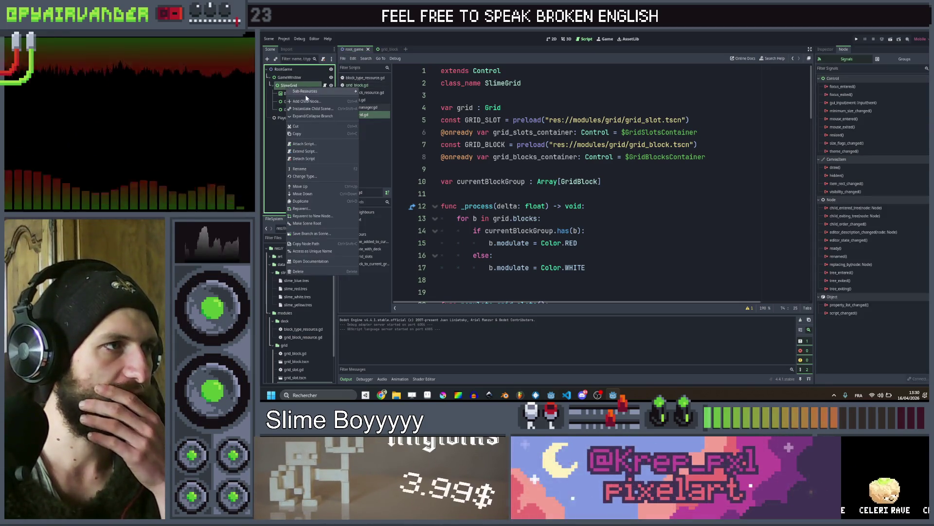
# Add a Button child under SlimeGrid and name it ValidateGroup
pyautogui.click(306, 101)
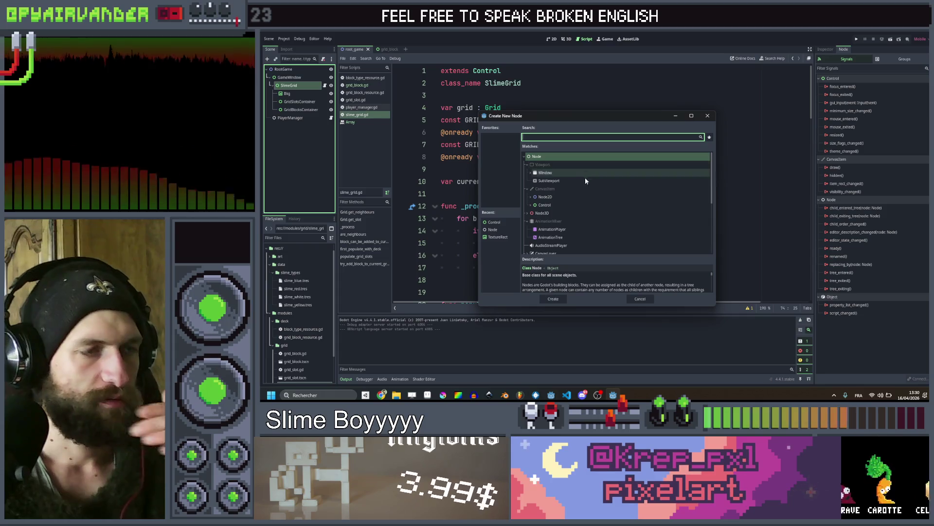
pyautogui.write('bu')
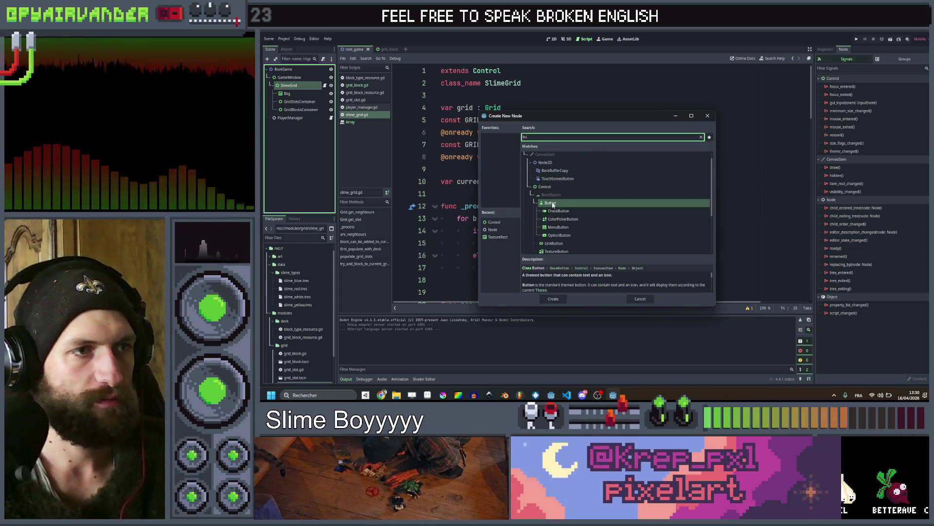
pyautogui.press('Return')
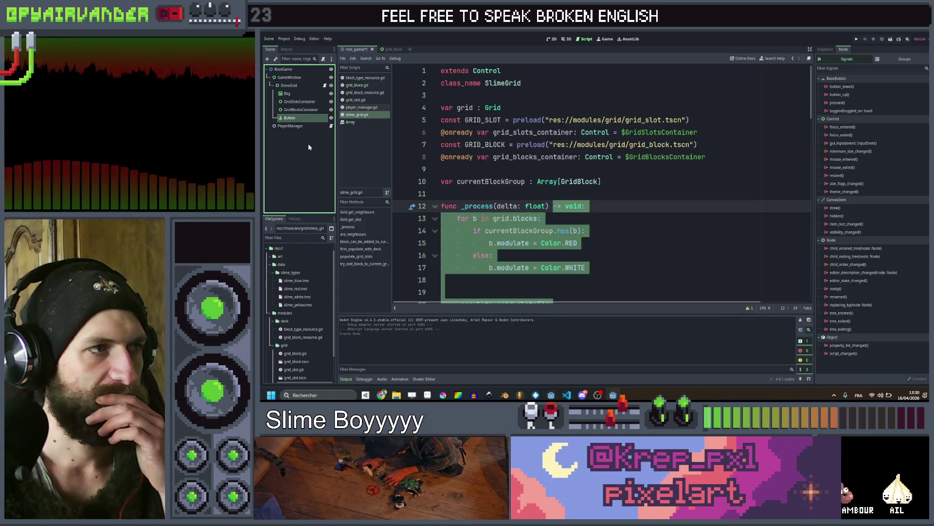
pyautogui.doubleClick(299, 117)
pyautogui.write('Validate')
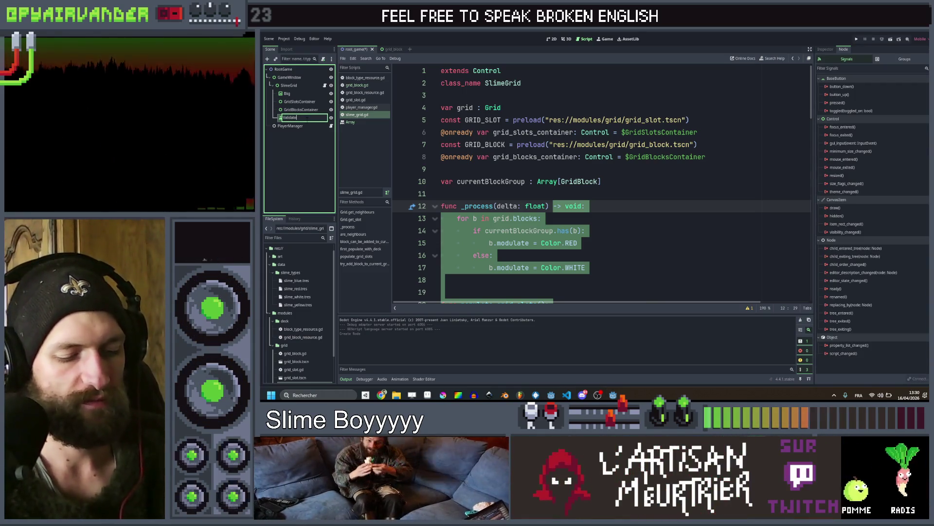
pyautogui.write('Group')
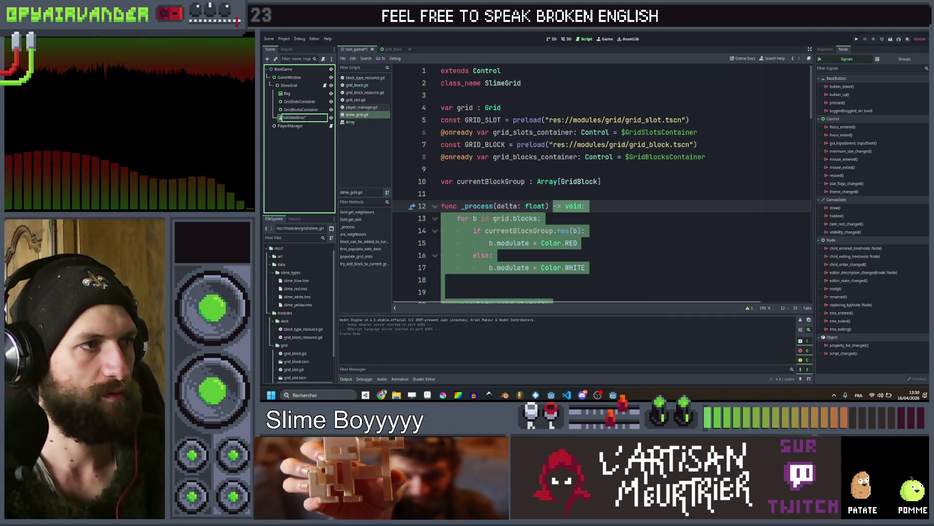
pyautogui.press('Return')
# Duplicate ValidateGroup and name the copy CancelGroup
pyautogui.hotkey('ctrl', 'd')
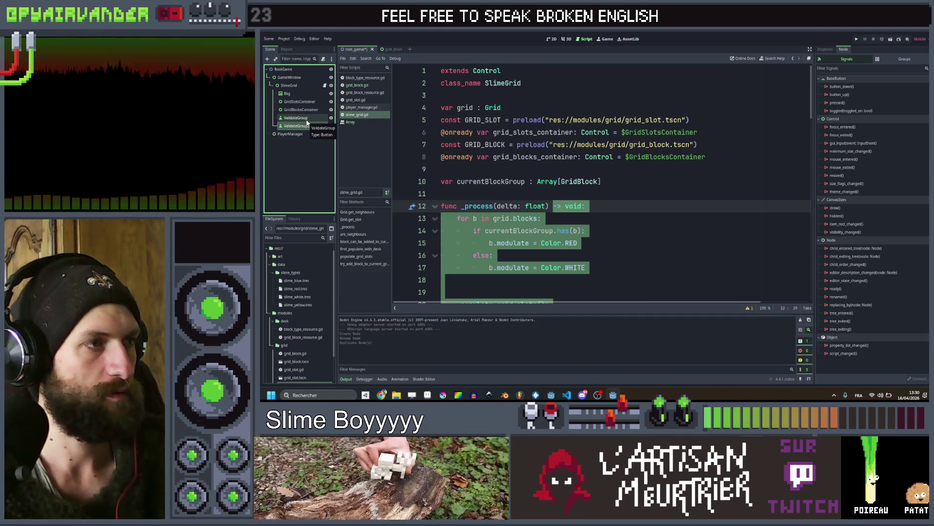
pyautogui.write('CancelGrou')
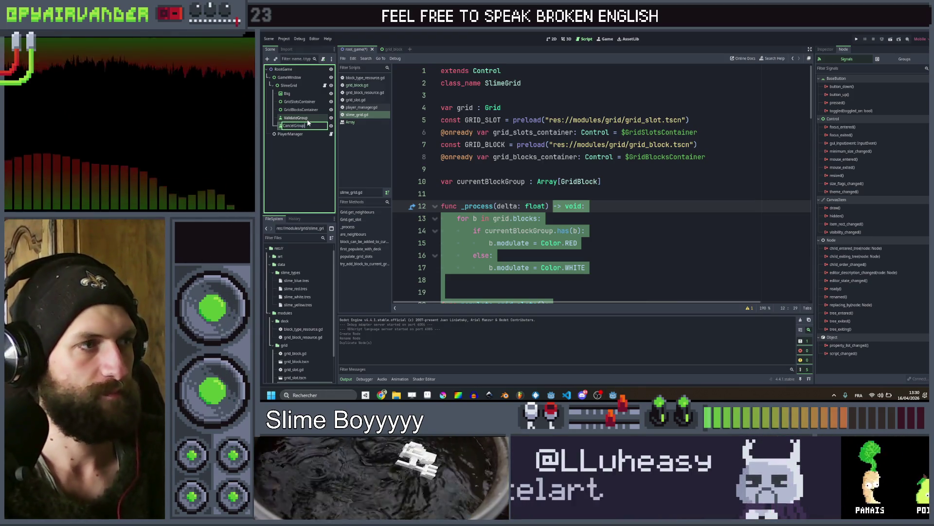
pyautogui.write('p')
pyautogui.press('Return')
# Look over the script and select the ValidateGroup and CancelGroup nodes in turn
pyautogui.click(487, 193)
pyautogui.scroll(-5, 486, 195)
pyautogui.click(295, 117)
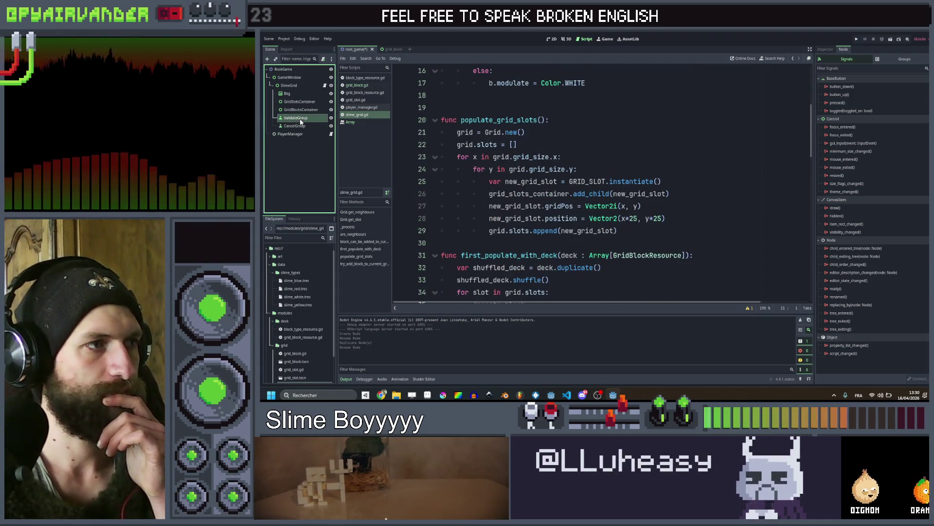
pyautogui.scroll(5, 558, 189)
pyautogui.scroll(-1, 558, 189)
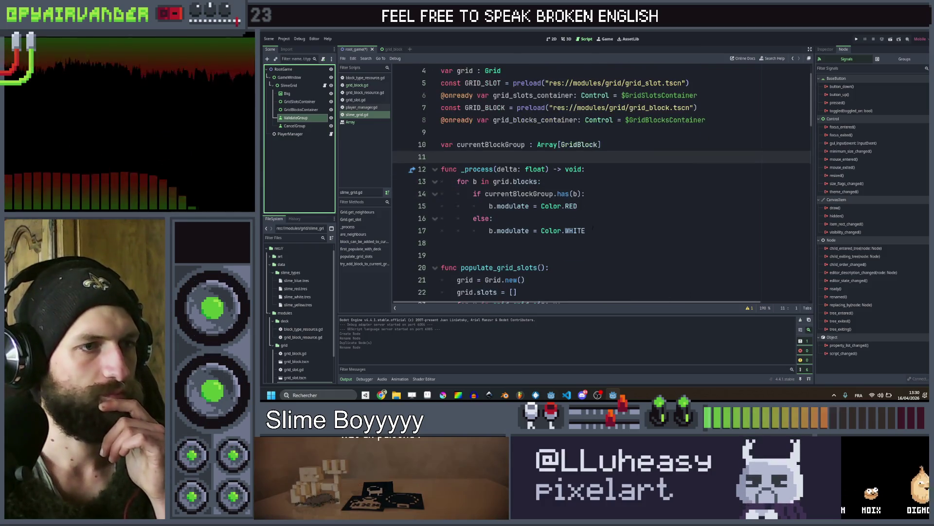
pyautogui.click(614, 239)
pyautogui.press('Down')
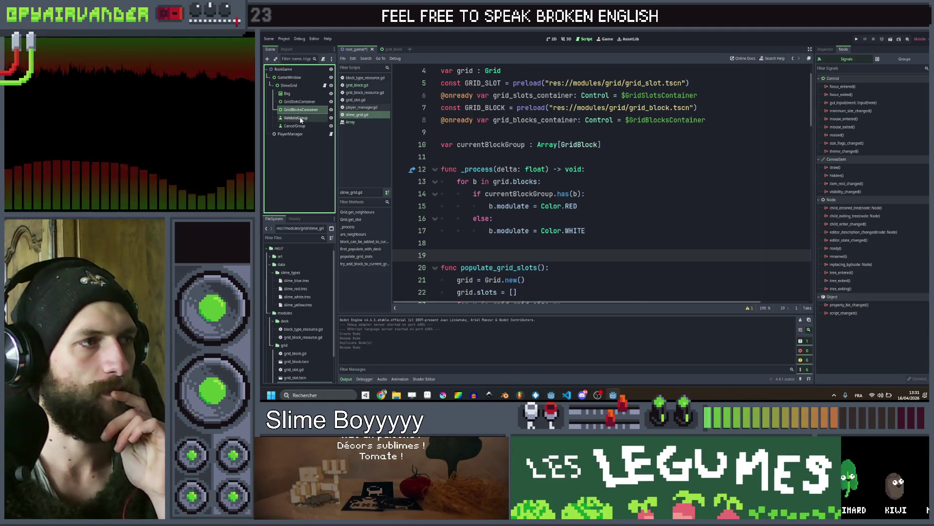
pyautogui.click(300, 146)
pyautogui.press('Down')
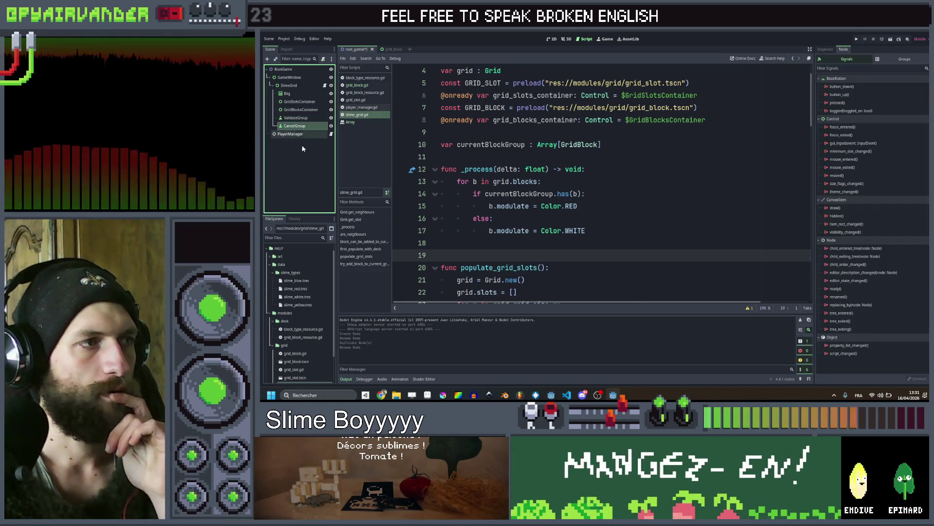
pyautogui.click(300, 160)
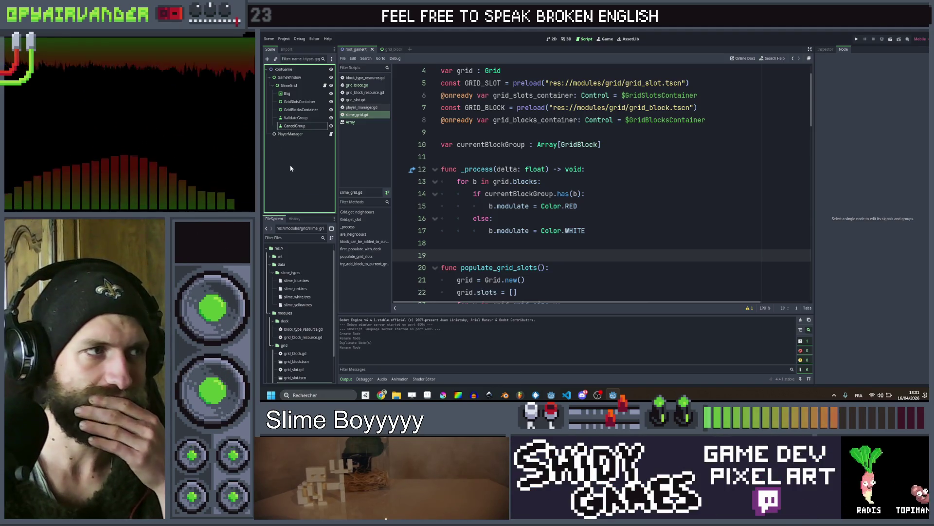
# Connect the pressed signals of ValidateGroup and CancelGroup, creating their handler functions
pyautogui.click(295, 117)
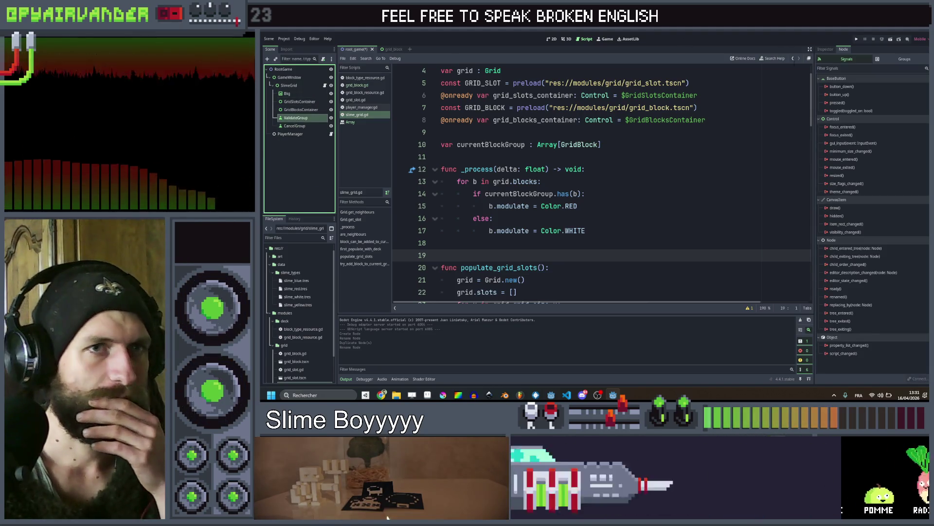
pyautogui.doubleClick(838, 103)
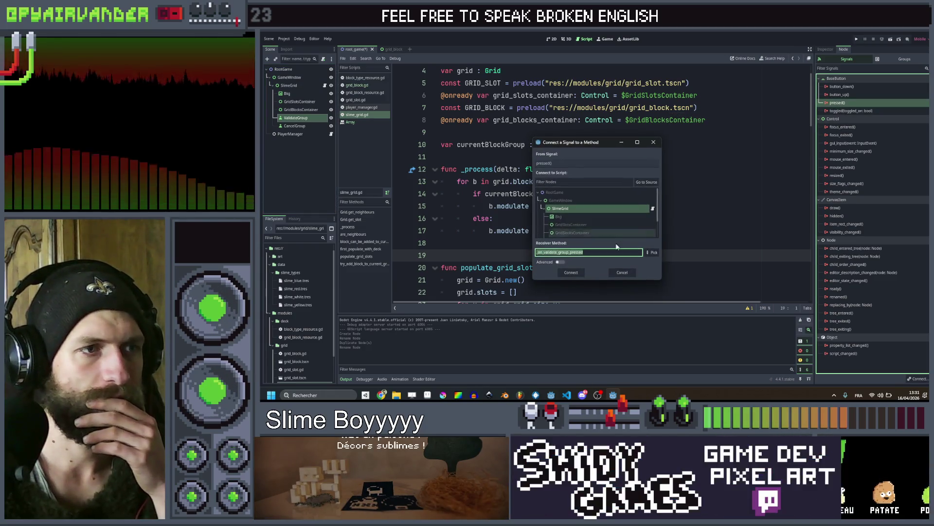
pyautogui.click(571, 275)
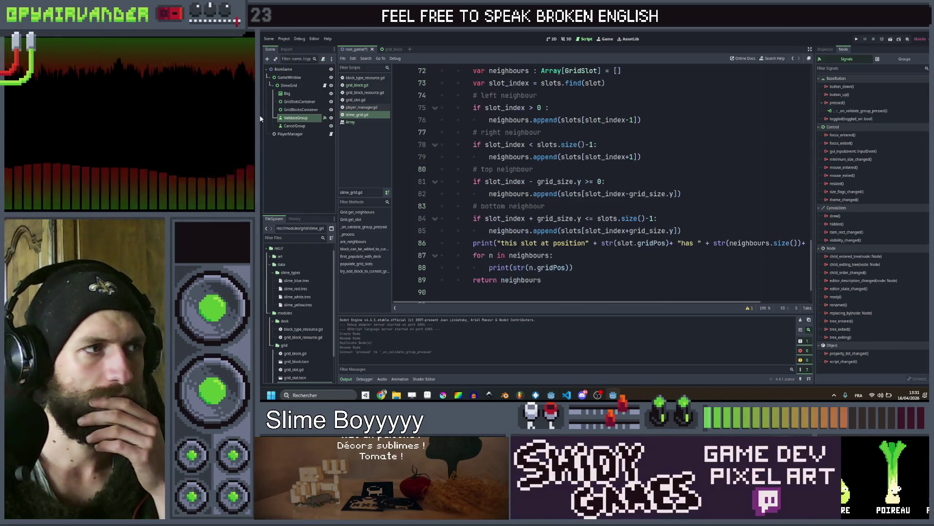
pyautogui.doubleClick(292, 126)
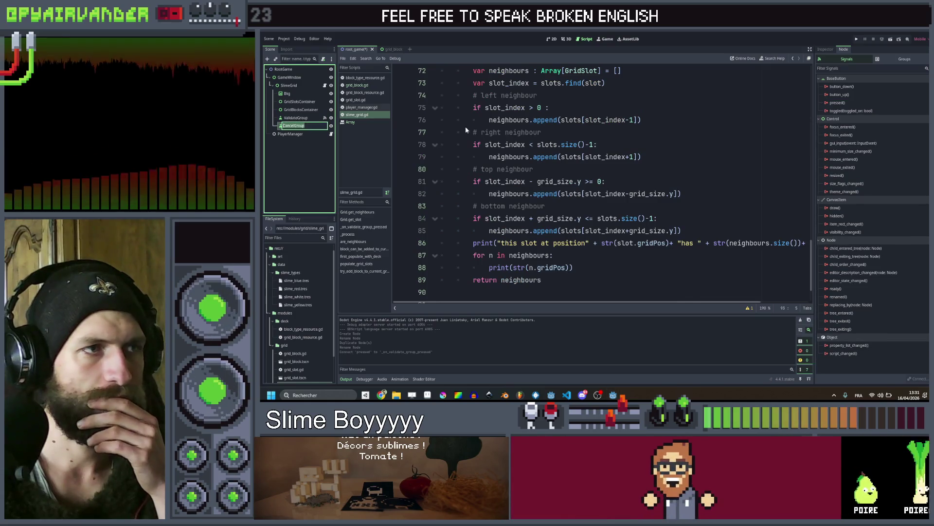
pyautogui.click(849, 104)
pyautogui.doubleClick(852, 104)
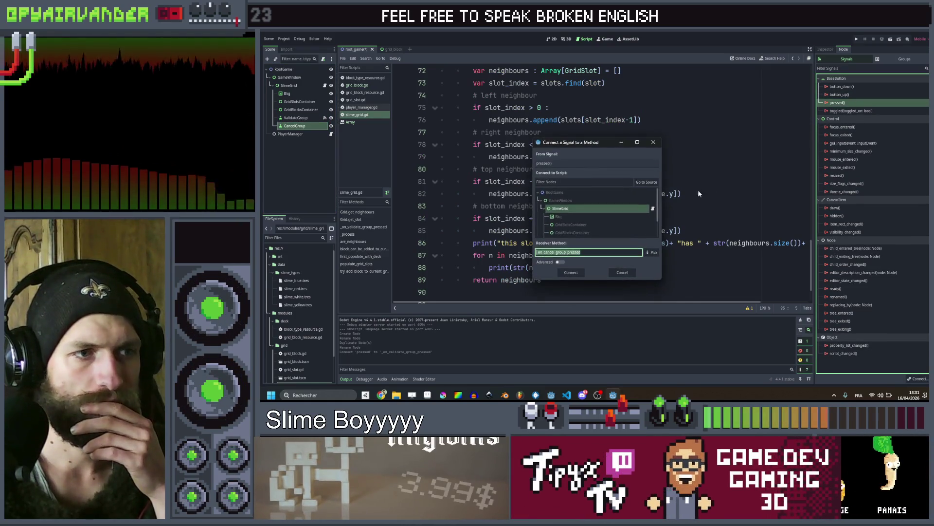
pyautogui.click(573, 275)
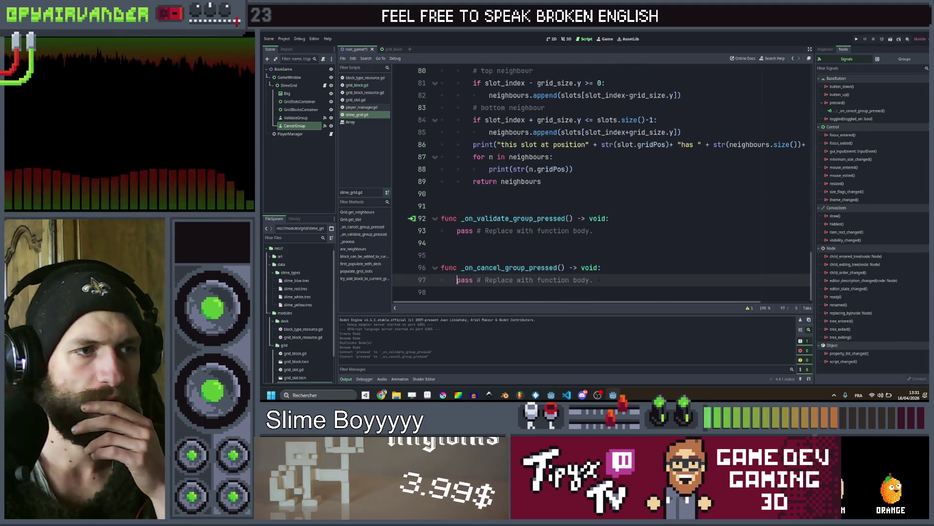
# Select both new handler functions and move them up above class Grid
pyautogui.scroll(5, 599, 185)
pyautogui.scroll(4, 598, 185)
pyautogui.scroll(-8, 599, 185)
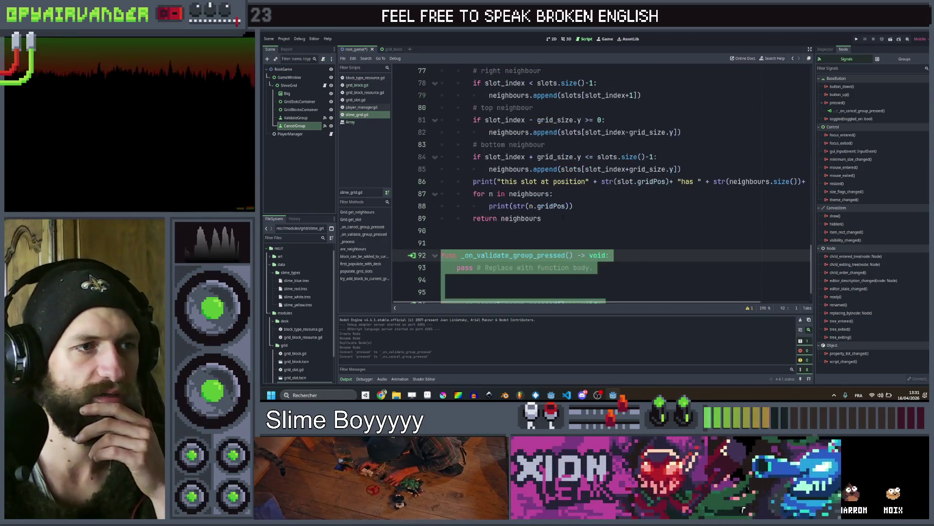
pyautogui.moveTo(562, 218)
pyautogui.mouseDown()
pyautogui.moveTo(457, 87)
pyautogui.moveTo(454, 165)
pyautogui.mouseUp()
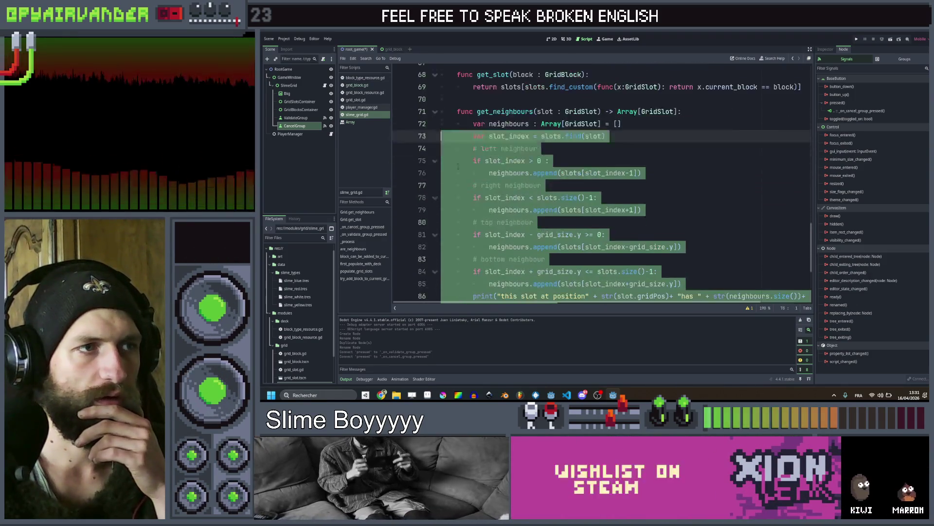
pyautogui.scroll(-4, 454, 165)
pyautogui.moveTo(596, 281); pyautogui.dragTo(452, 219)
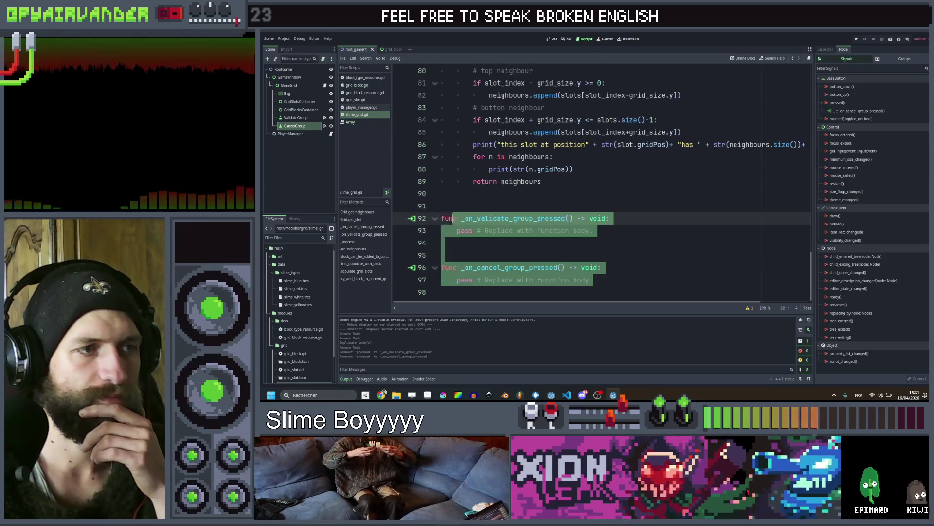
pyautogui.hotkey('alt', 'Up')
pyautogui.hotkey('alt', 'Up')
pyautogui.hotkey('alt', 'Up')
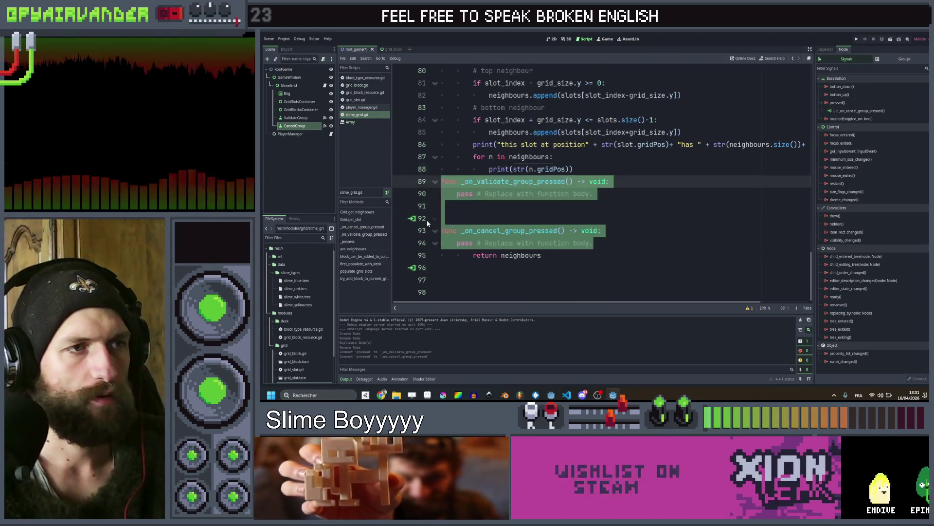
pyautogui.hotkey('alt', 'Up')
pyautogui.hotkey('alt', 'Up')
pyautogui.hotkey('alt', 'Up')
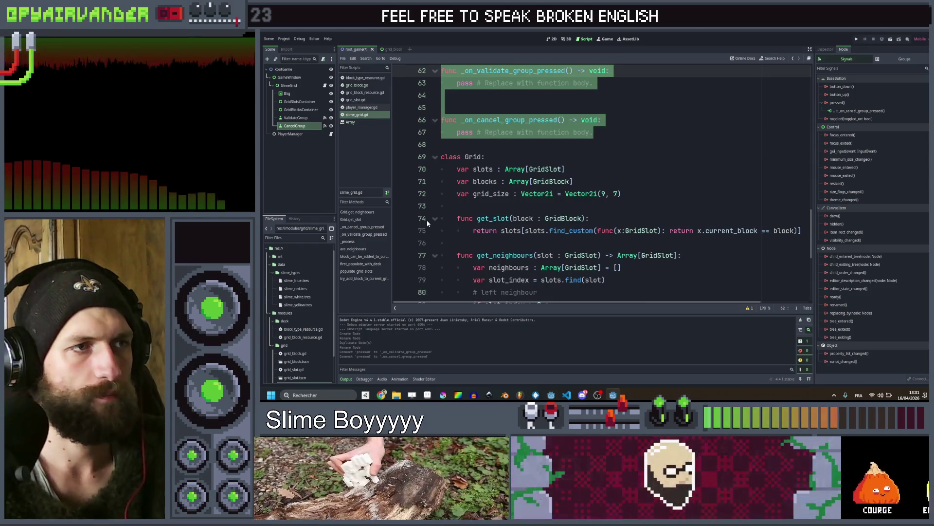
# Fine-tune the handlers' position and add blank lines before class Grid
pyautogui.scroll(4, 627, 237)
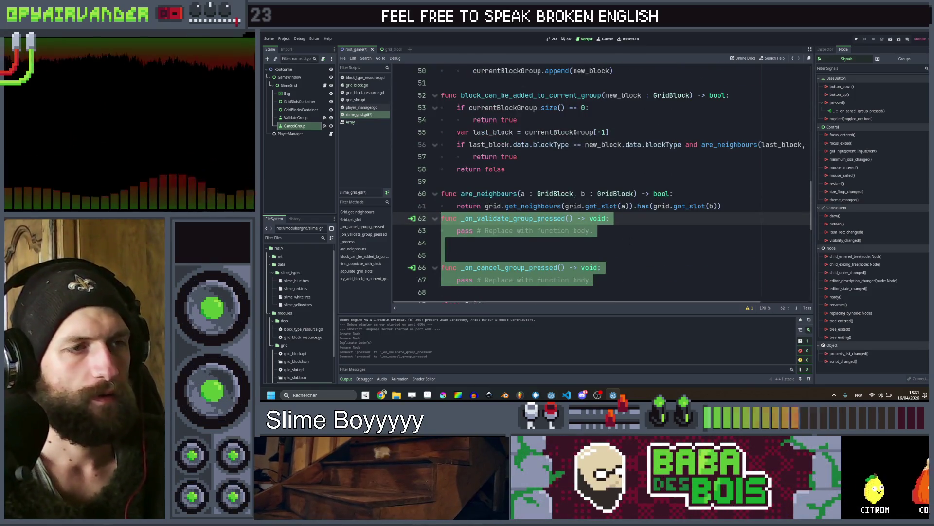
pyautogui.hotkey('alt', 'Down')
pyautogui.press('Down')
pyautogui.press('Down')
pyautogui.press('Down')
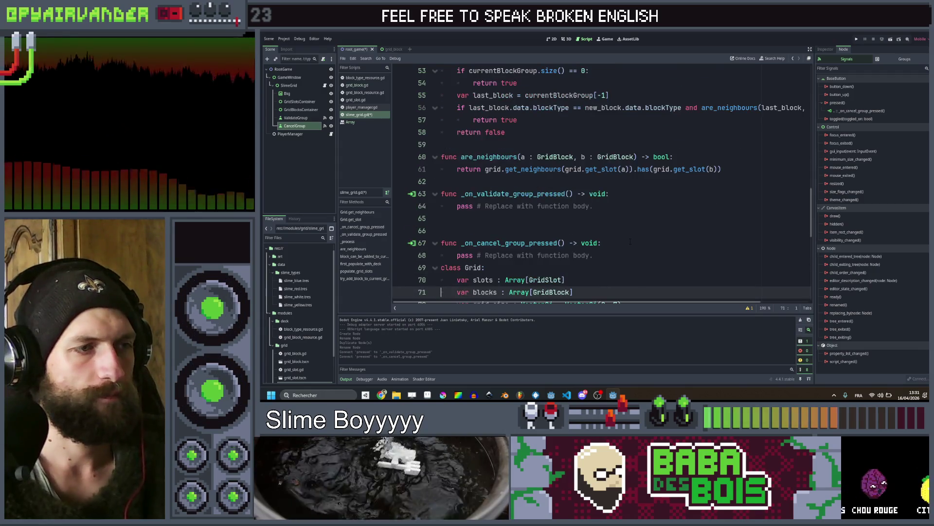
pyautogui.press('Up')
pyautogui.press('Up')
pyautogui.press('Return')
pyautogui.press('Return')
pyautogui.press('Up')
pyautogui.press('Up')
pyautogui.press('Up')
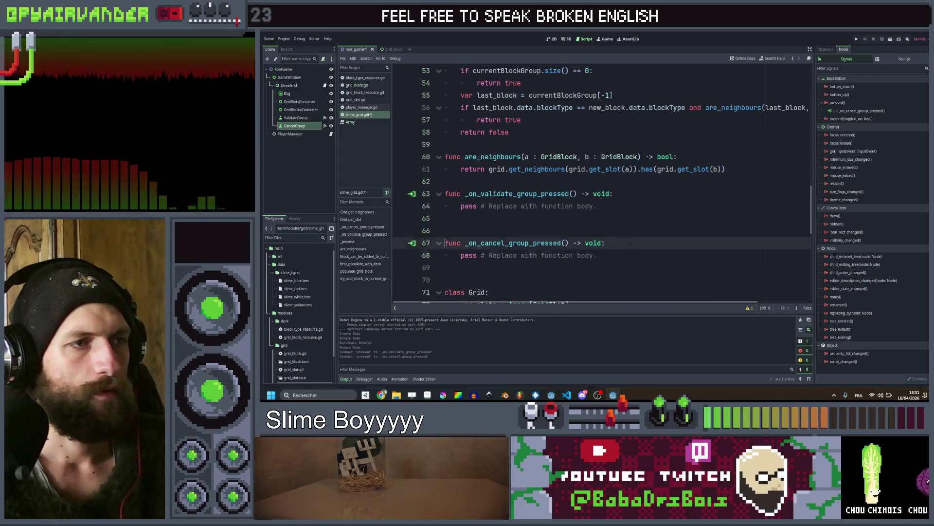
pyautogui.press('Up')
pyautogui.press('Up')
pyautogui.press('Up')
# Select the whole are_neighbours function
pyautogui.scroll(2, 630, 242)
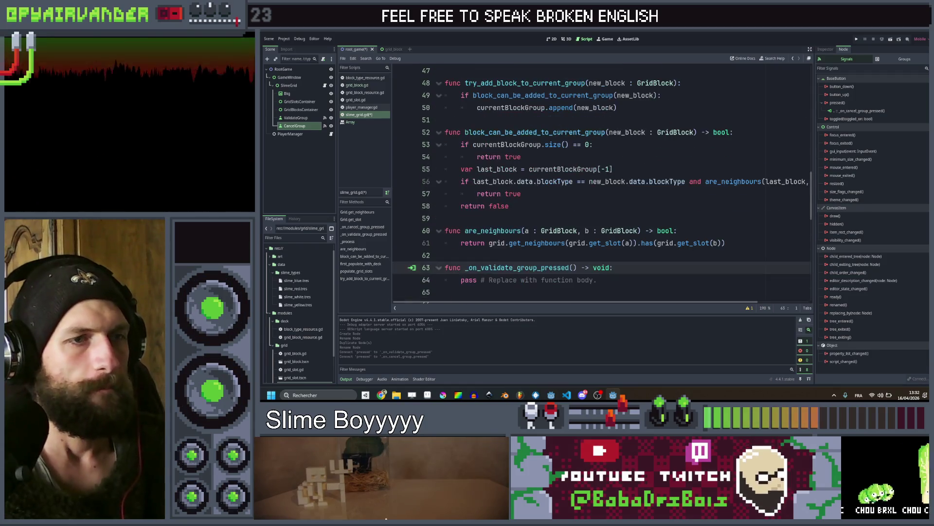
pyautogui.hotkey('shift', 'Up')
pyautogui.hotkey('shift', 'Up')
pyautogui.hotkey('shift', 'Up')
pyautogui.hotkey('shift', 'Down')
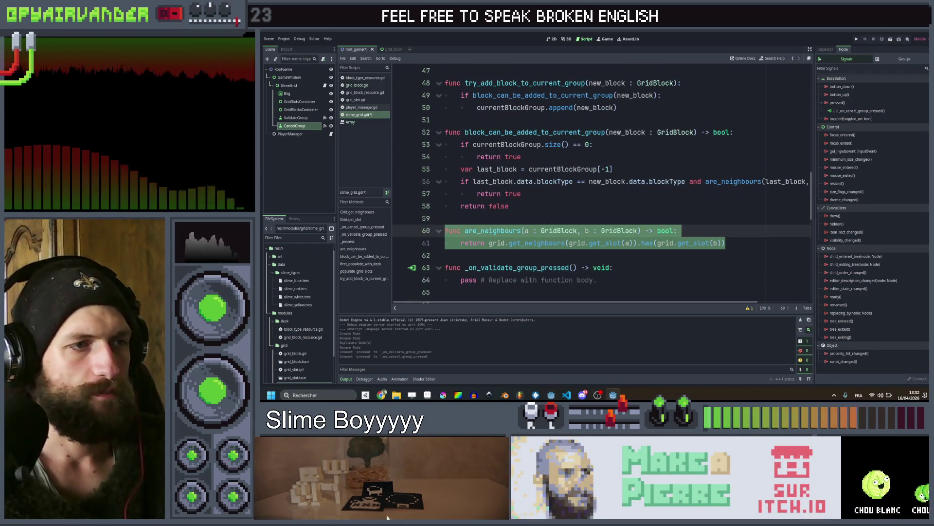
pyautogui.scroll(-1, 566, 221)
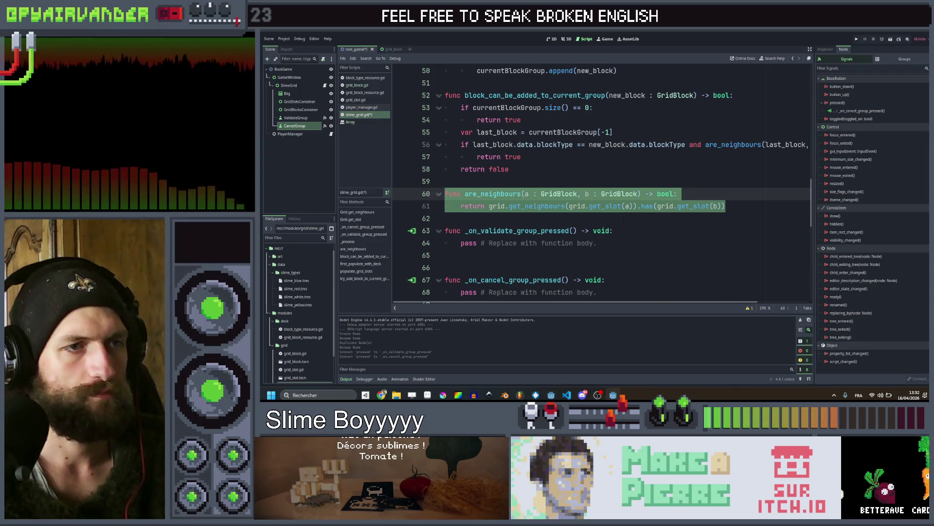
# Cut are_neighbours and paste it into class Grid after get_slot
pyautogui.hotkey('ctrl', 'x')
pyautogui.scroll(-5, 626, 220)
pyautogui.scroll(1, 535, 219)
pyautogui.click(475, 219)
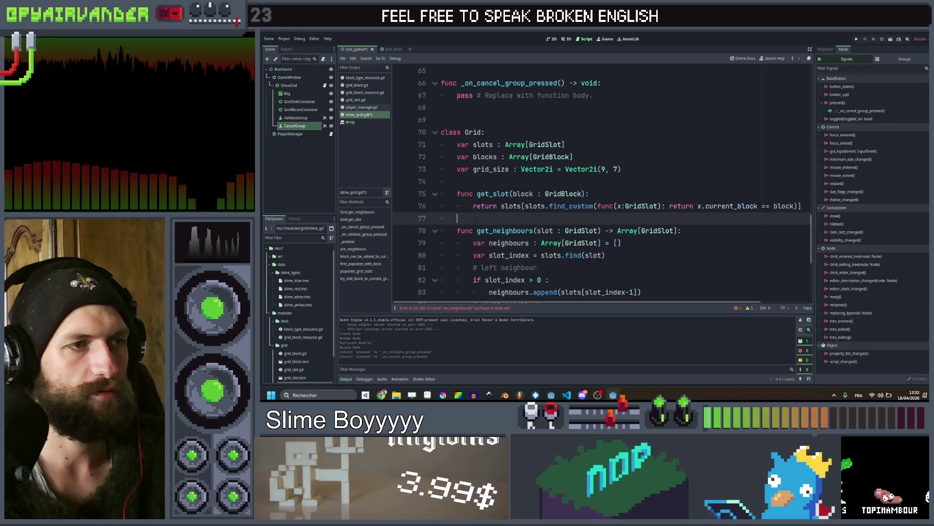
pyautogui.hotkey('ctrl', 'v')
# Add a blank line above it, indent its return line and drop the 'grid' prefix
pyautogui.click(462, 218)
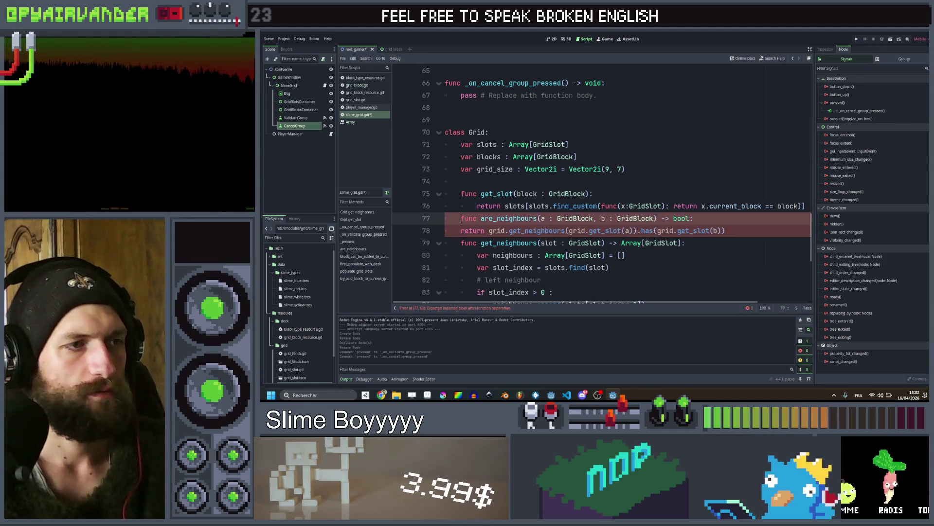
pyautogui.press('Return')
pyautogui.press('Down')
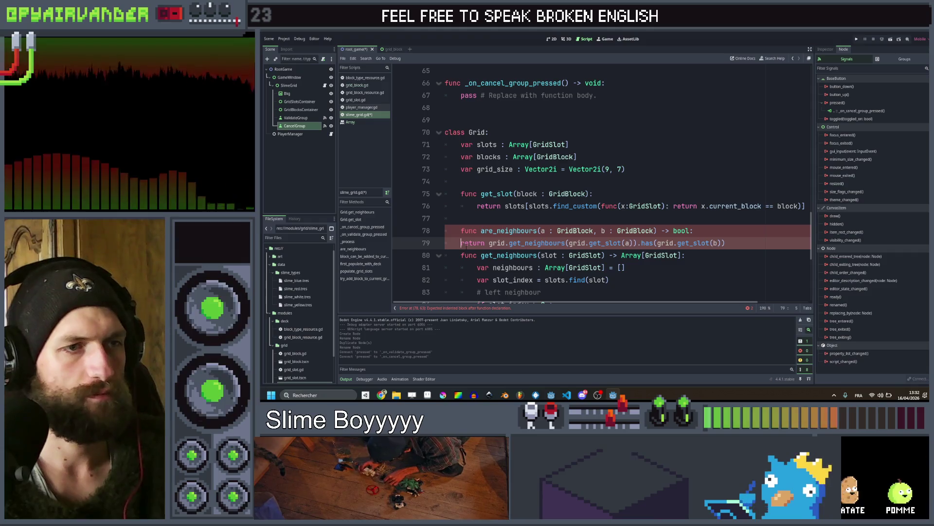
pyautogui.press('Tab')
pyautogui.doubleClick(515, 244)
pyautogui.press('Delete')
pyautogui.press('Delete')
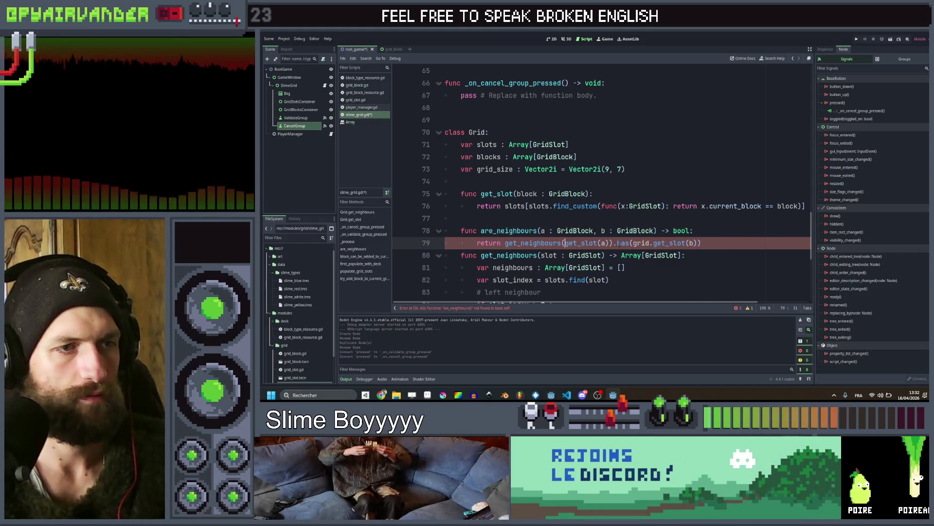
# Prefix the are_neighbours call with 'grid.' and save the script
pyautogui.scroll(8, 681, 233)
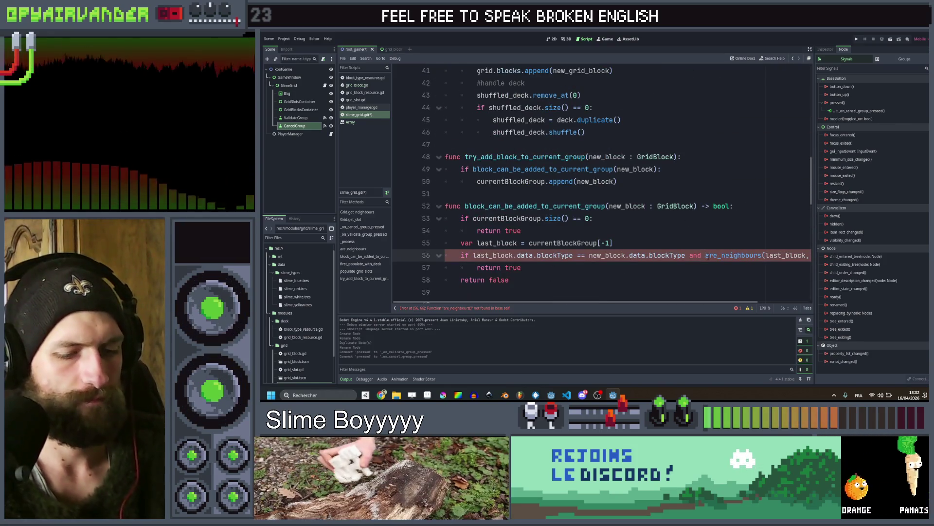
pyautogui.write('grid.')
pyautogui.hotkey('ctrl', 's')
pyautogui.scroll(-2, 648, 226)
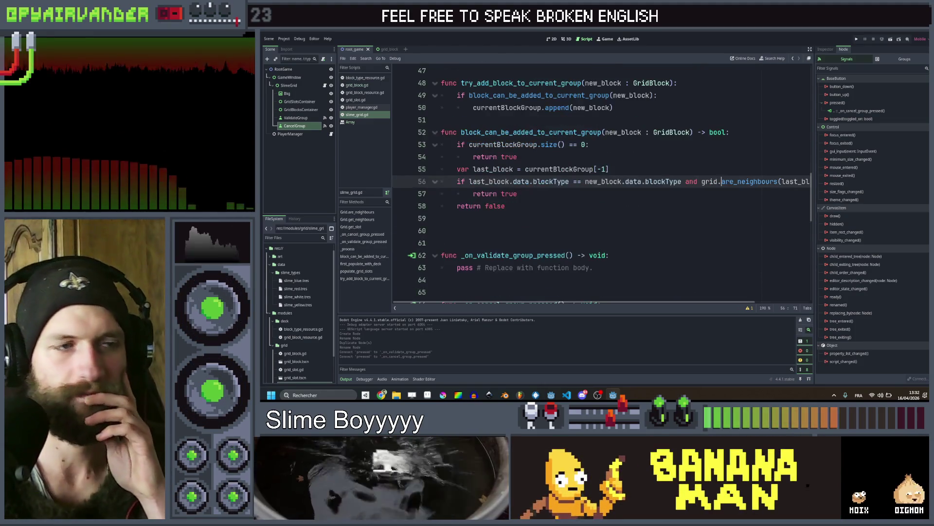
pyautogui.scroll(-2, 647, 226)
pyautogui.moveTo(594, 194); pyautogui.dragTo(441, 194)
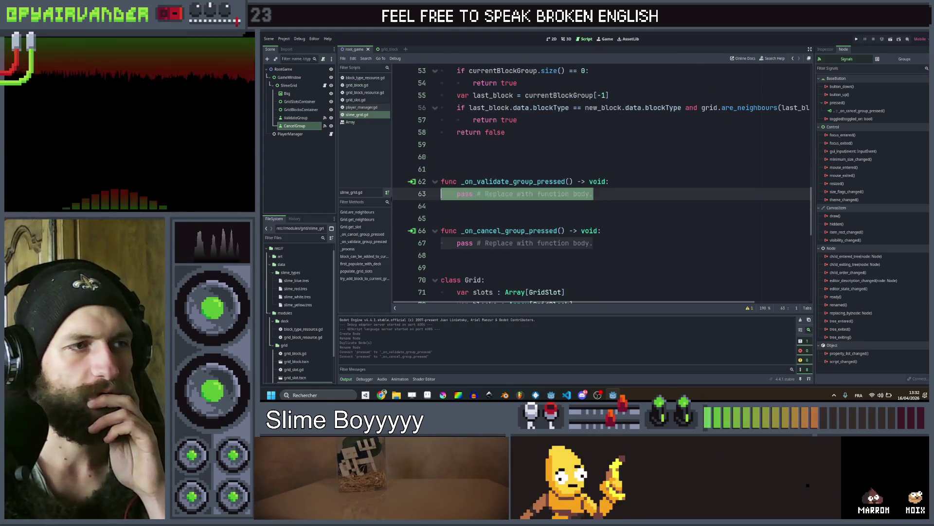
# Start the validate handler with 'if currentBlockGroup.size() == 0 : return'
pyautogui.write('if ')
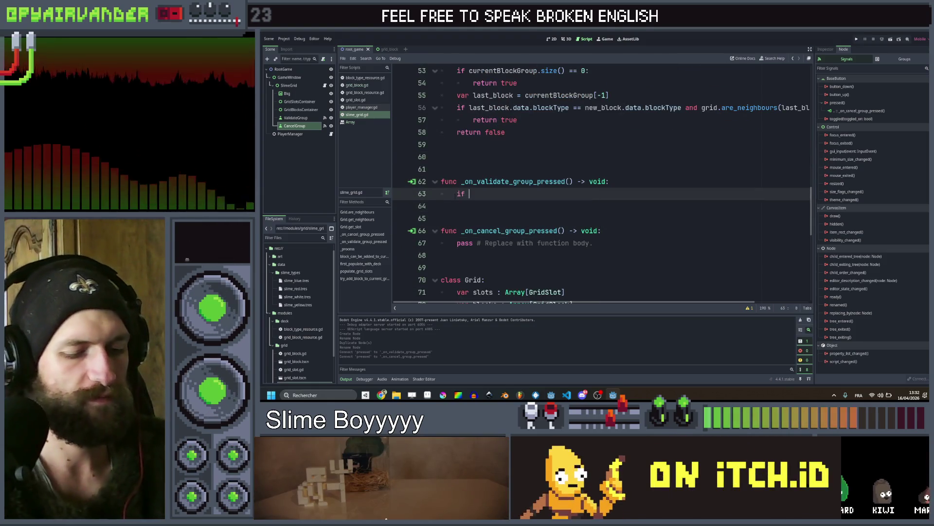
pyautogui.write('curr')
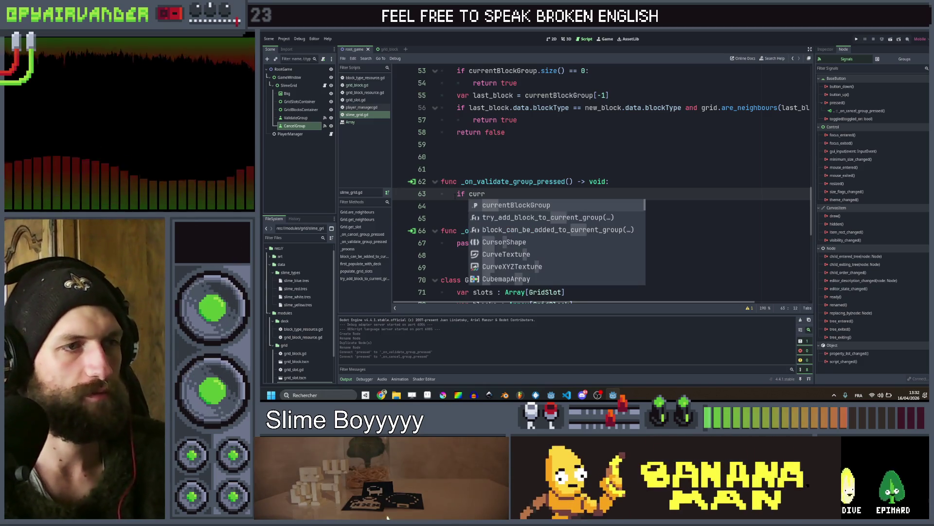
pyautogui.press('Return')
pyautogui.write('.si')
pyautogui.press('Return')
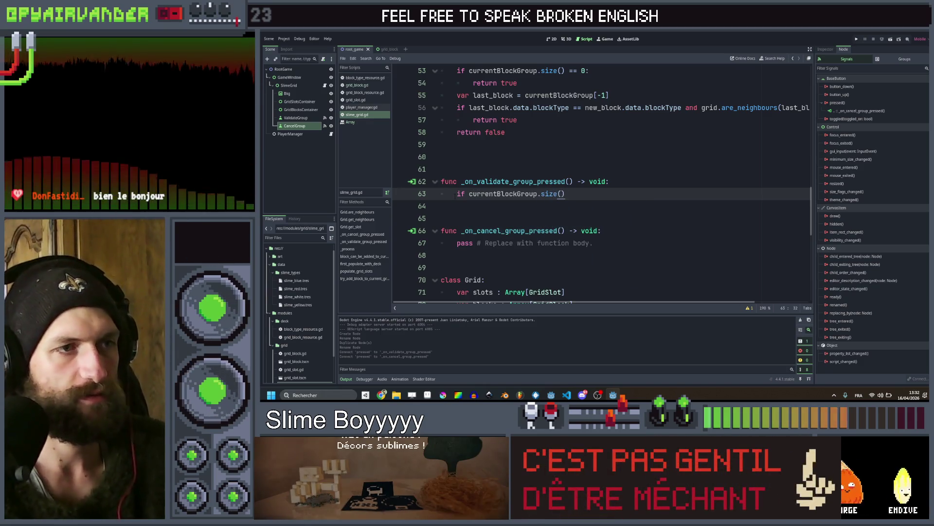
pyautogui.write(' == 0')
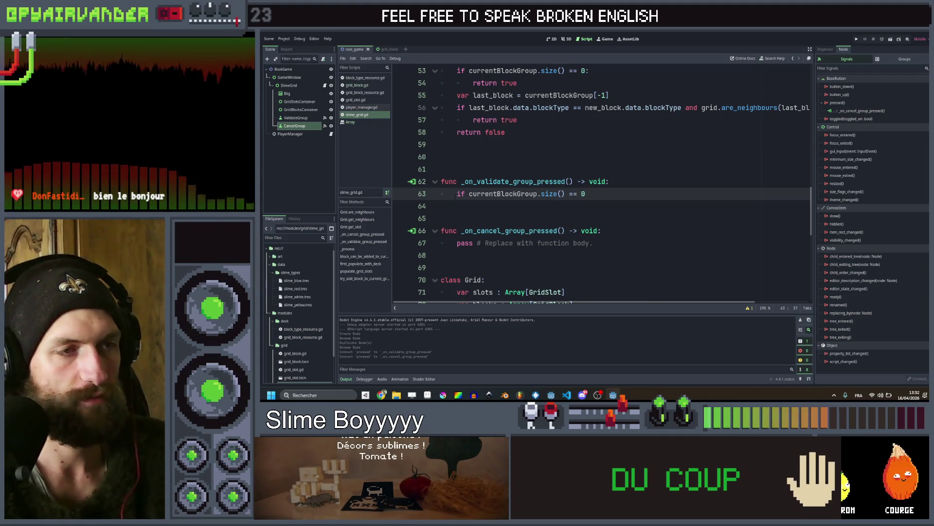
pyautogui.write(' : ')
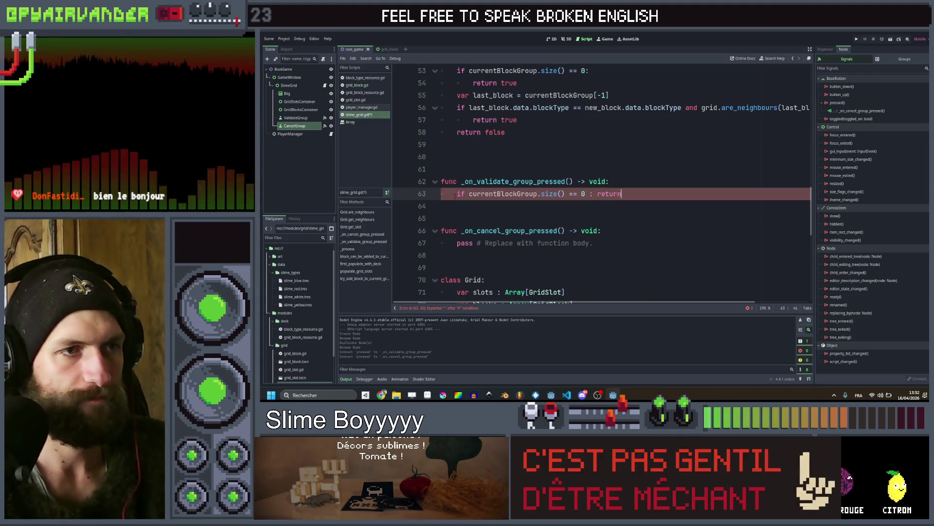
pyautogui.write('return')
pyautogui.press('Return')
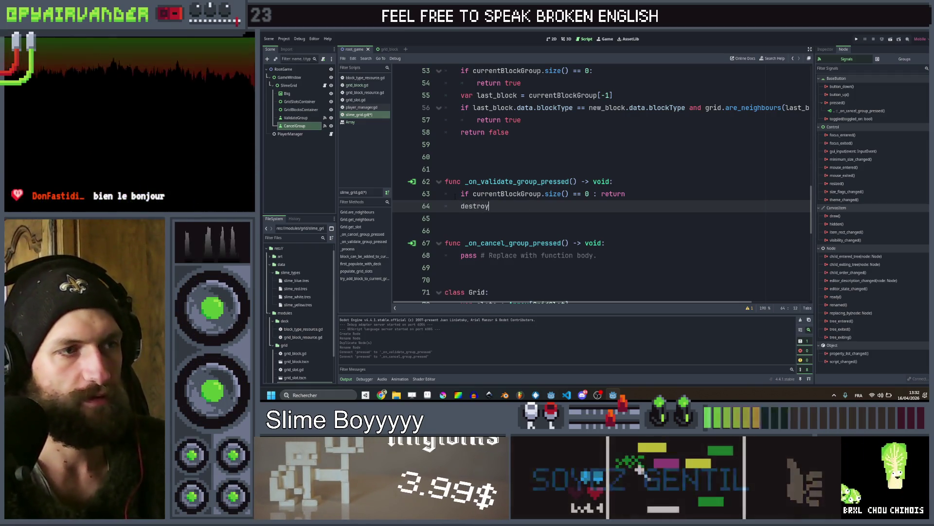
# Follow it with a call to destroy_current_block_group()
pyautogui.write('oyCurre')
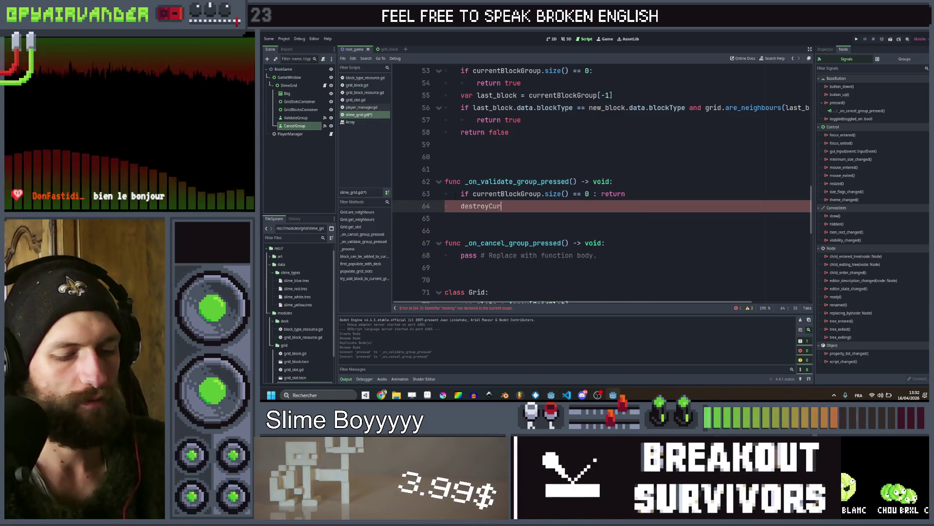
pyautogui.press('BackSpace')
pyautogui.press('BackSpace')
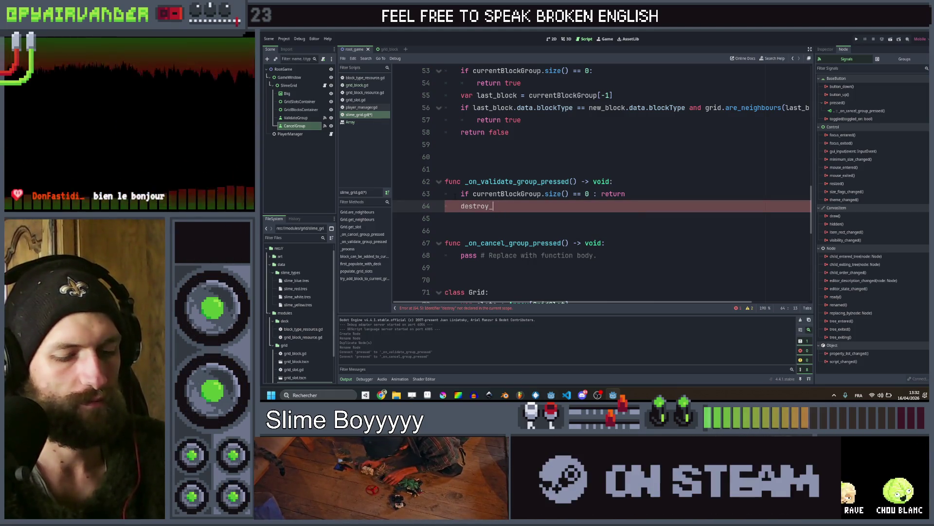
pyautogui.write('current_grou')
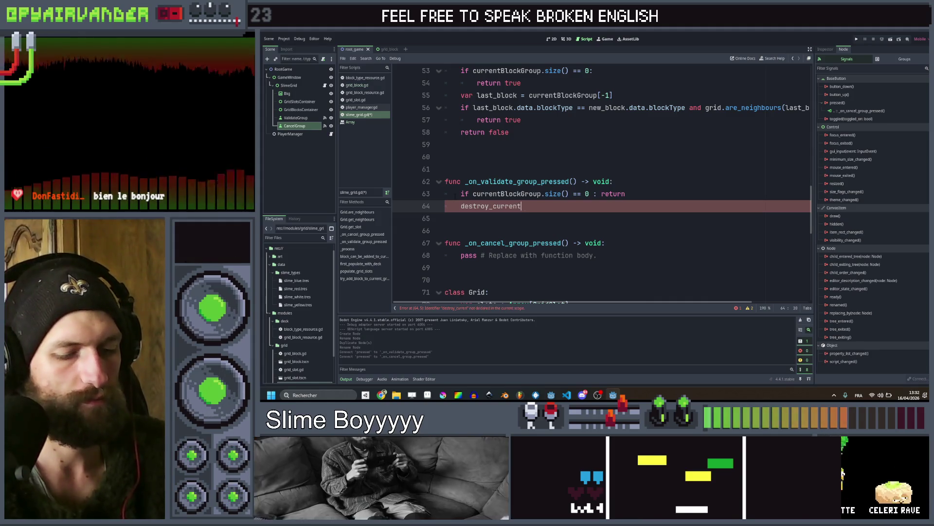
pyautogui.press('Left')
pyautogui.press('Left')
pyautogui.press('Left')
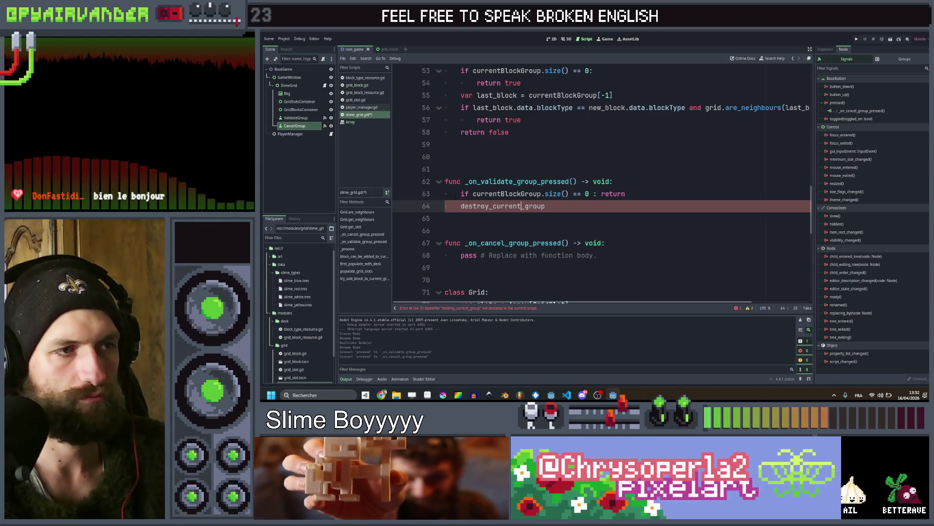
pyautogui.write('block_')
pyautogui.press('End')
pyautogui.write('(')
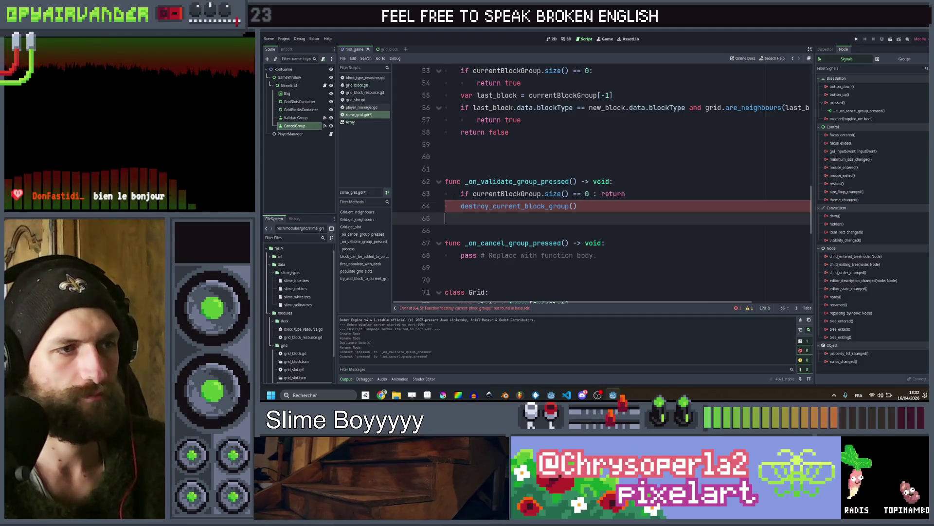
# Replace the cancel handler's pass line with 'currentBlockGroup = []'
pyautogui.click(577, 255)
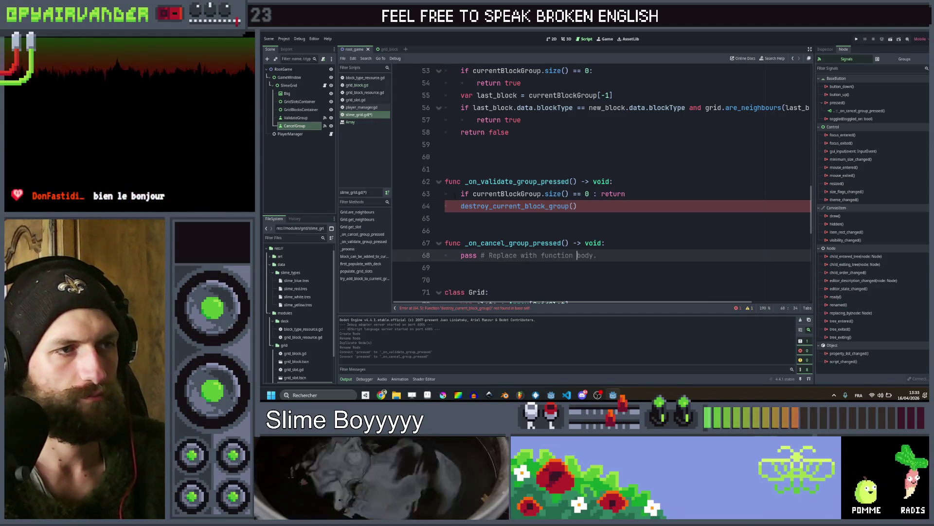
pyautogui.hotkey('ctrl', 'x')
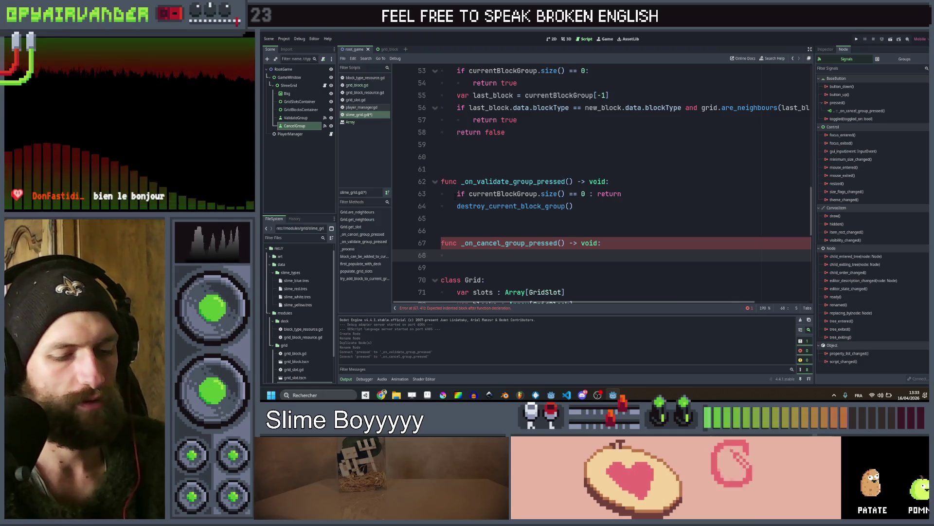
pyautogui.write('curr')
pyautogui.press('Return')
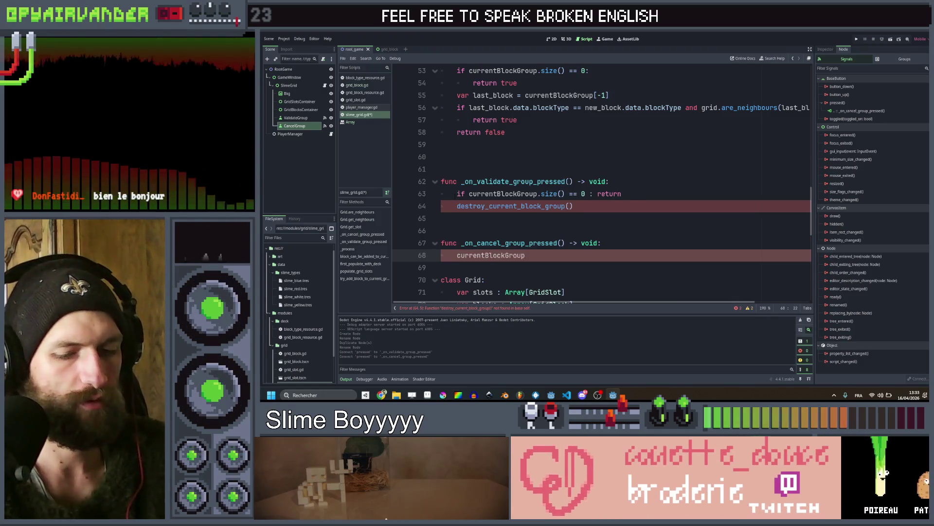
pyautogui.write('= [')
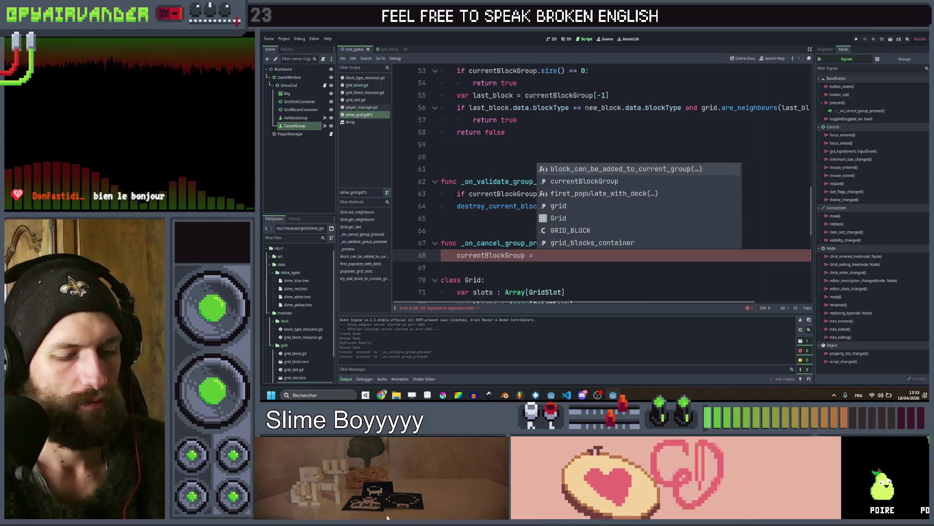
# Declare func destroy_current_block_group(): on the blank line above the validate handler
pyautogui.click(521, 218)
pyautogui.scroll(-1, 521, 197)
pyautogui.scroll(3, 521, 197)
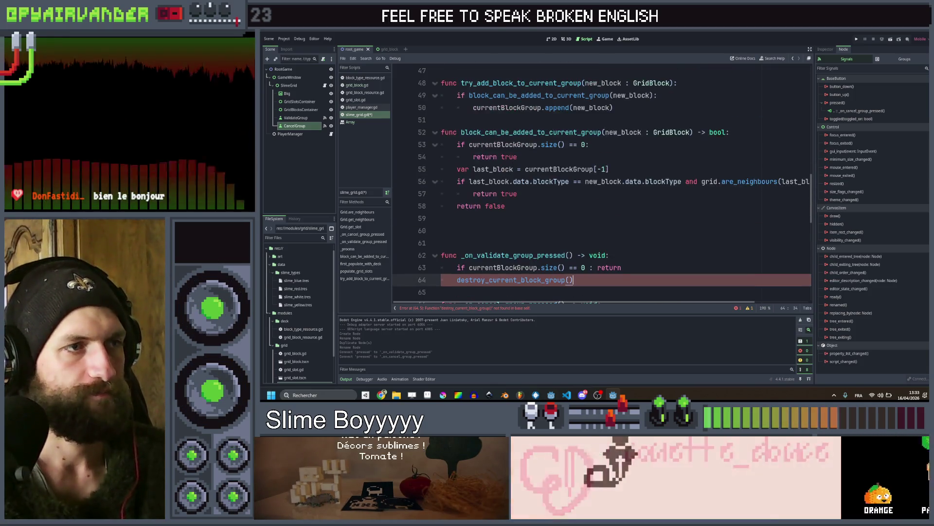
pyautogui.scroll(-1, 554, 193)
pyautogui.click(554, 193)
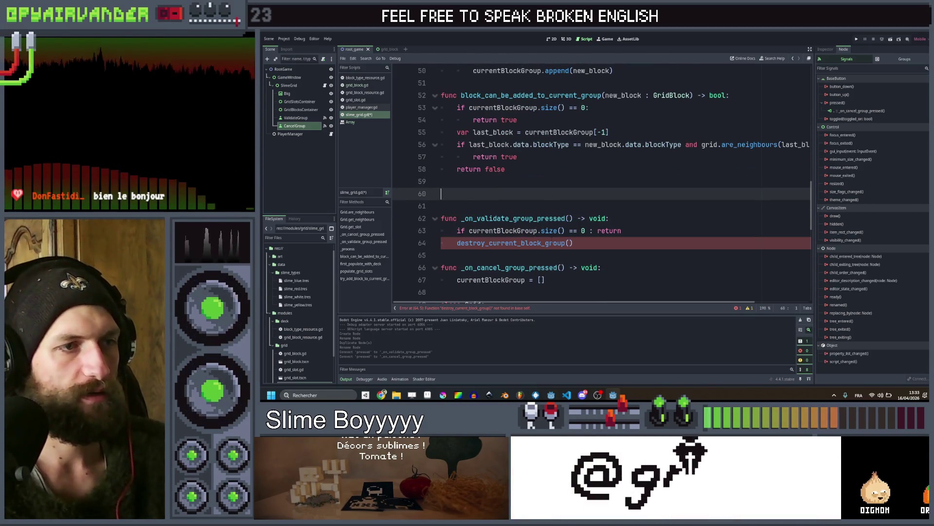
pyautogui.doubleClick(552, 243)
pyautogui.click(479, 205)
pyautogui.click(486, 197)
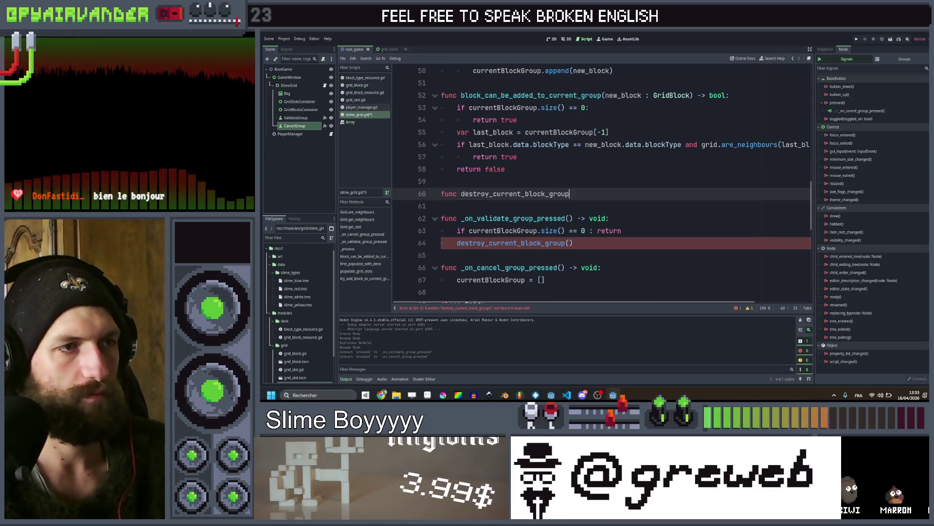
pyautogui.write('()')
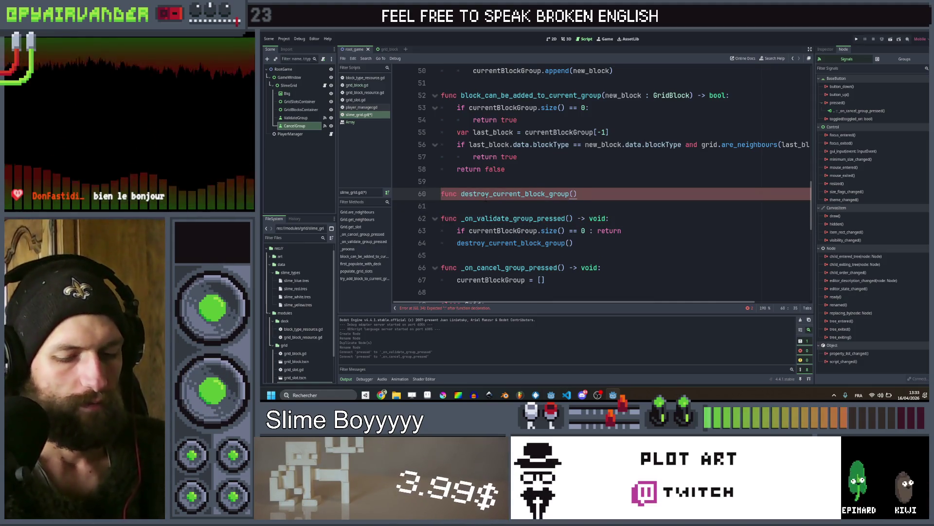
pyautogui.write(':')
pyautogui.press('Return')
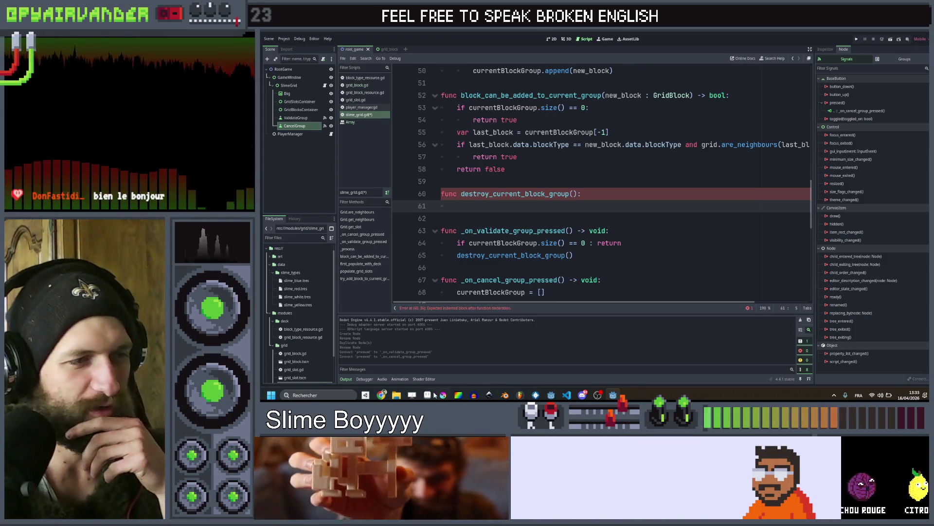
pyautogui.hotkey('alt', 'Tab')
# Narrow the layers panel and pan across the mockup's grid and soup counter
pyautogui.moveTo(599, 256); pyautogui.dragTo(699, 246)
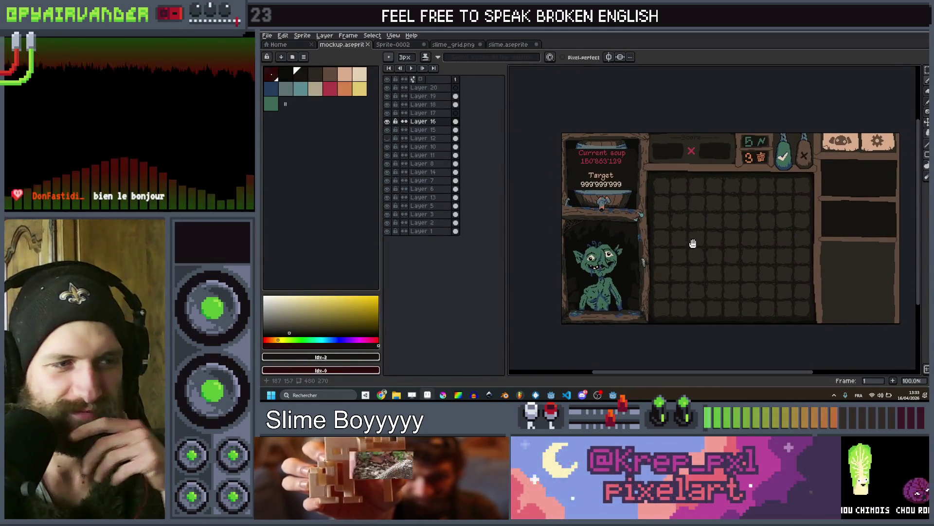
pyautogui.moveTo(506, 246)
pyautogui.mouseDown()
pyautogui.moveTo(407, 236)
pyautogui.moveTo(433, 238)
pyautogui.mouseUp()
pyautogui.scroll(2, 718, 258)
pyautogui.scroll(-1, 741, 250)
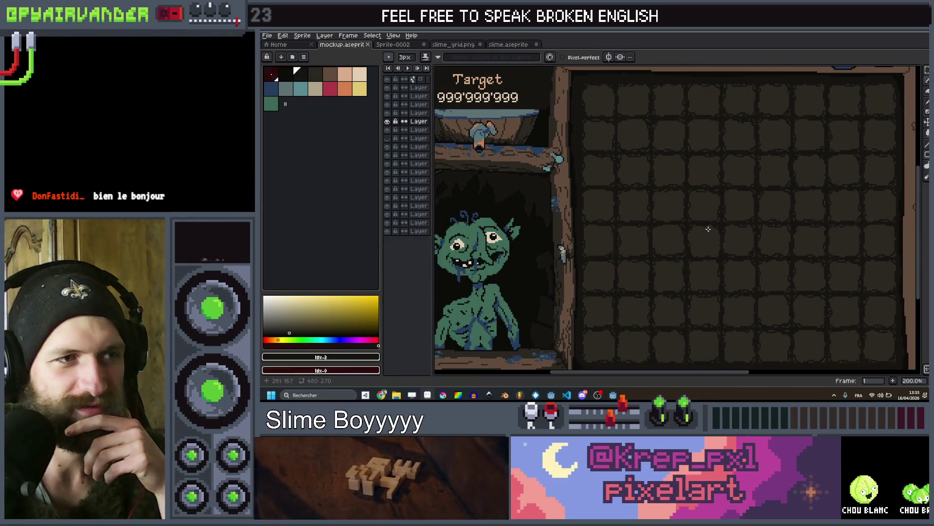
pyautogui.hscroll(-2, 749, 232)
pyautogui.moveTo(661, 240)
pyautogui.mouseDown()
pyautogui.moveTo(702, 211)
pyautogui.moveTo(702, 316)
pyautogui.moveTo(433, 316)
pyautogui.moveTo(448, 325)
pyautogui.moveTo(546, 271)
pyautogui.moveTo(716, 271)
pyautogui.moveTo(638, 273)
pyautogui.moveTo(505, 304)
pyautogui.mouseUp()
pyautogui.hscroll(3, 732, 227)
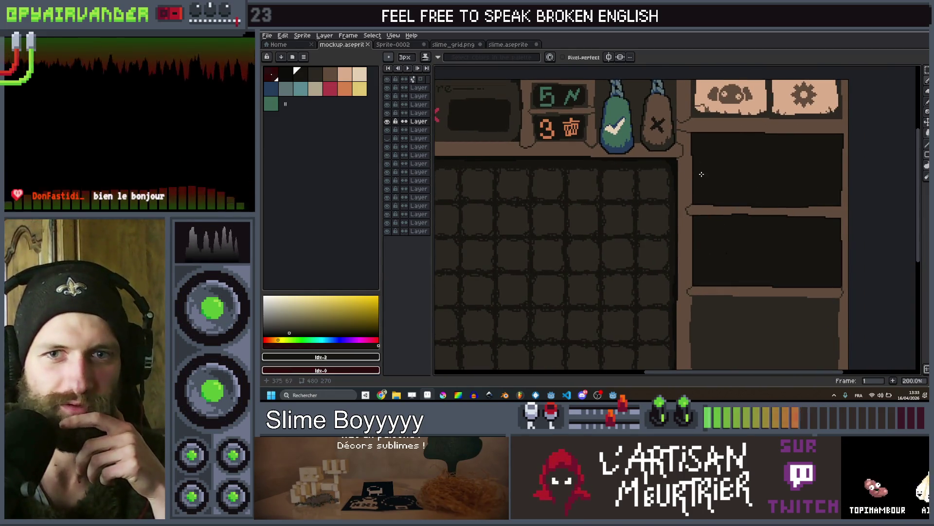
pyautogui.moveTo(762, 184); pyautogui.dragTo(736, 174)
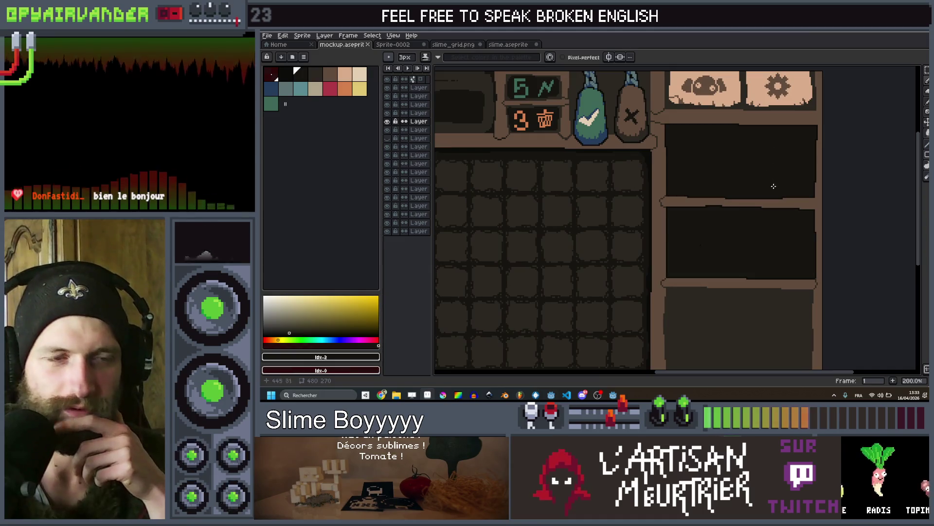
pyautogui.moveTo(698, 251)
pyautogui.mouseDown()
pyautogui.moveTo(745, 240)
pyautogui.moveTo(745, 214)
pyautogui.moveTo(840, 233)
pyautogui.moveTo(810, 298)
pyautogui.moveTo(828, 263)
pyautogui.moveTo(834, 298)
pyautogui.mouseUp()
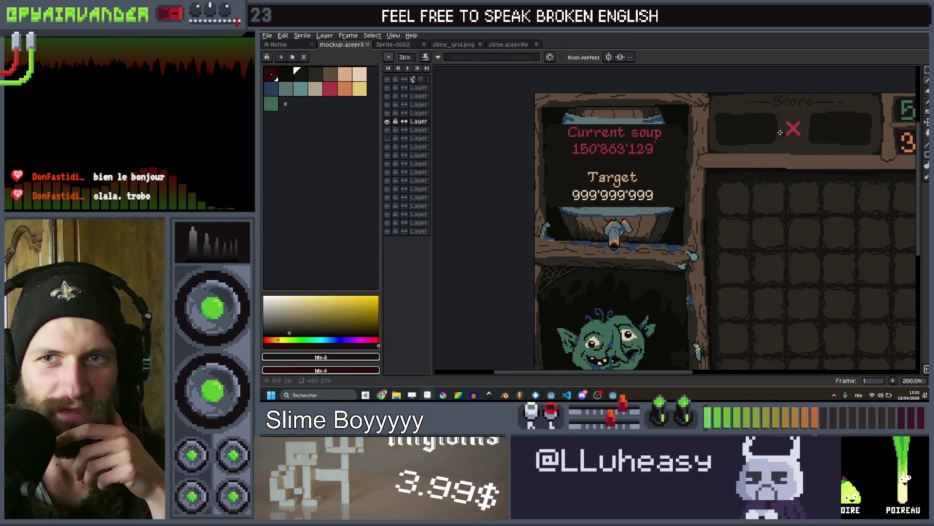
# Zoom in around the goblin panel, then recentre the whole mockup on the canvas
pyautogui.scroll(-3, 631, 226)
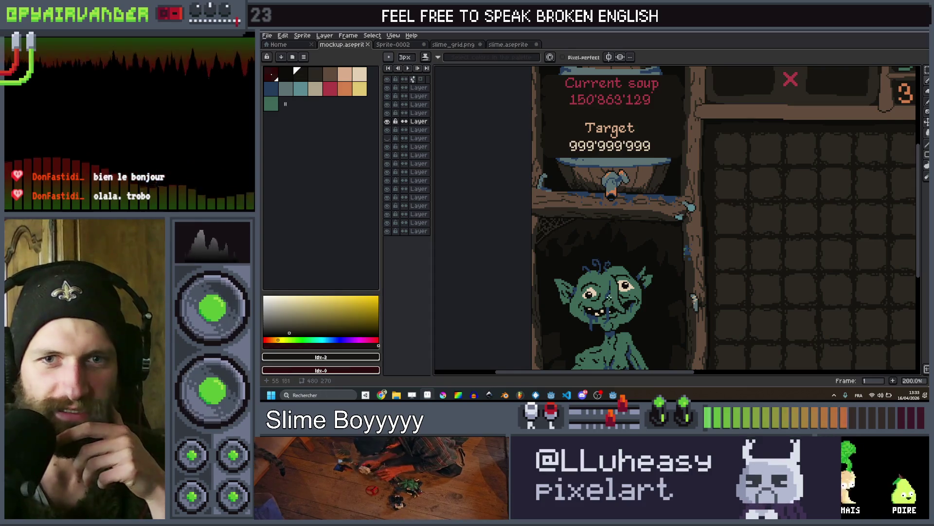
pyautogui.scroll(-3, 620, 257)
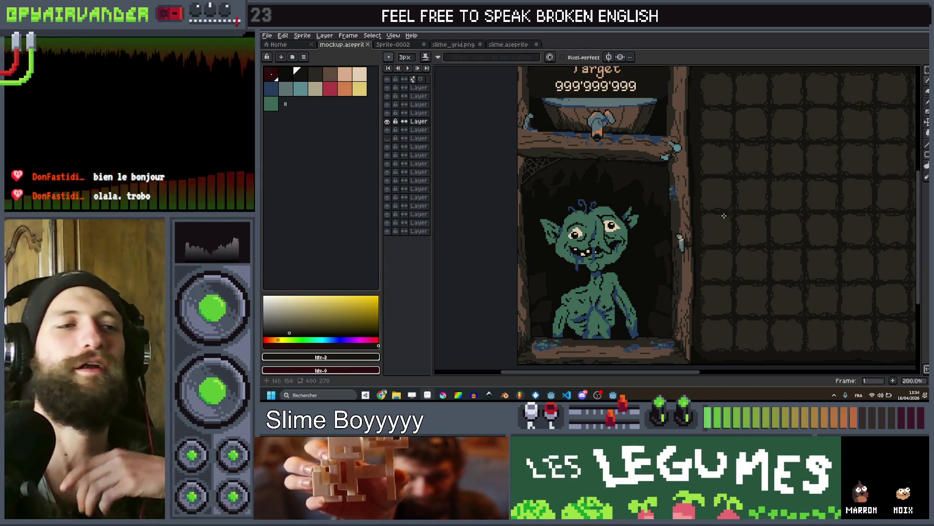
pyautogui.scroll(-2, 691, 241)
pyautogui.scroll(2, 685, 241)
pyautogui.moveTo(685, 240)
pyautogui.mouseDown()
pyautogui.moveTo(722, 249)
pyautogui.moveTo(662, 234)
pyautogui.moveTo(728, 226)
pyautogui.moveTo(650, 276)
pyautogui.mouseUp()
pyautogui.moveTo(721, 244)
pyautogui.mouseDown()
pyautogui.moveTo(736, 267)
pyautogui.moveTo(720, 258)
pyautogui.moveTo(755, 232)
pyautogui.moveTo(818, 217)
pyautogui.moveTo(725, 217)
pyautogui.moveTo(790, 234)
pyautogui.mouseUp()
pyautogui.scroll(-1, 749, 264)
pyautogui.scroll(1, 766, 217)
pyautogui.scroll(-1, 779, 204)
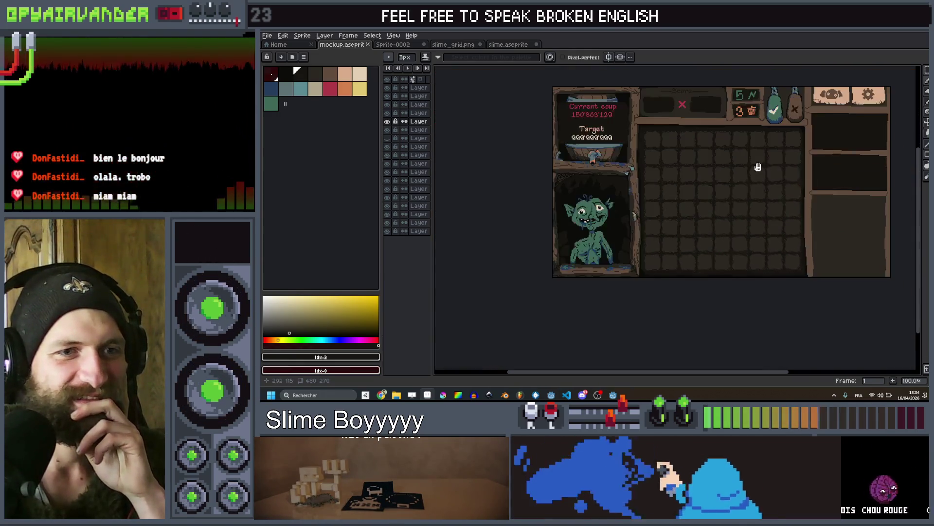
pyautogui.moveTo(763, 174)
pyautogui.mouseDown()
pyautogui.moveTo(736, 232)
pyautogui.moveTo(739, 218)
pyautogui.mouseUp()
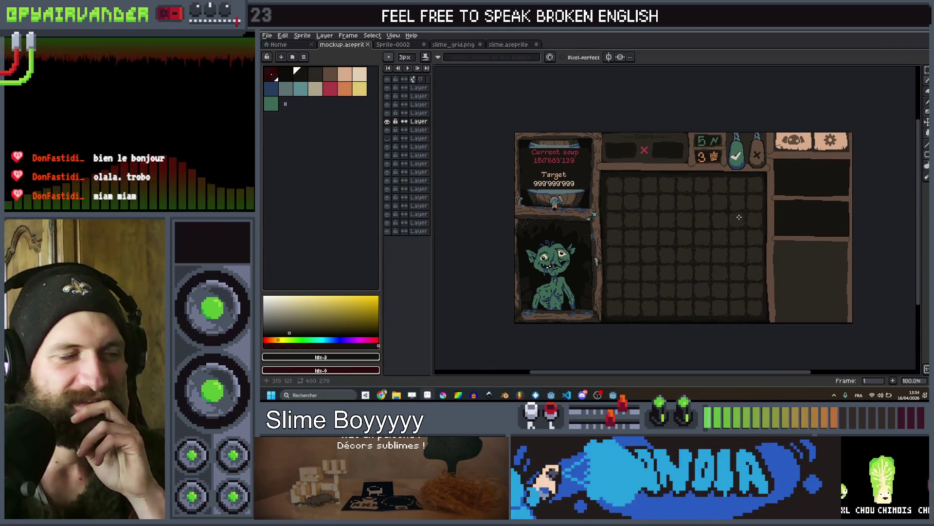
pyautogui.hotkey('alt', 'Tab')
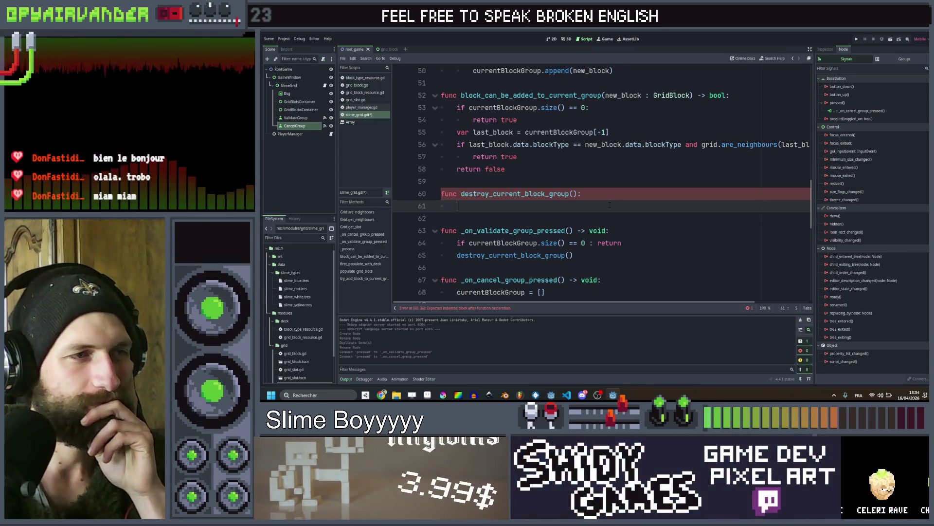
pyautogui.click(609, 196)
pyautogui.moveTo(637, 208); pyautogui.dragTo(563, 194)
pyautogui.click(580, 208)
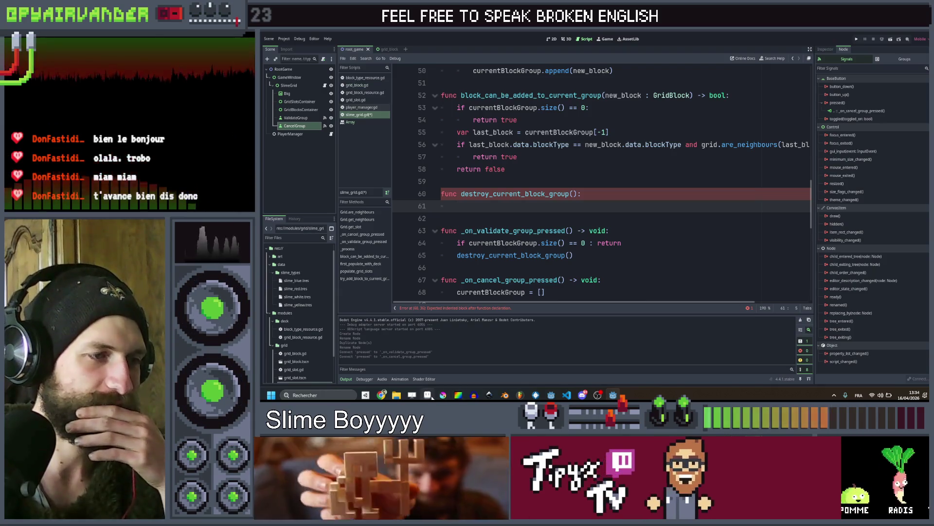
pyautogui.hotkey('alt', 'Tab')
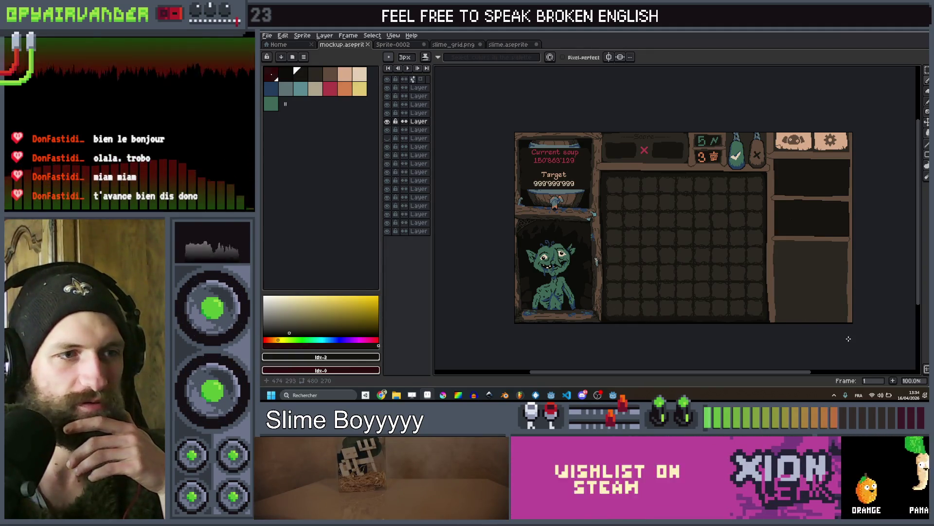
# Switch from Aseprite back to the slime_grid.gd script in Godot
pyautogui.hotkey('alt', 'Tab')
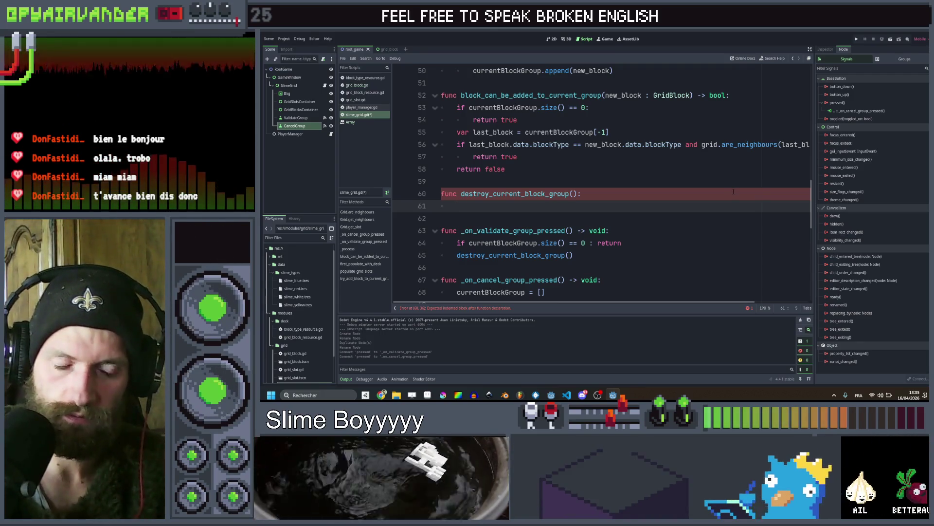
pyautogui.scroll(-1, 735, 191)
pyautogui.scroll(-2, 736, 191)
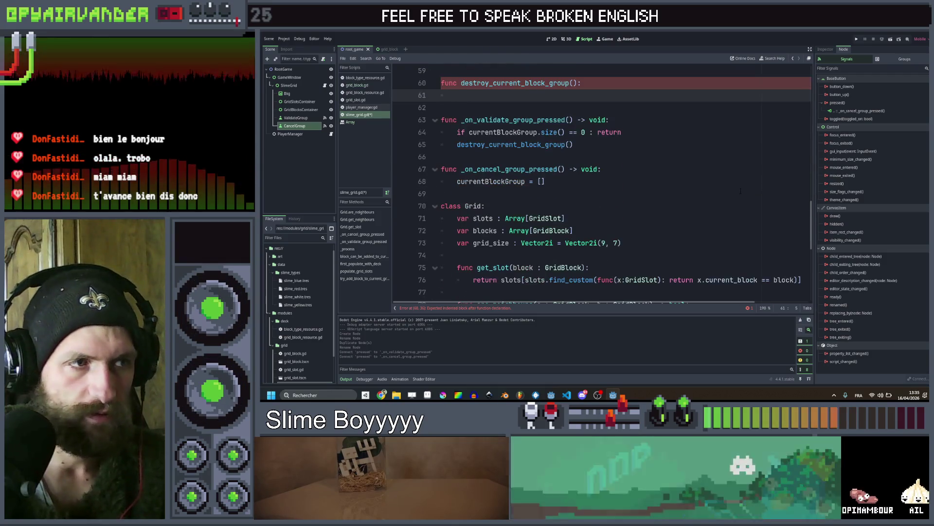
pyautogui.scroll(2, 743, 183)
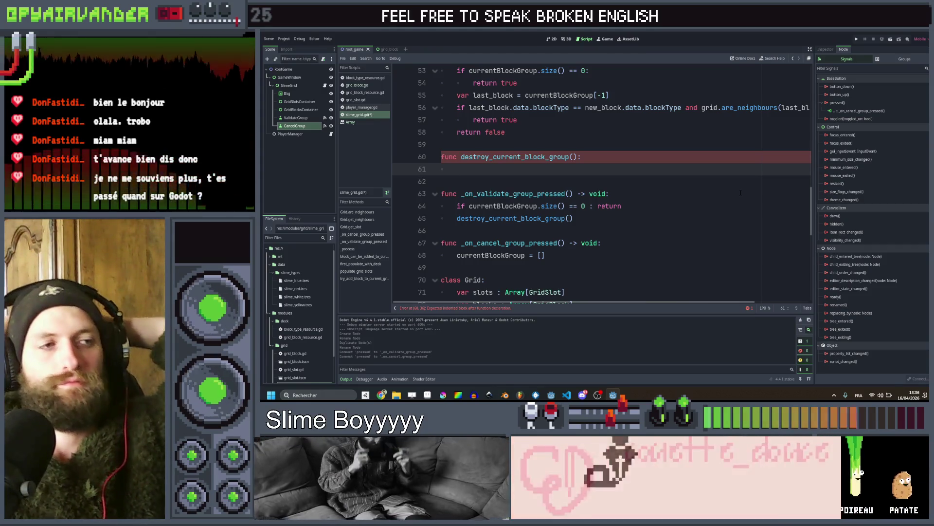
pyautogui.write('#destroy')
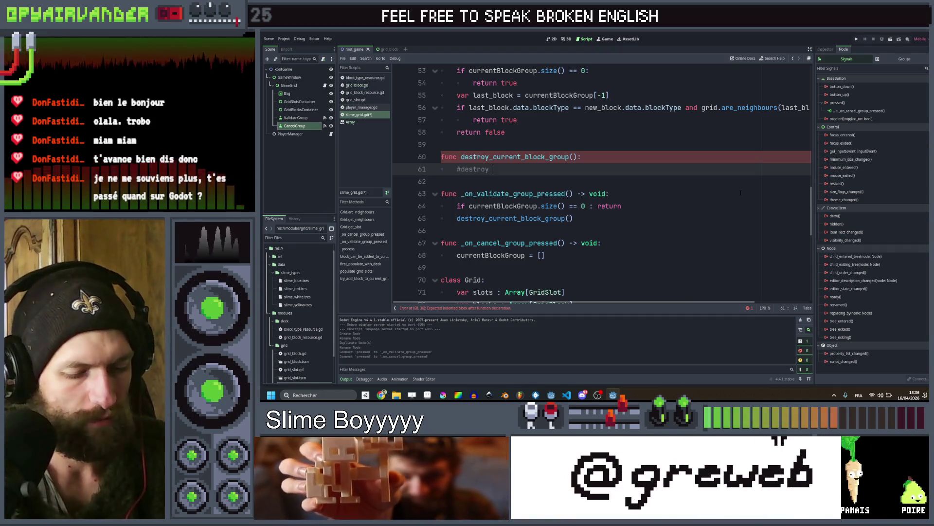
pyautogui.write('s in grou')
pyautogui.write(', ')
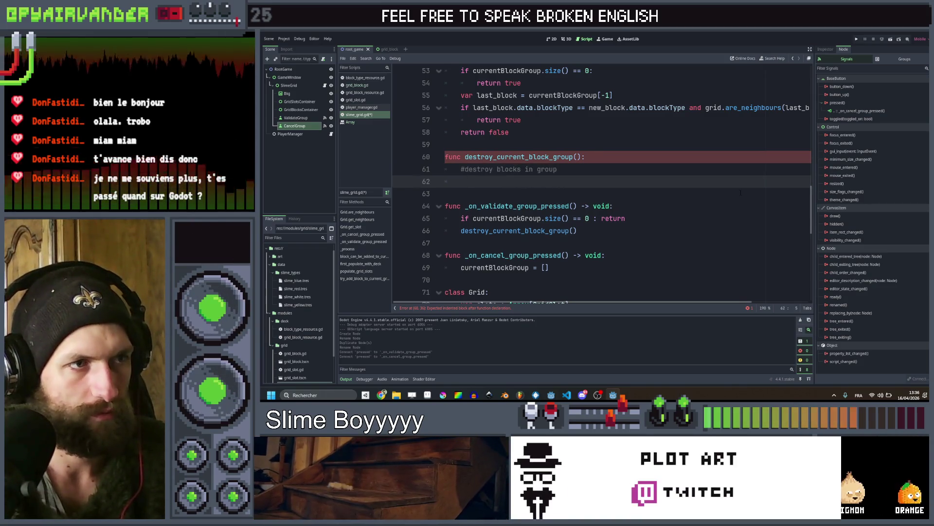
pyautogui.write('fr')
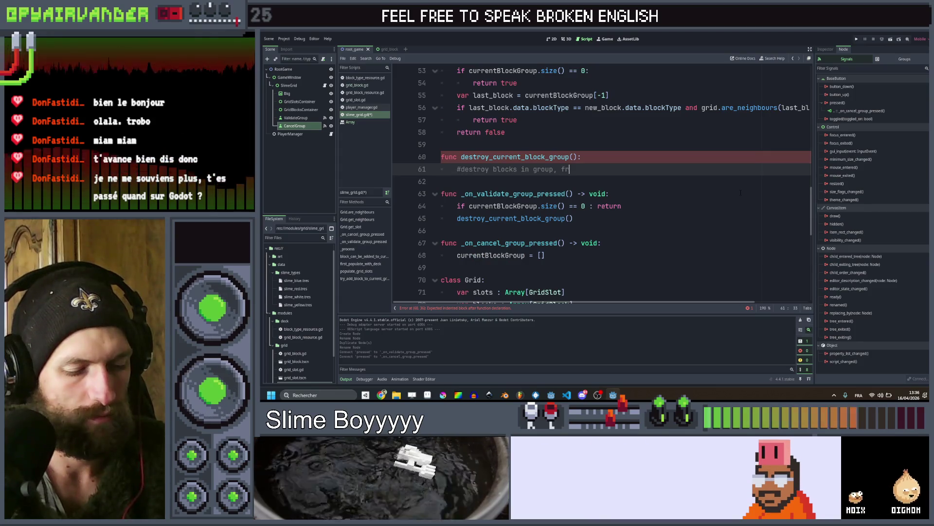
pyautogui.write('ee em')
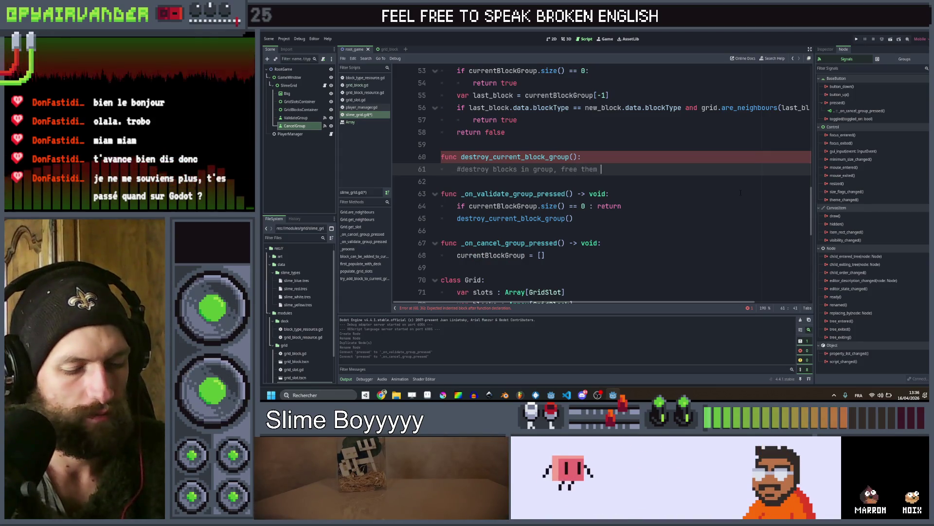
# Fix the comment to '#destroy blocks in group, free their slots' and add '#loop through blocks,'
pyautogui.press('BackSpace')
pyautogui.write('ir ')
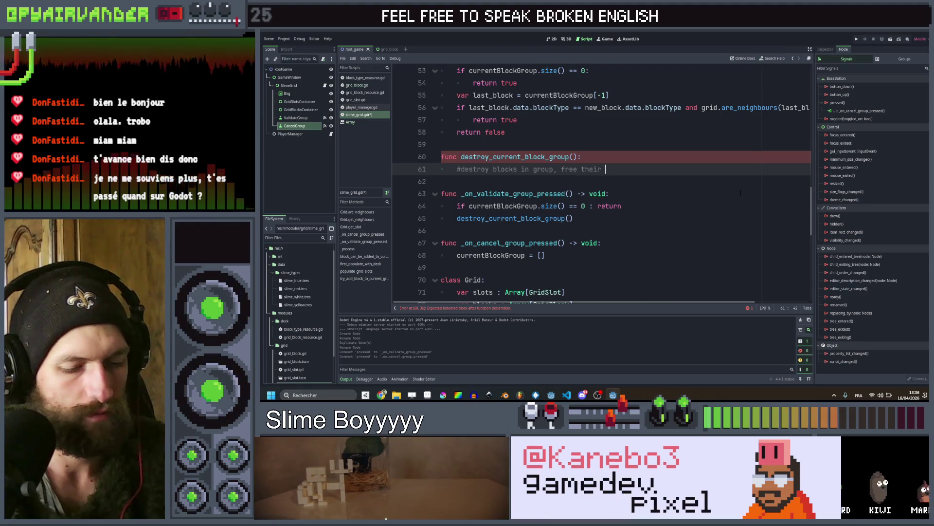
pyautogui.write('slots')
pyautogui.press('Return')
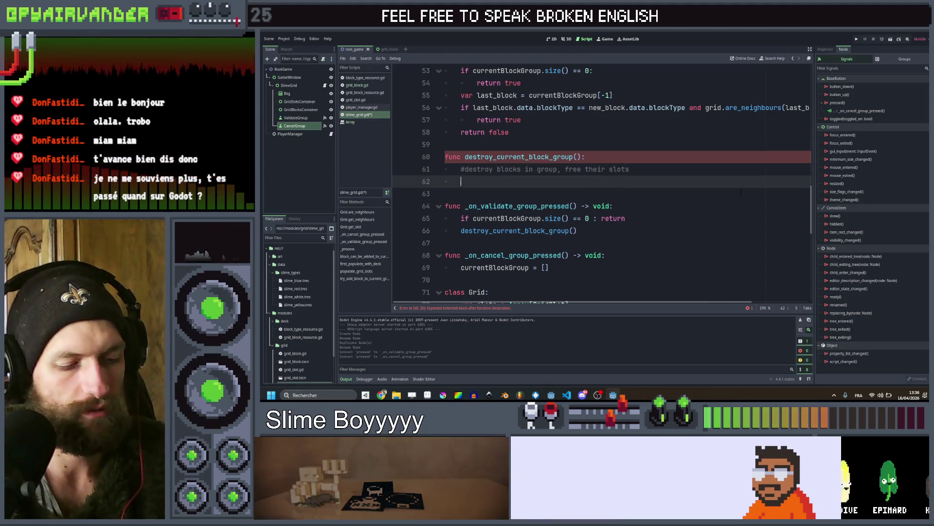
pyautogui.write('#loop ')
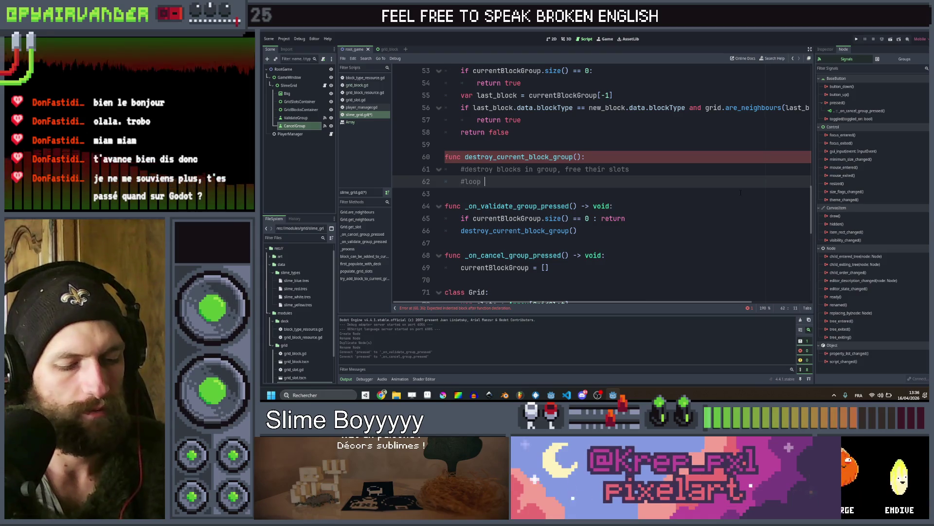
pyautogui.write('through ')
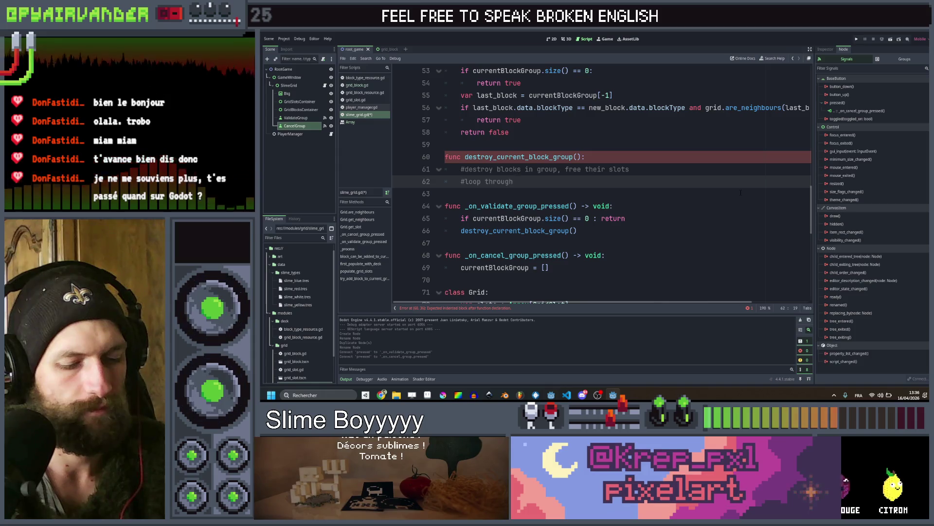
pyautogui.write('blocks,')
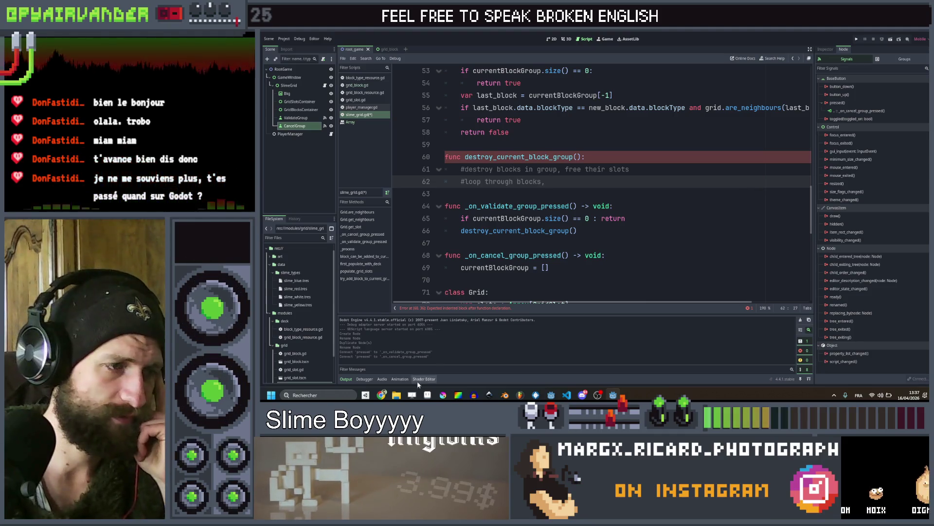
pyautogui.hotkey('alt', 'Tab')
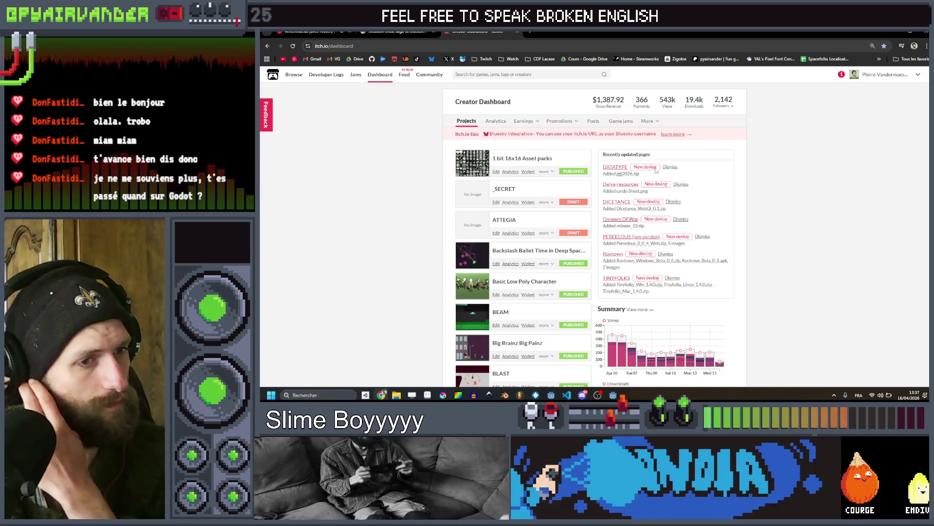
# Open the Gnomes of War page on itch.io and expand its More information details
pyautogui.scroll(-10, 570, 212)
pyautogui.scroll(-15, 570, 212)
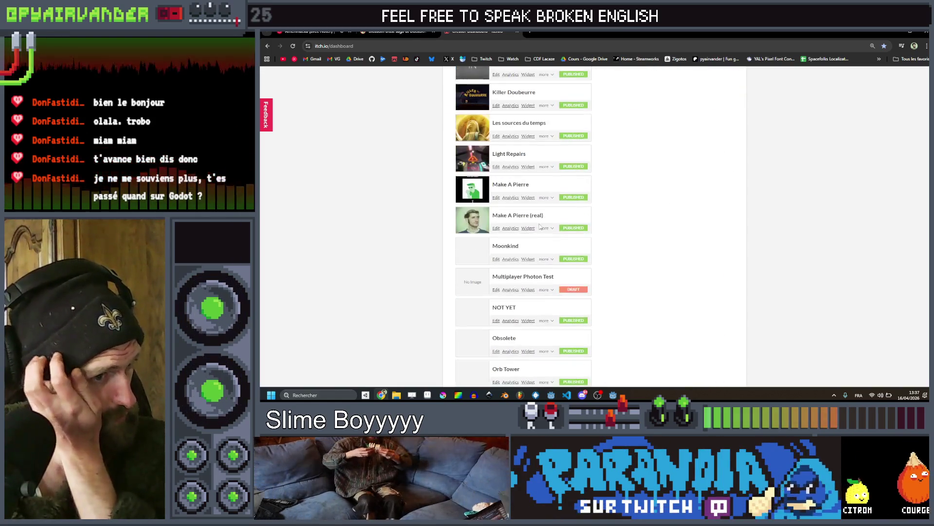
pyautogui.scroll(12, 521, 245)
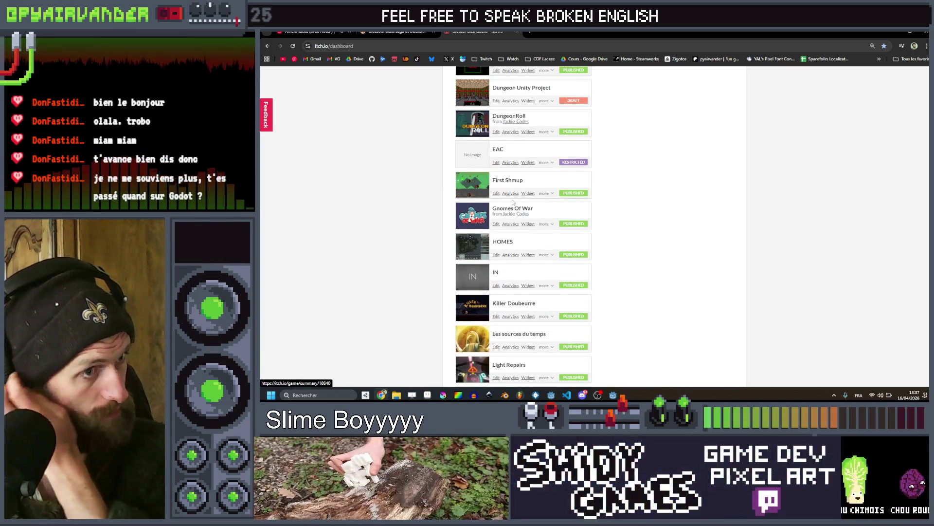
pyautogui.click(512, 209)
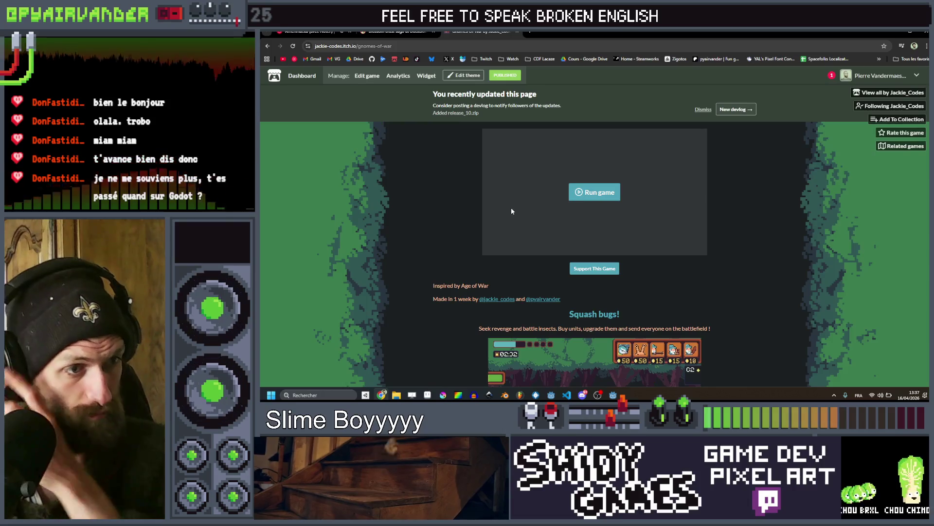
pyautogui.scroll(-10, 511, 207)
pyautogui.scroll(-6, 493, 209)
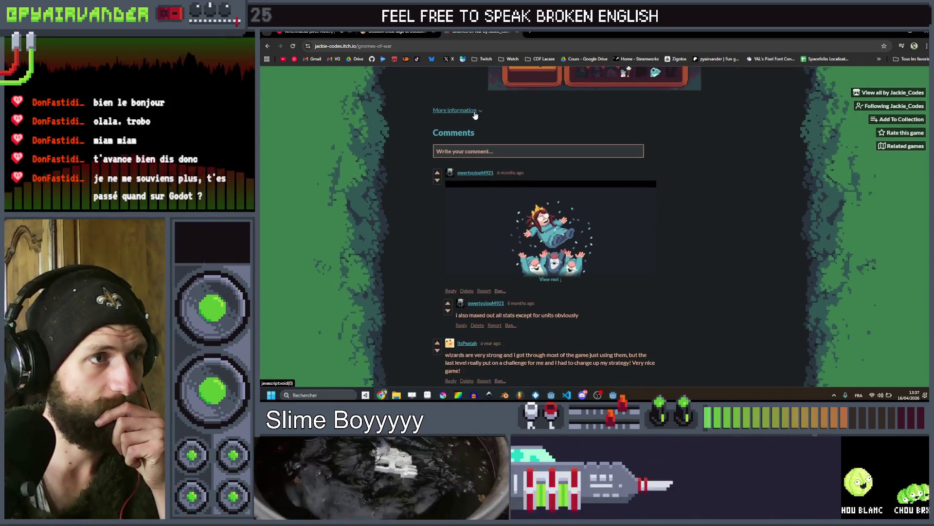
pyautogui.click(455, 110)
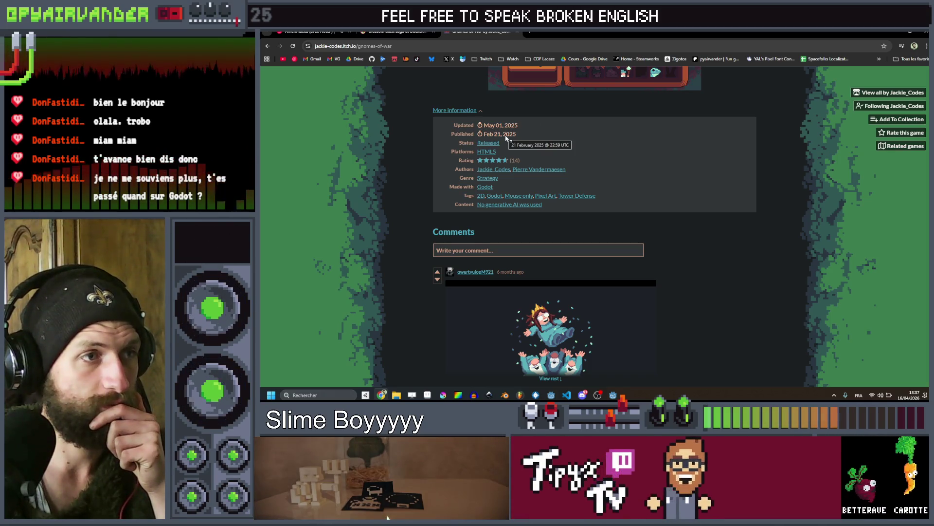
# Close the Gnomes of War tab and minimize the browser
pyautogui.scroll(1, 506, 138)
pyautogui.scroll(6, 506, 139)
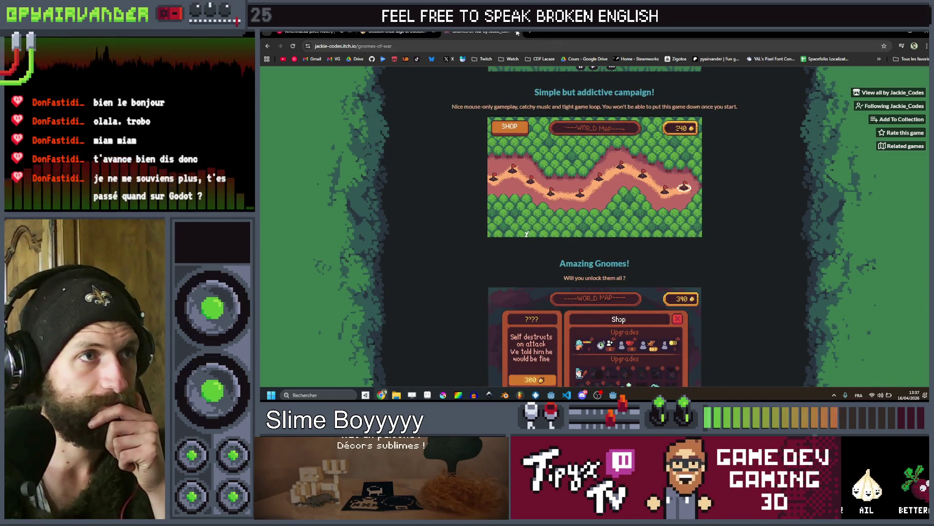
pyautogui.click(509, 33)
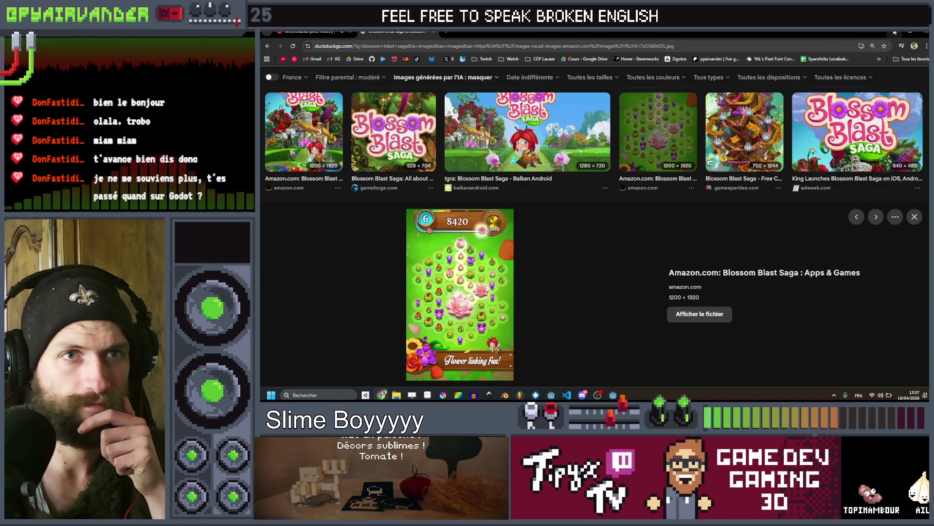
pyautogui.click(895, 32)
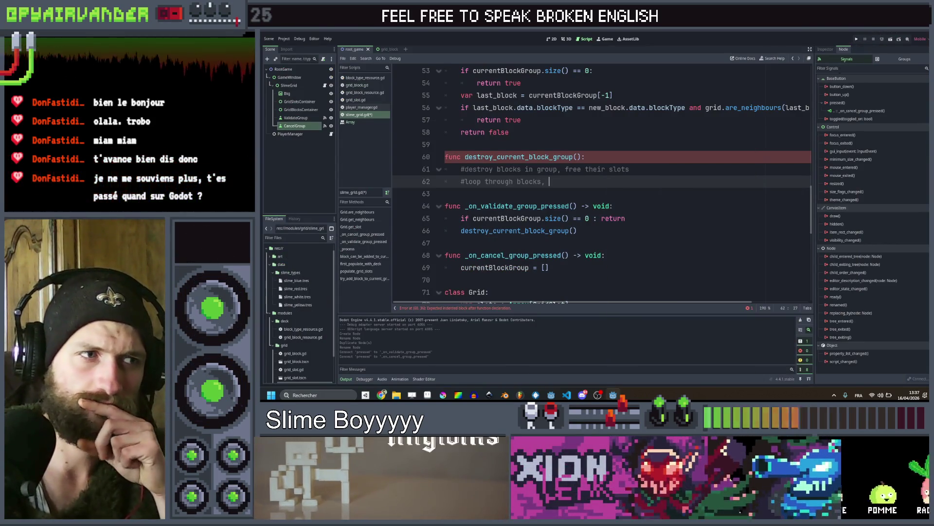
# Extend the line 62 comment to find the lowest empty block below and set it as a target
pyautogui.moveTo(648, 181); pyautogui.dragTo(473, 169)
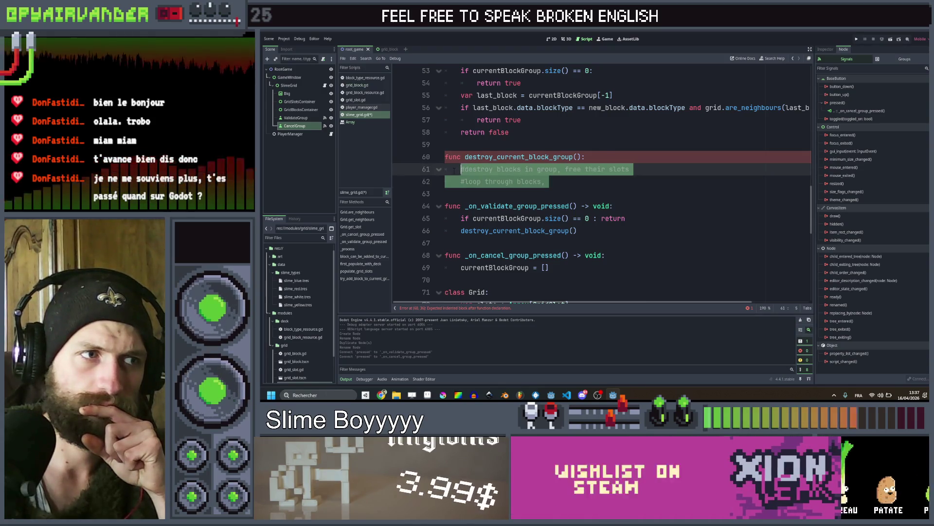
pyautogui.click(558, 184)
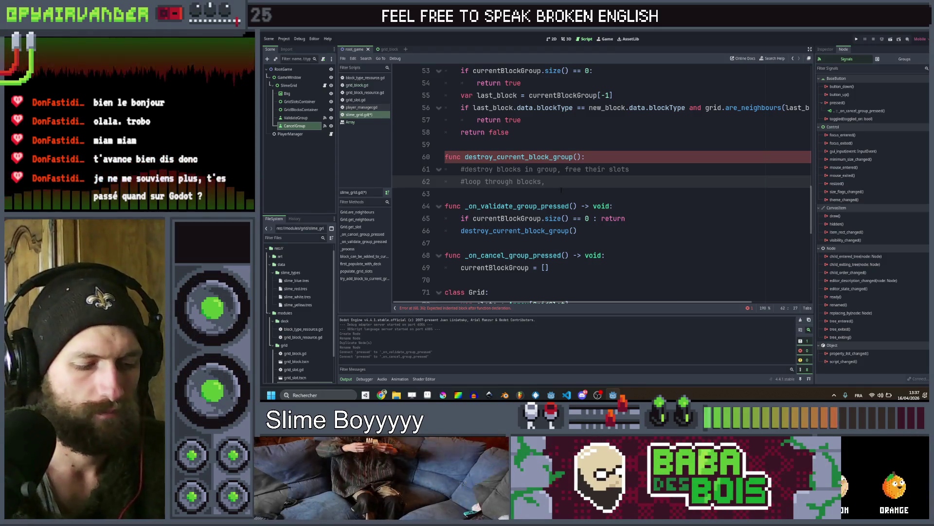
pyautogui.write('if')
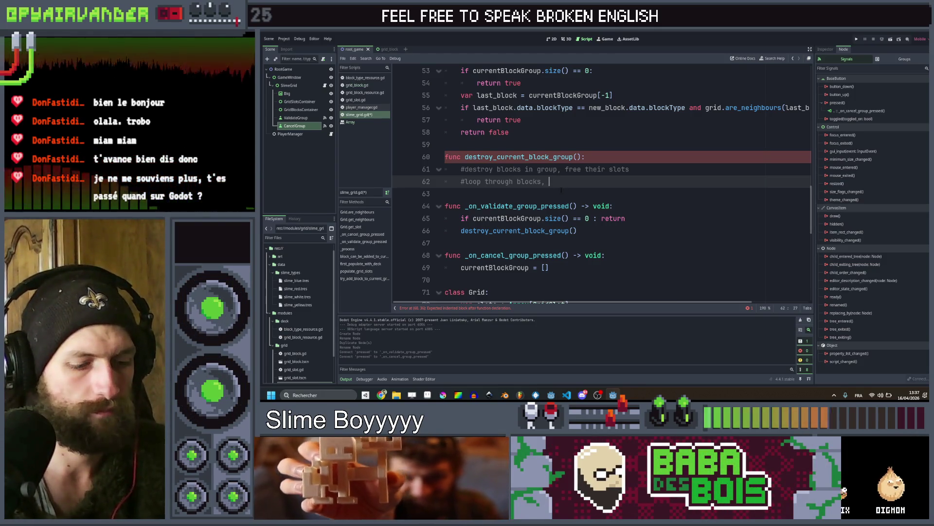
pyautogui.write(' bel')
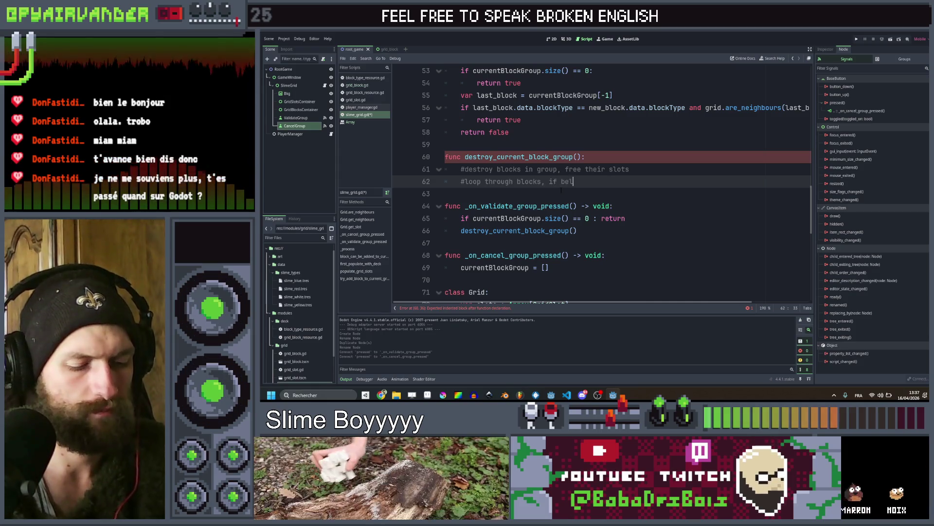
pyautogui.write('low is empty')
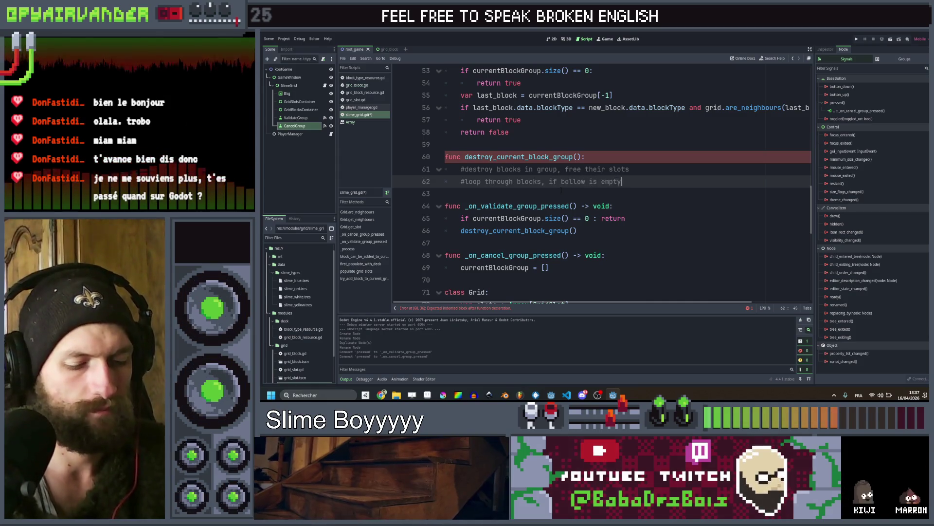
pyautogui.write(', find the lowe')
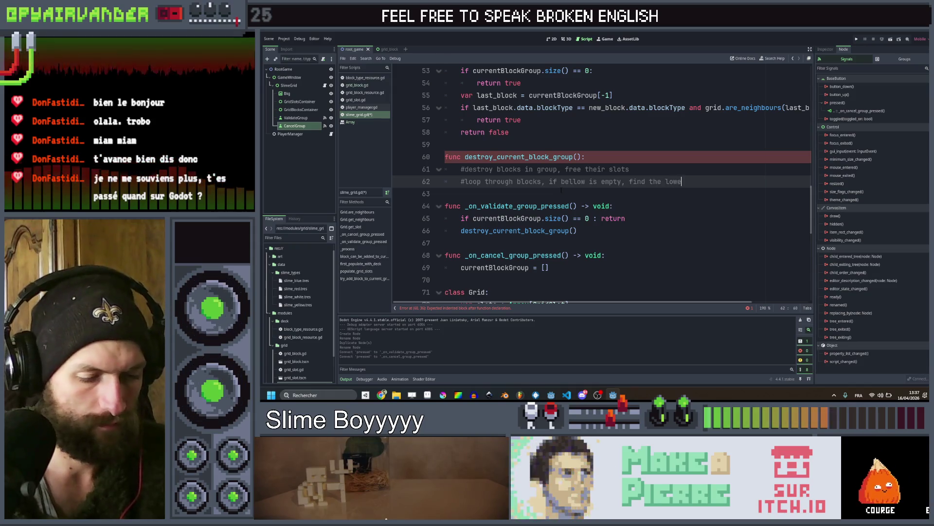
pyautogui.write('bloc')
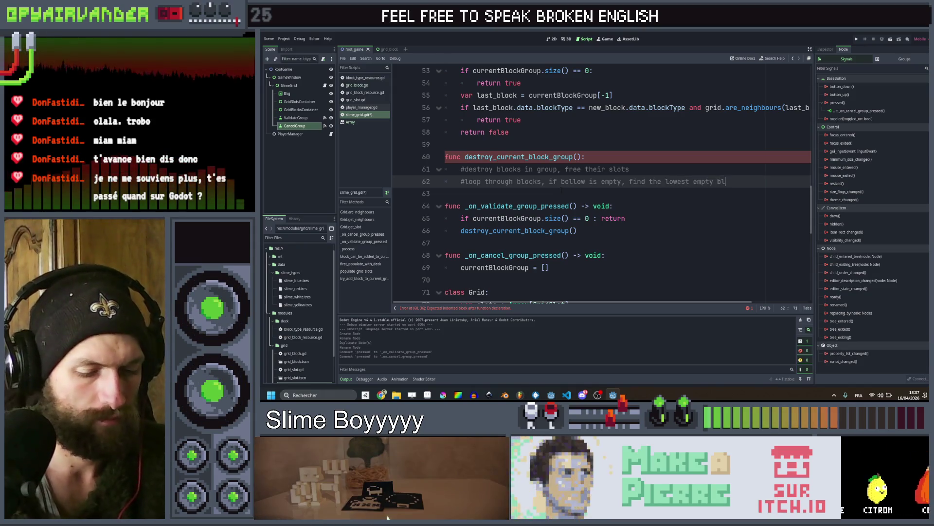
pyautogui.write('k')
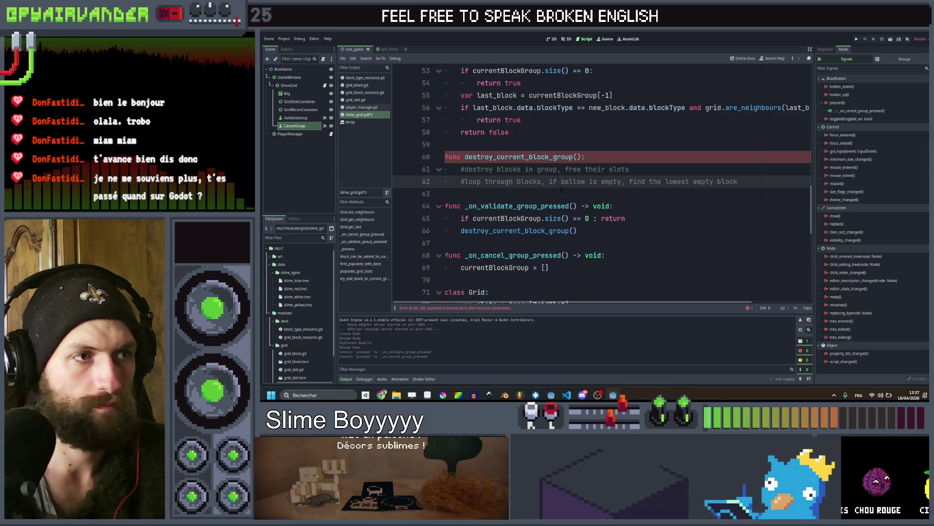
pyautogui.hotkey('ctrl', 'Left')
pyautogui.hotkey('ctrl', 'Left')
pyautogui.hotkey('ctrl', 'Left')
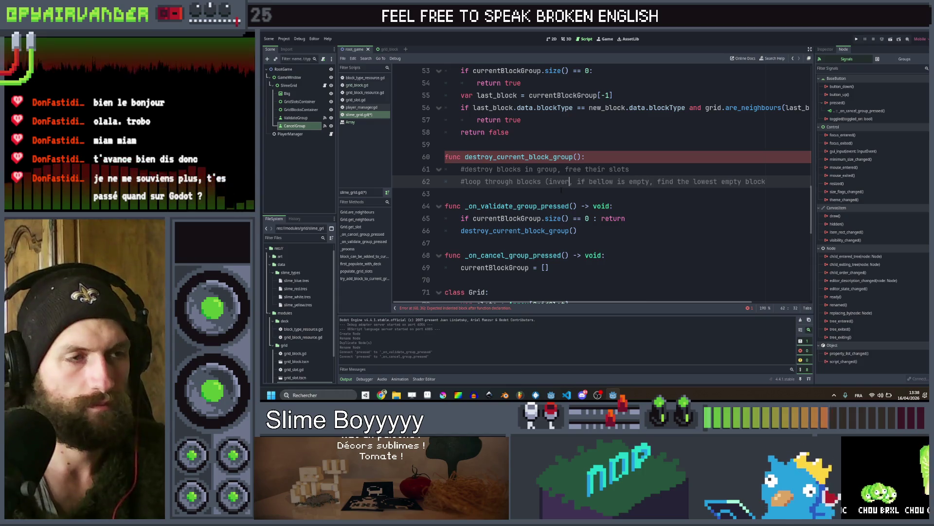
pyautogui.press('BackSpace')
pyautogui.press('BackSpace')
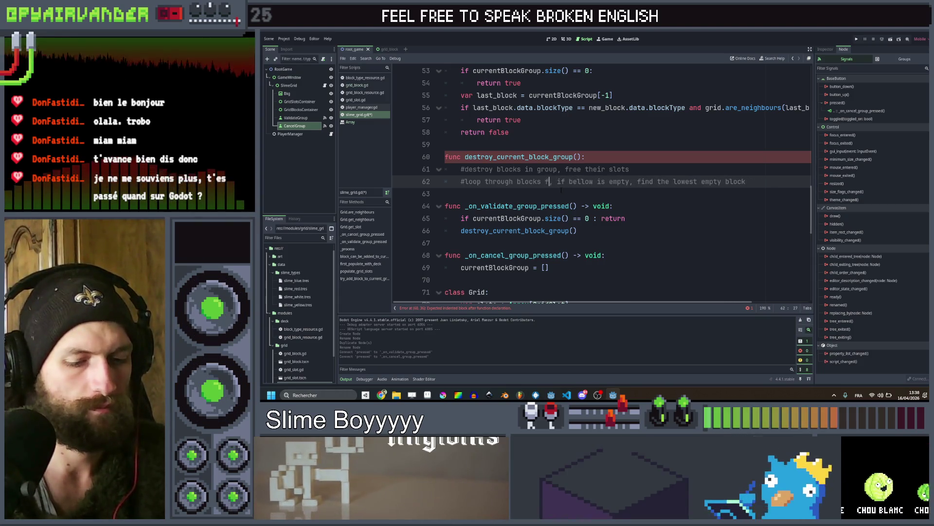
pyautogui.write('rom')
pyautogui.write(' the ba')
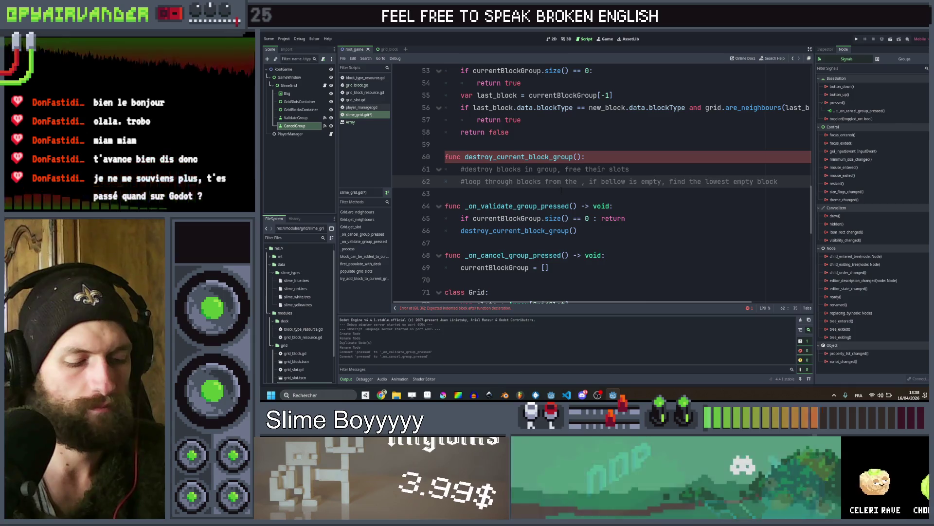
pyautogui.write('last')
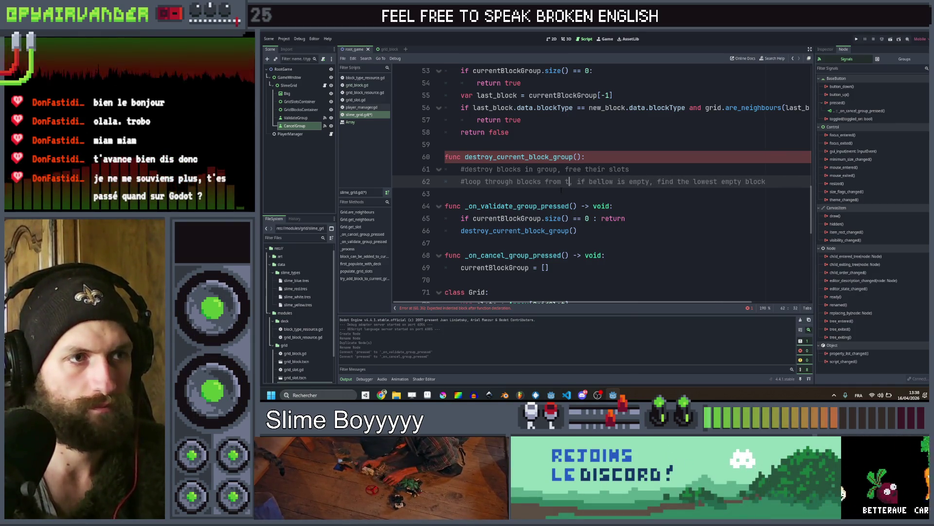
pyautogui.write('ck to fron')
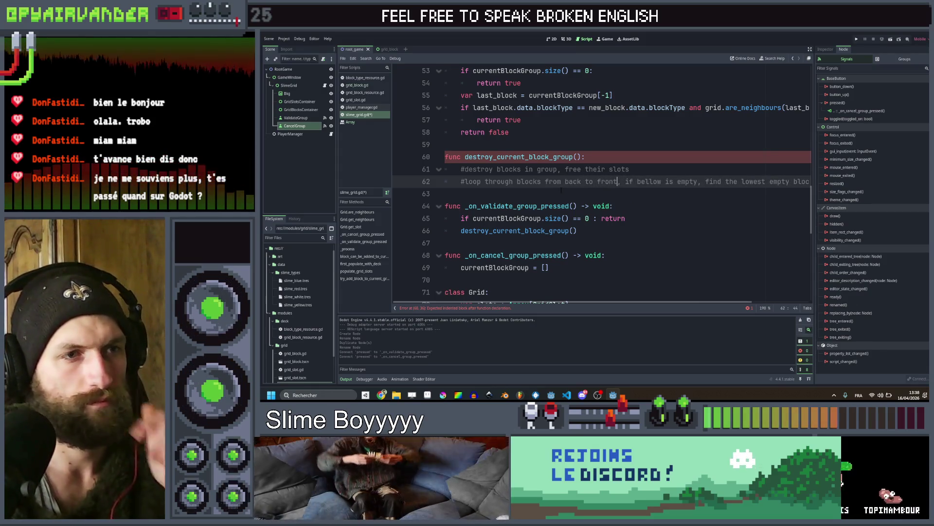
pyautogui.press('End')
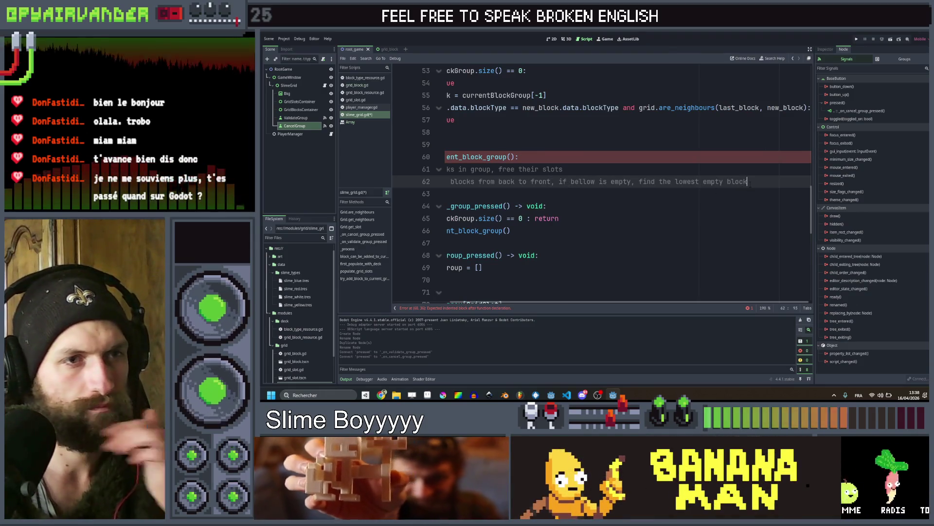
pyautogui.write('and set it as a target')
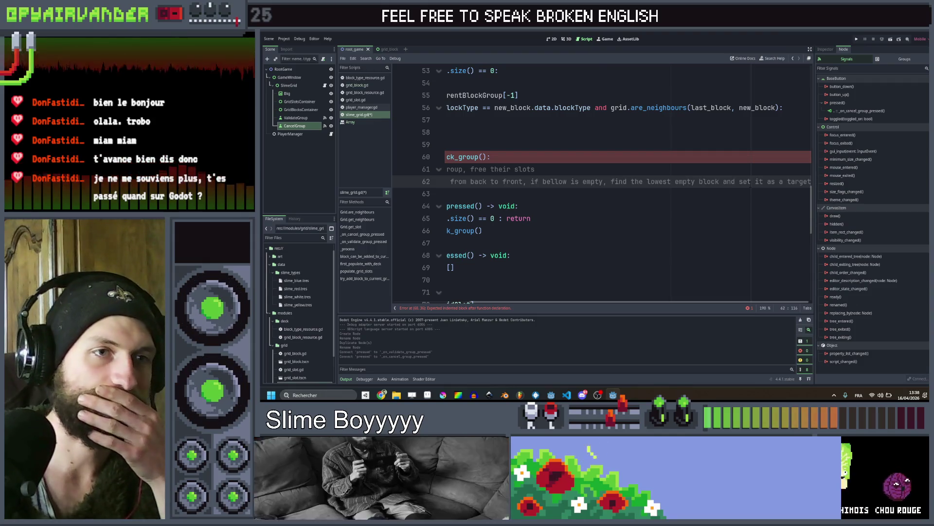
# Start a new indented line 63 inside the function body
pyautogui.hscroll(-3, 713, 193)
pyautogui.click(657, 190)
pyautogui.hscroll(3, 654, 189)
pyautogui.hscroll(-2, 653, 189)
pyautogui.press('Tab')
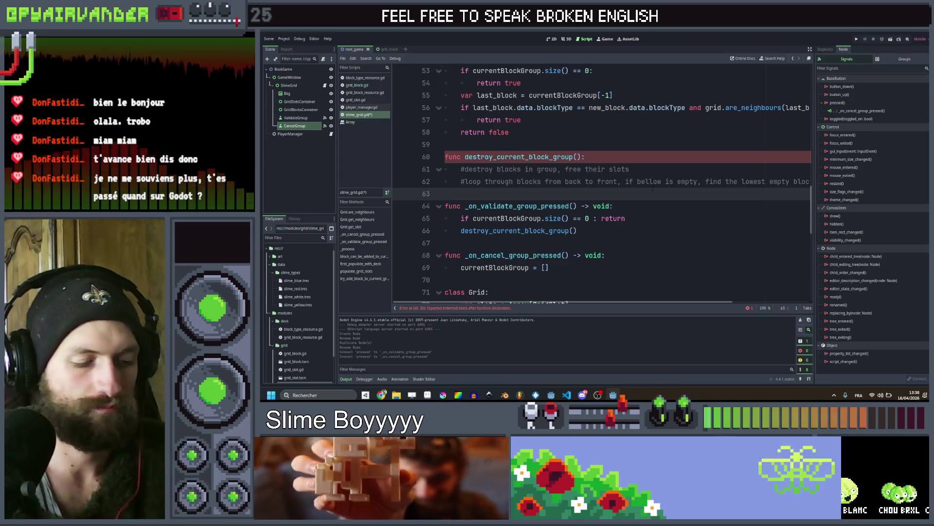
# Add the comment 'loop through columns, find how many empty slots are left and move blocks there'
pyautogui.write('#')
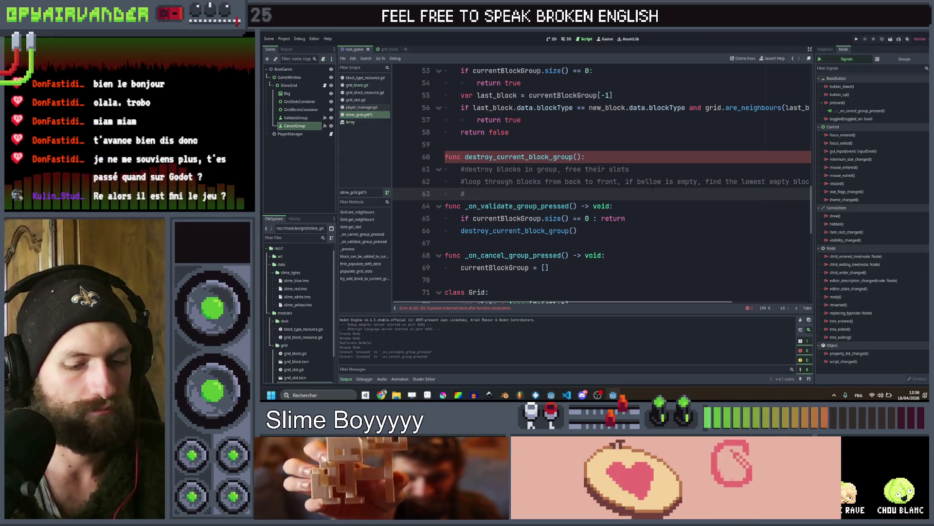
pyautogui.write('animate')
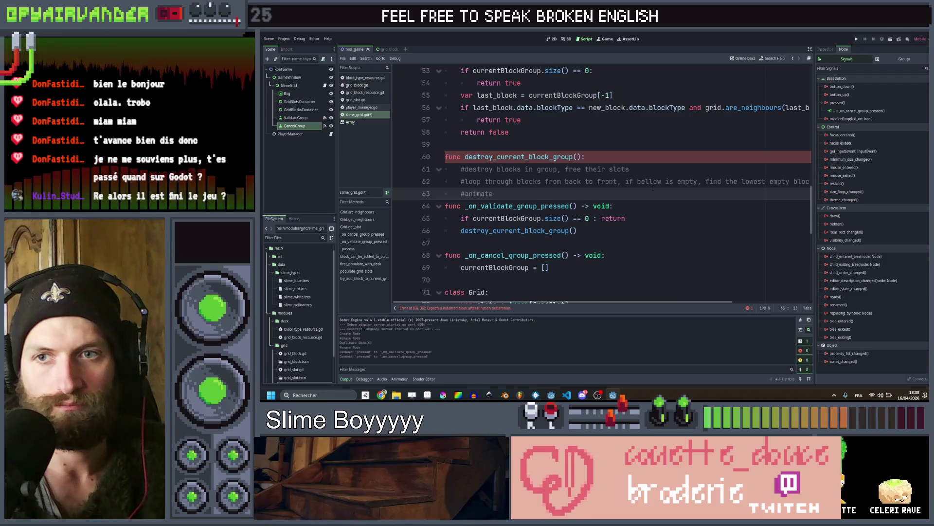
pyautogui.press('Return')
pyautogui.press('Return')
pyautogui.press('Up')
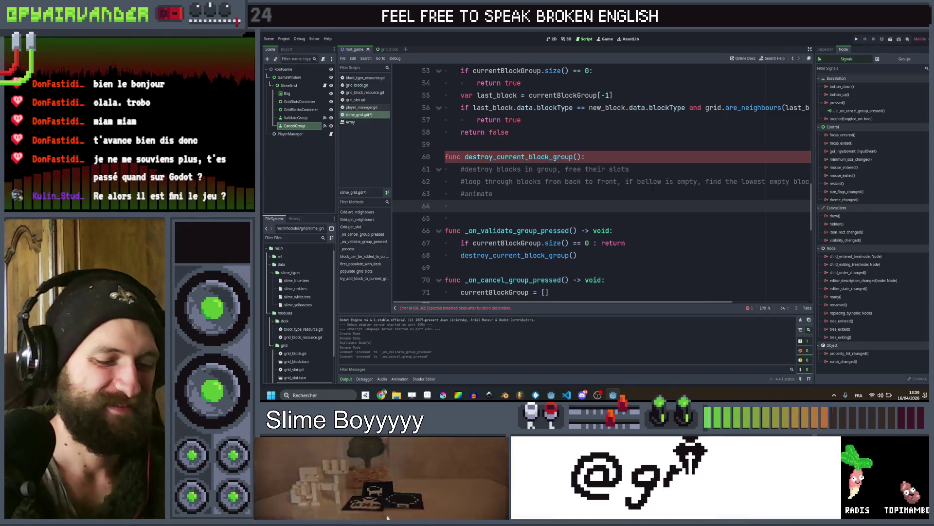
pyautogui.write('loop through columns, find how many empty slots are left an')
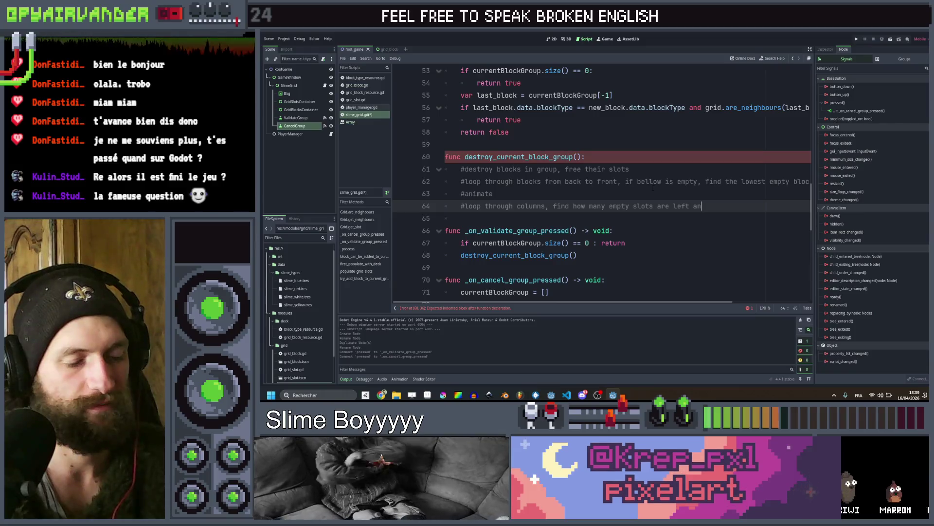
pyautogui.write('d move blocks there')
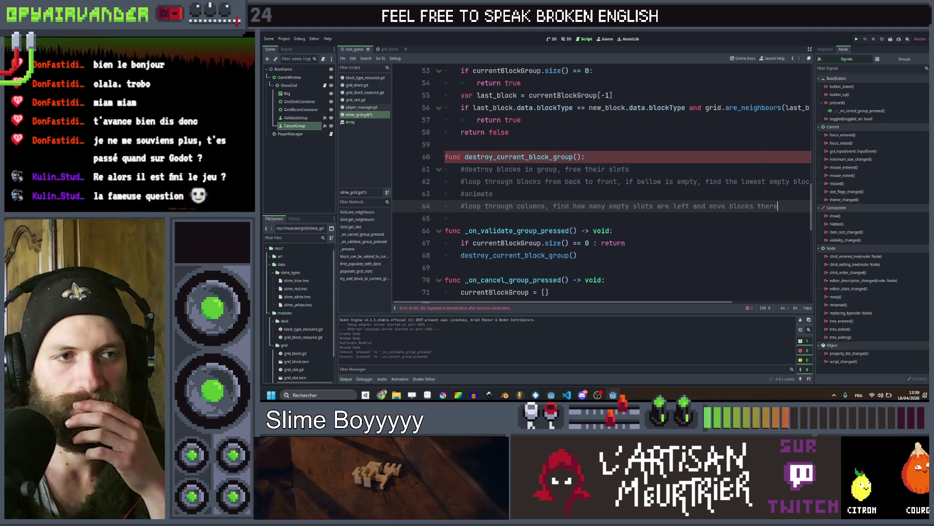
pyautogui.doubleClick(717, 206)
pyautogui.write('cks there, a')
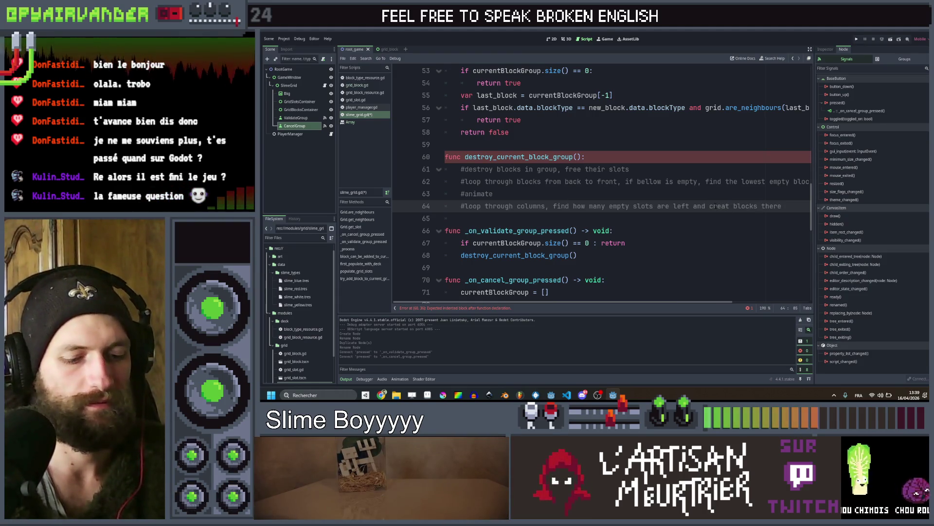
pyautogui.write('nimate')
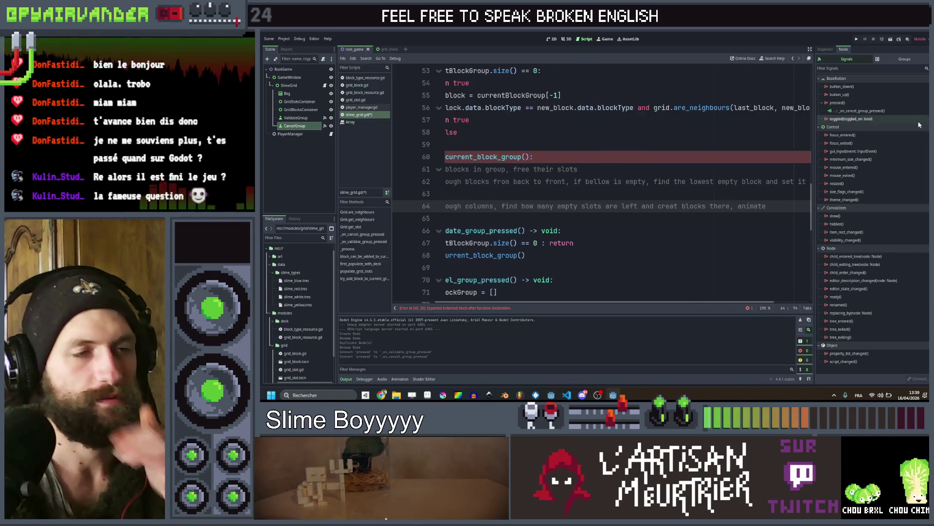
# Put a separate #animate note line between the two loop comments
pyautogui.press('Up')
pyautogui.write('#animate')
pyautogui.scroll(-1, 665, 190)
pyautogui.scroll(1, 665, 190)
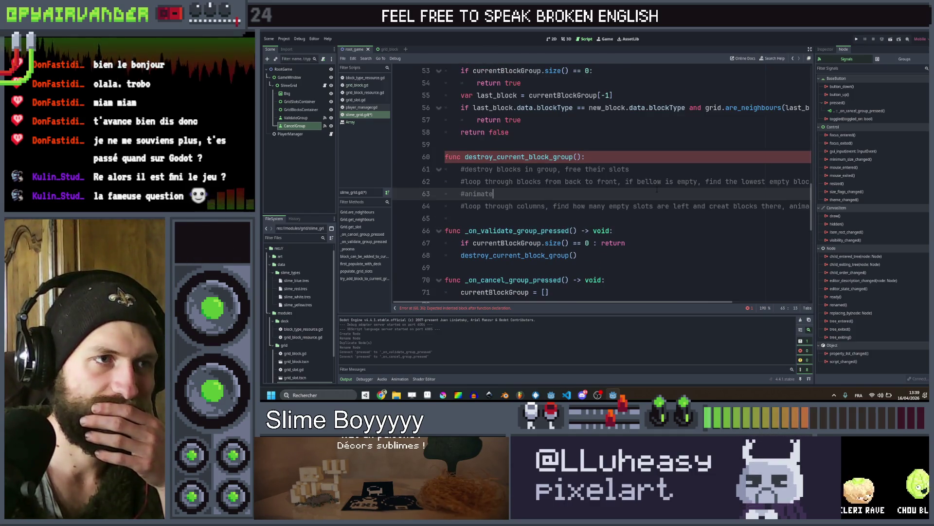
pyautogui.click(726, 169)
# Add 'for block in currentBlockGroup' on a new line below the destroy comment
pyautogui.press('Return')
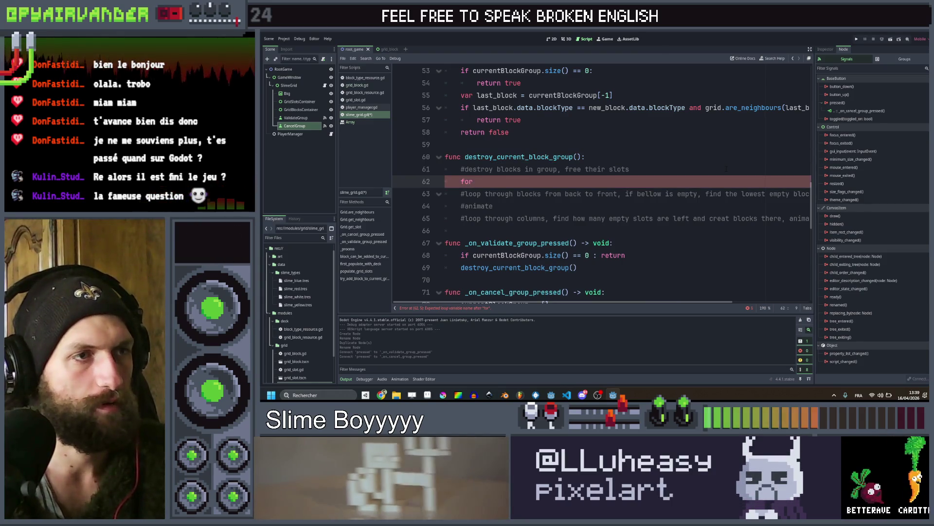
pyautogui.write('blo')
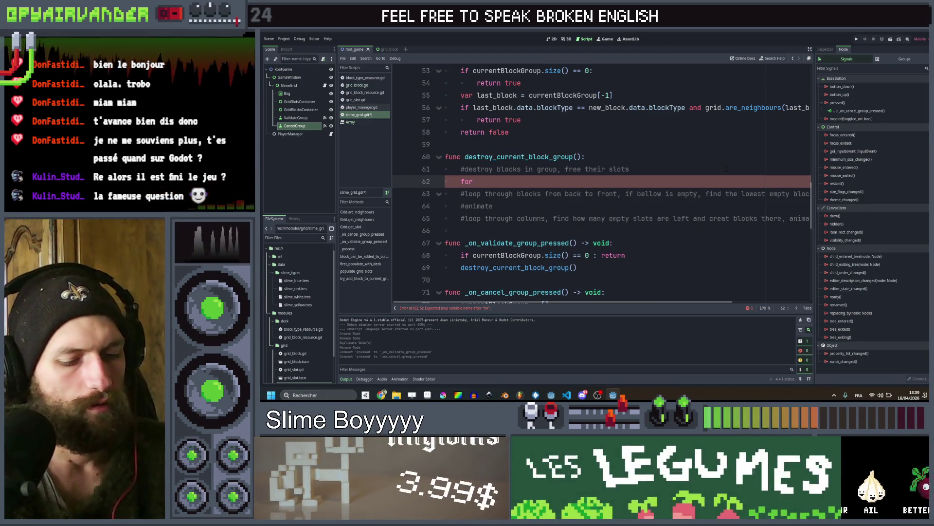
pyautogui.write('ck in curr')
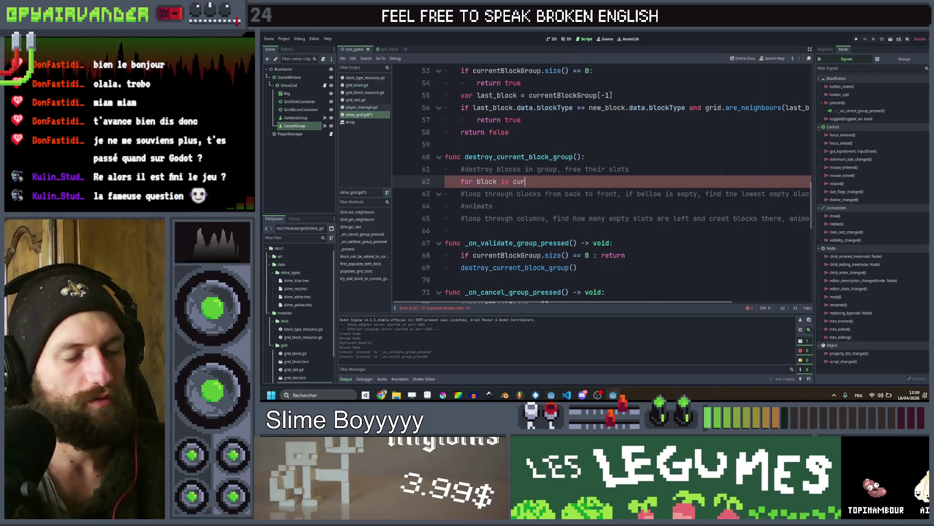
pyautogui.press('Return')
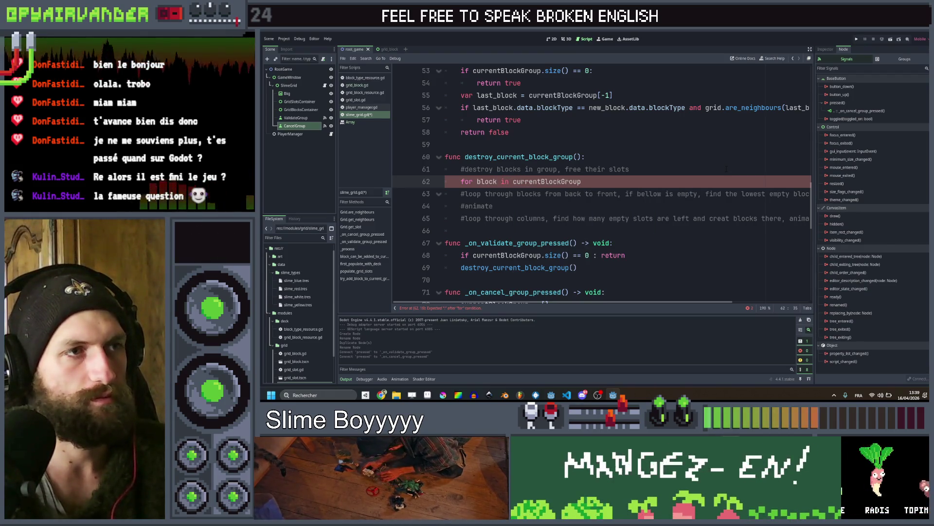
pyautogui.scroll(4, 600, 183)
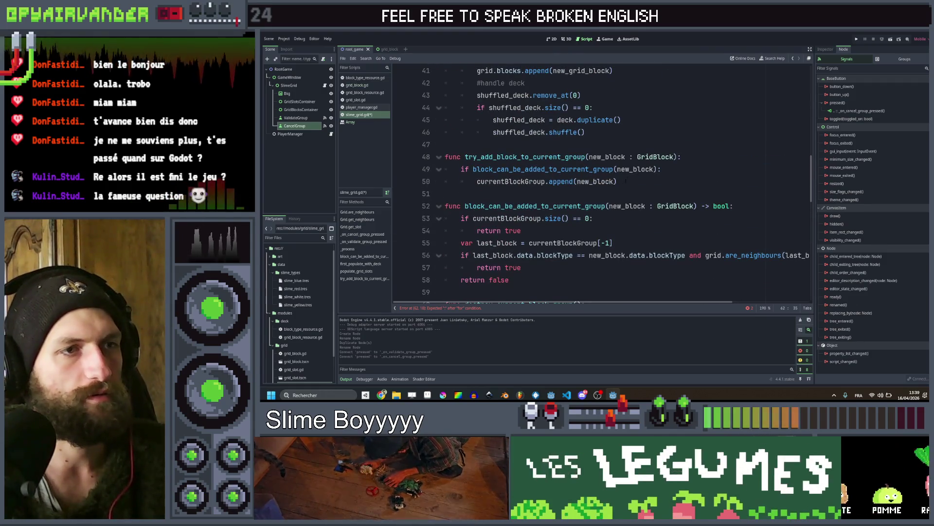
# Change the line 53 group-size condition to currentBlockGroup.size() <= 2
pyautogui.click(574, 218)
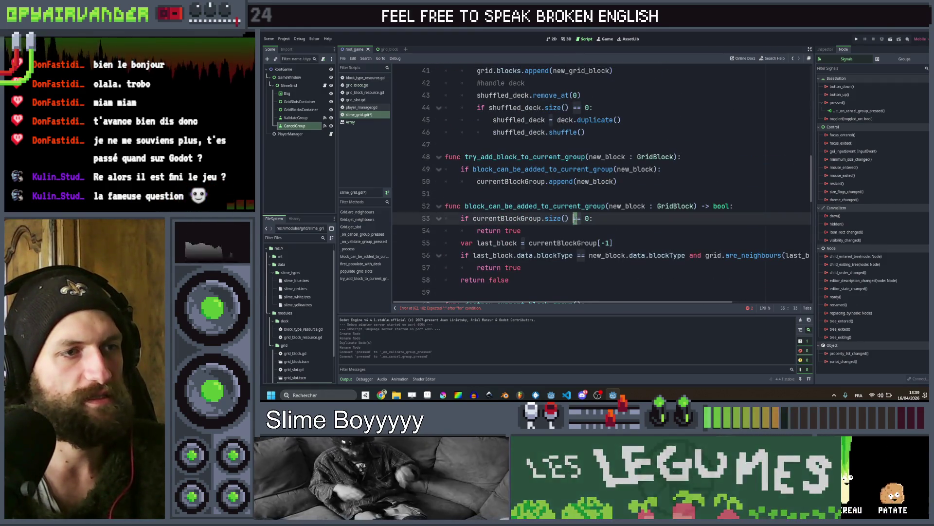
pyautogui.write('<= ')
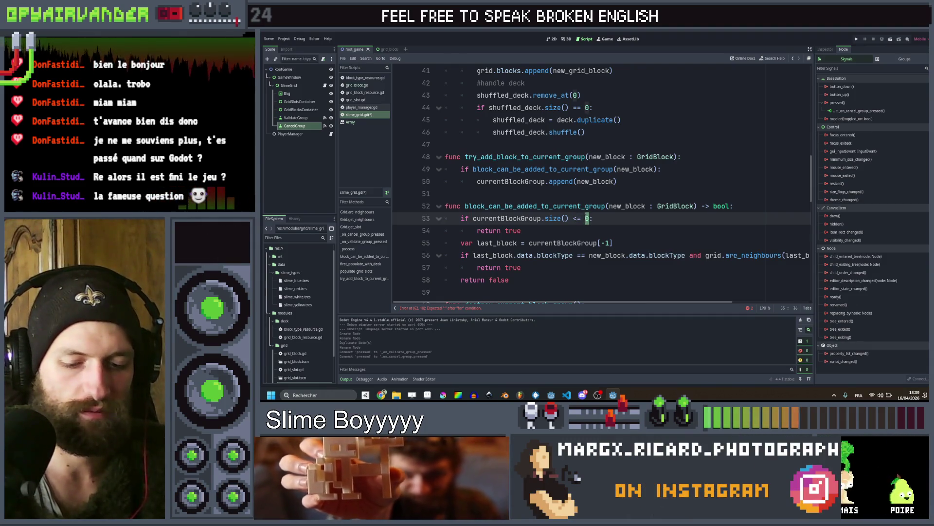
pyautogui.write('2')
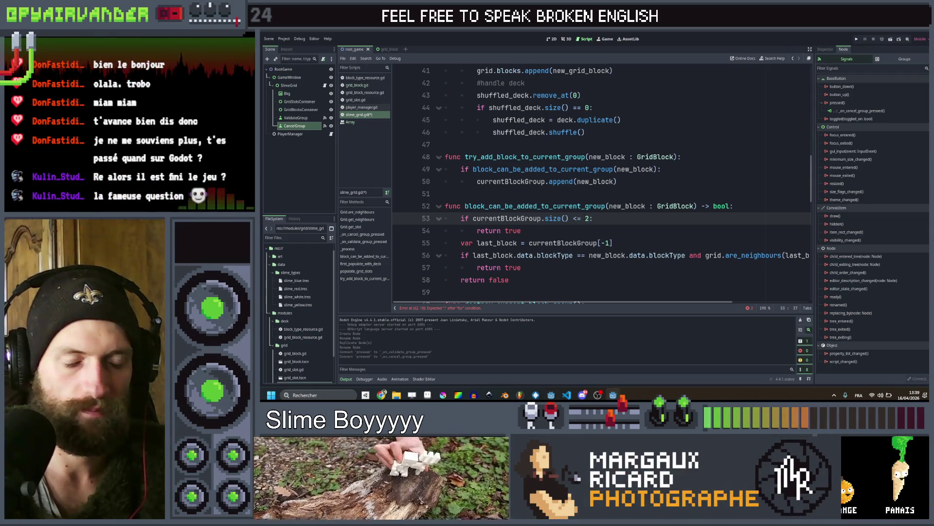
pyautogui.scroll(-1, 602, 180)
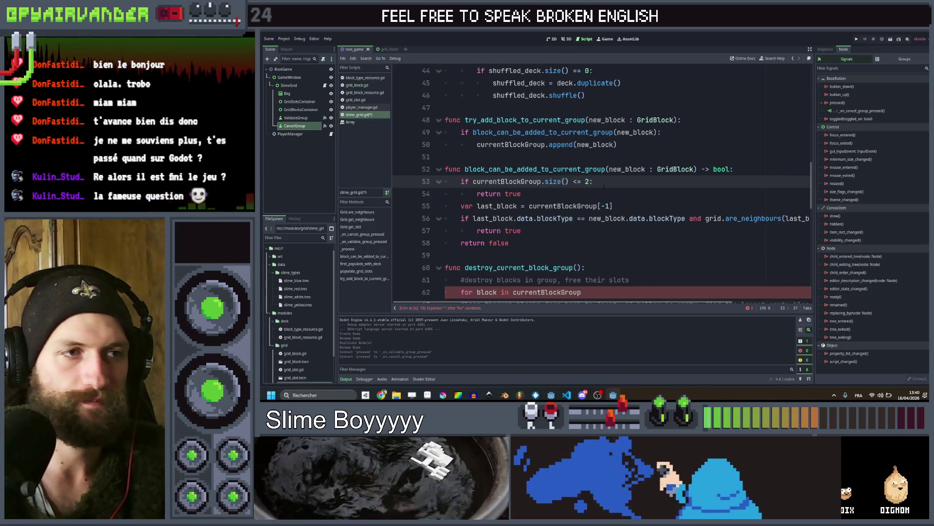
pyautogui.scroll(-1, 603, 185)
pyautogui.scroll(-2, 604, 185)
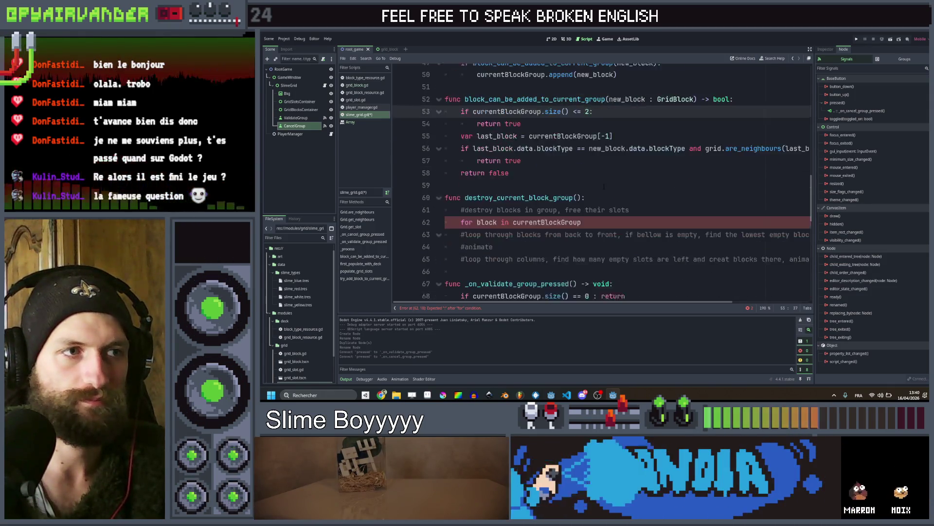
pyautogui.click(570, 204)
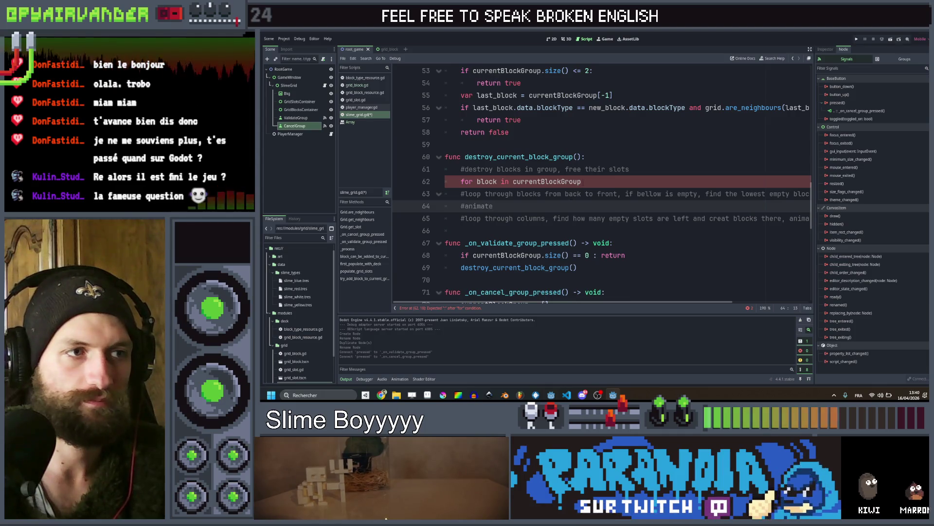
pyautogui.click(582, 181)
pyautogui.click(551, 202)
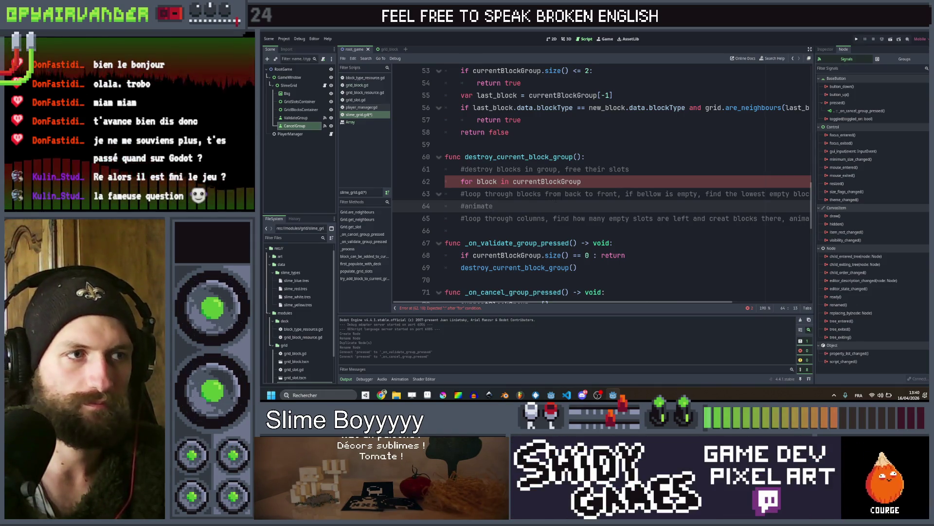
pyautogui.click(602, 181)
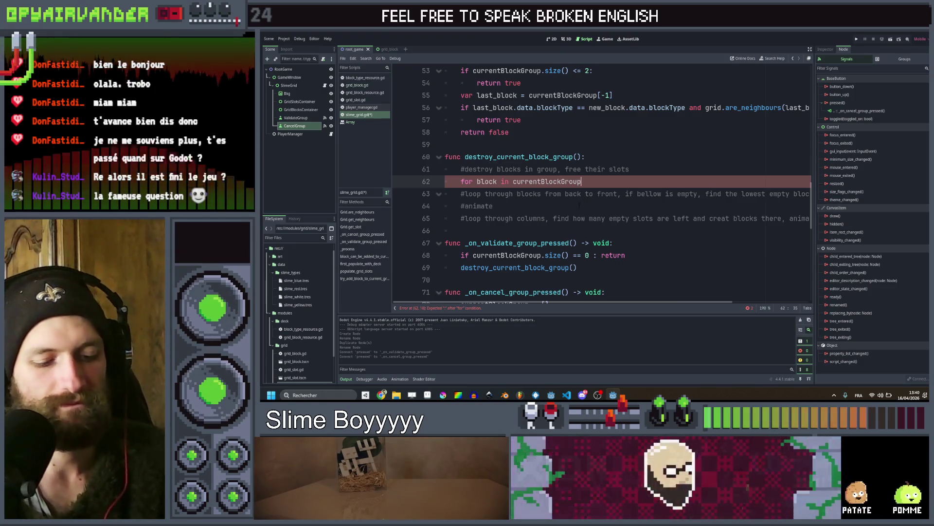
pyautogui.write(':')
# Add block.queue_free() as the body of the currentBlockGroup loop
pyautogui.press('Return')
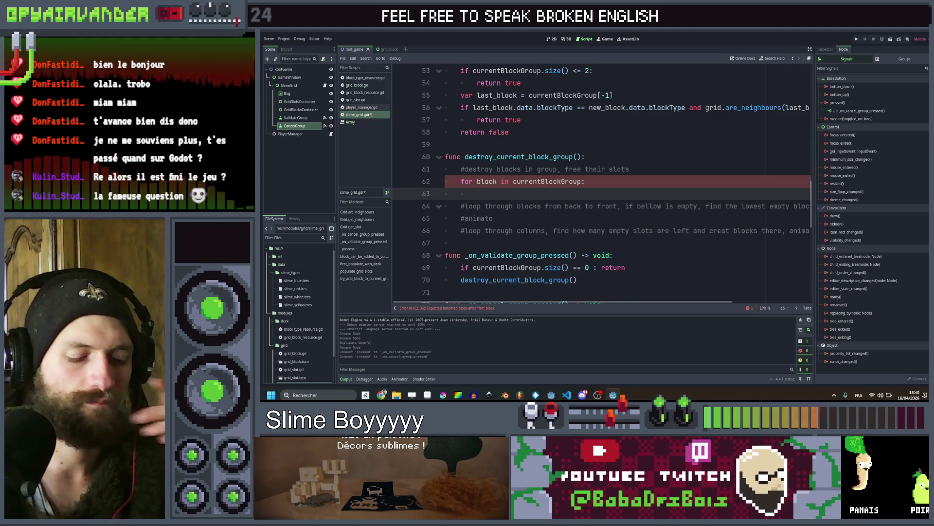
pyautogui.write('block')
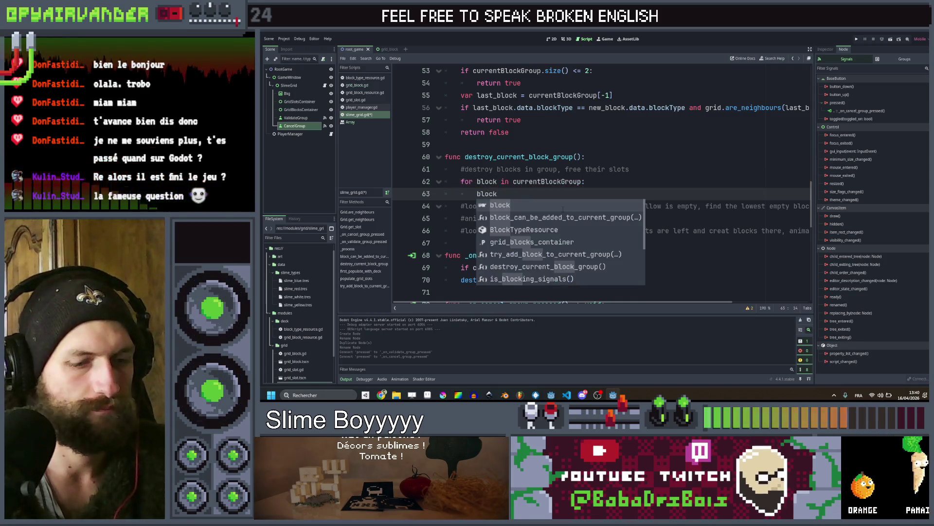
pyautogui.write('.que')
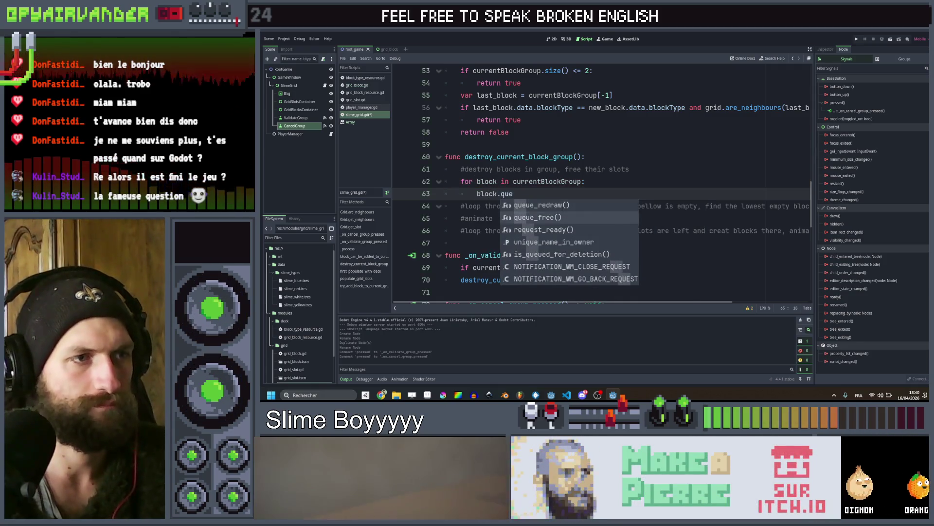
pyautogui.press('Return')
pyautogui.press('Return')
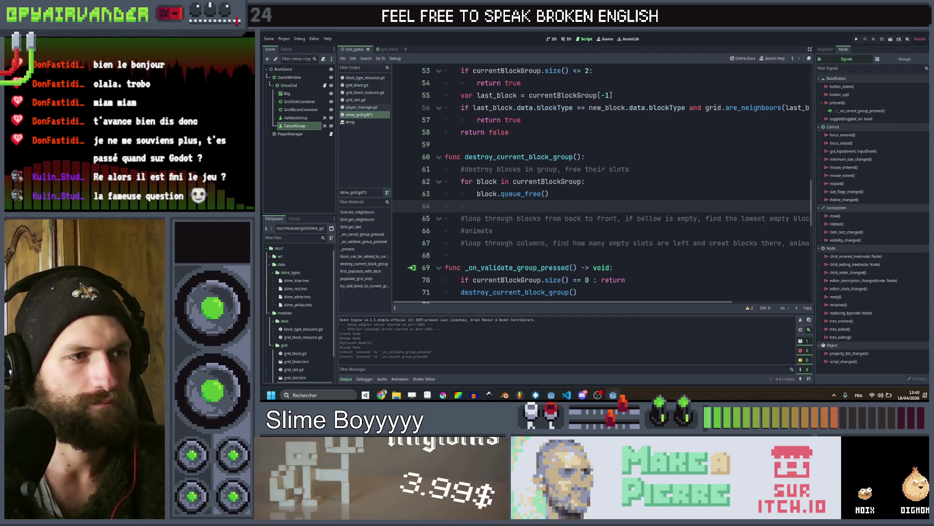
# Add grid.blocks.remove_at(grid.blocks.find(block)) above the queue_free call
pyautogui.press('Up')
pyautogui.hotkey('ctrl', 'shift', 'Return')
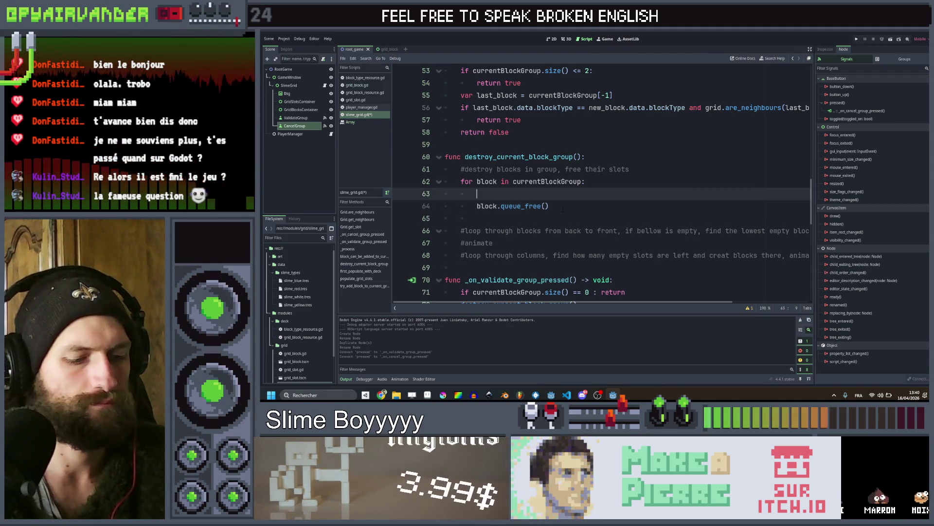
pyautogui.write('grid.')
pyautogui.press('Escape')
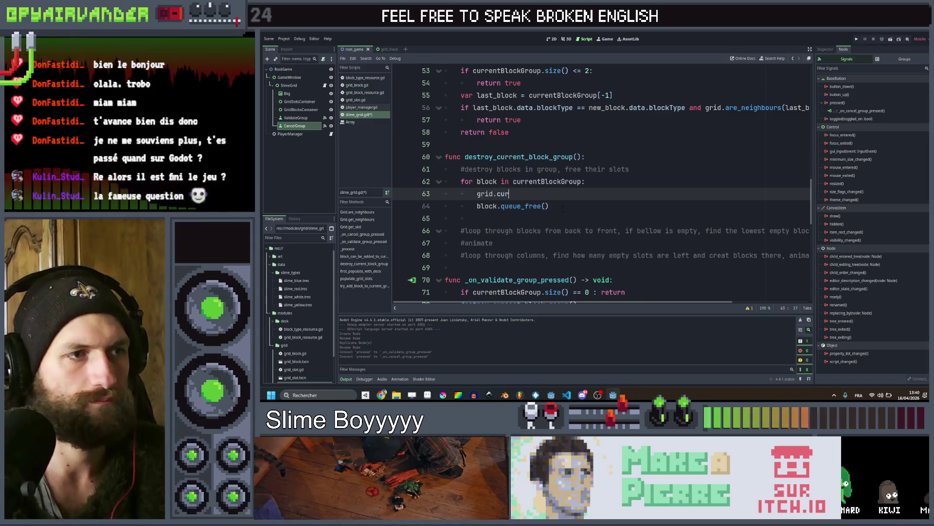
pyautogui.write('.')
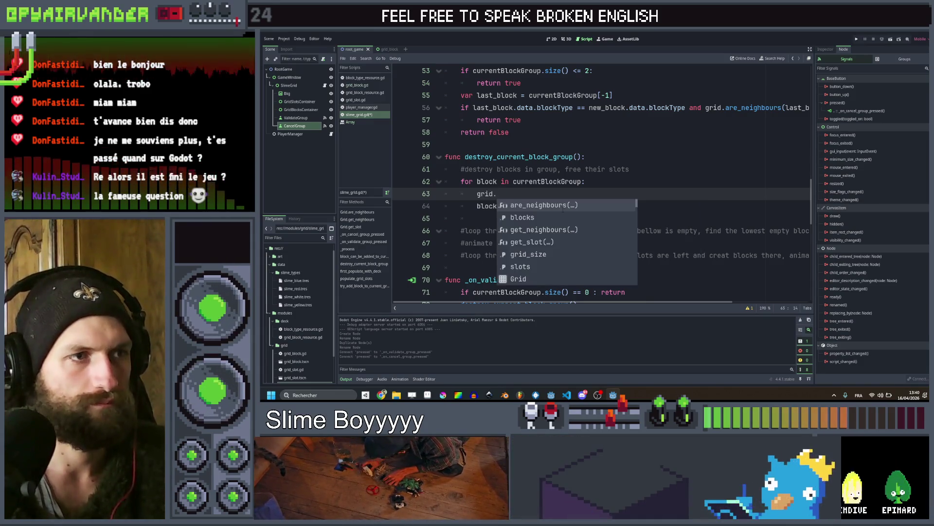
pyautogui.write('blocks.rem')
pyautogui.press('Return')
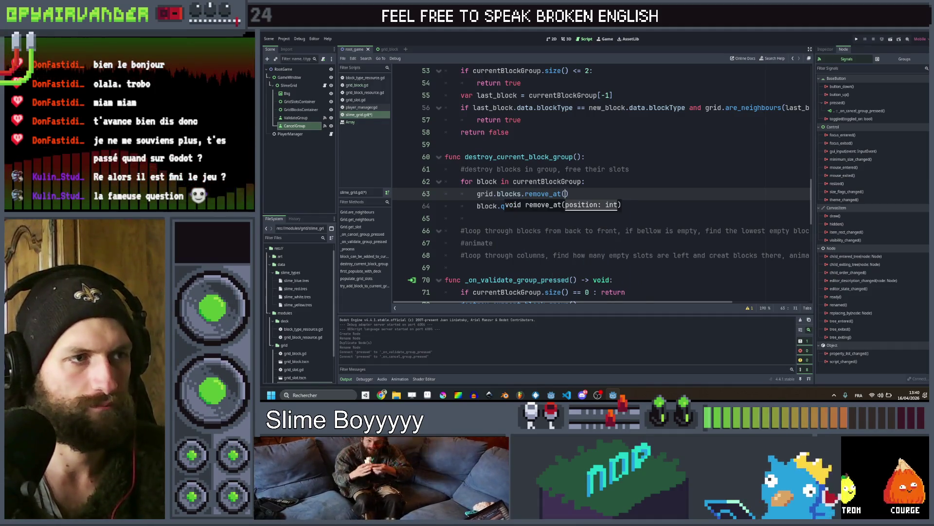
pyautogui.write('grid.')
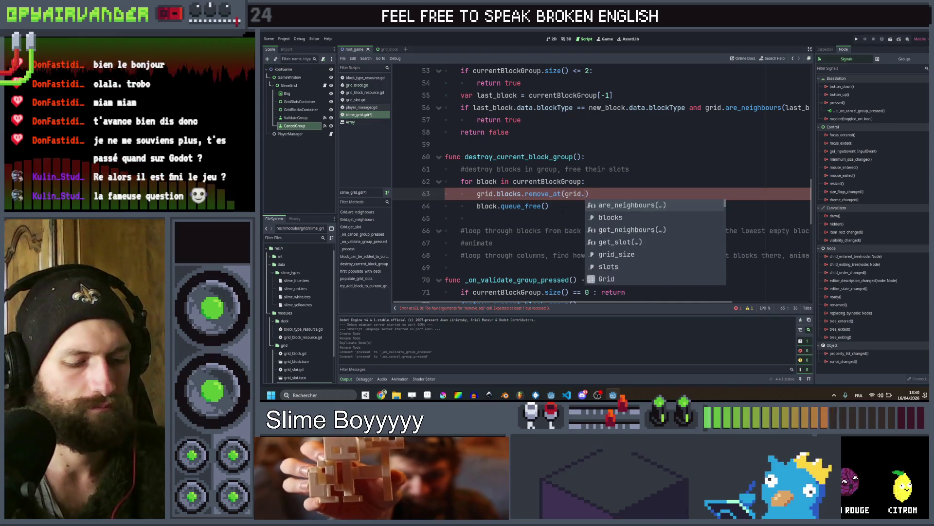
pyautogui.write('blocks.')
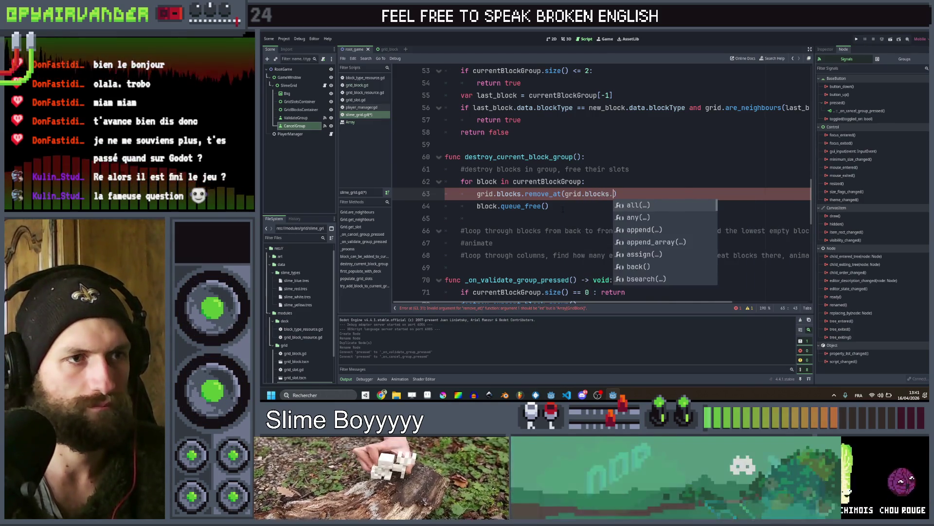
pyautogui.write('find')
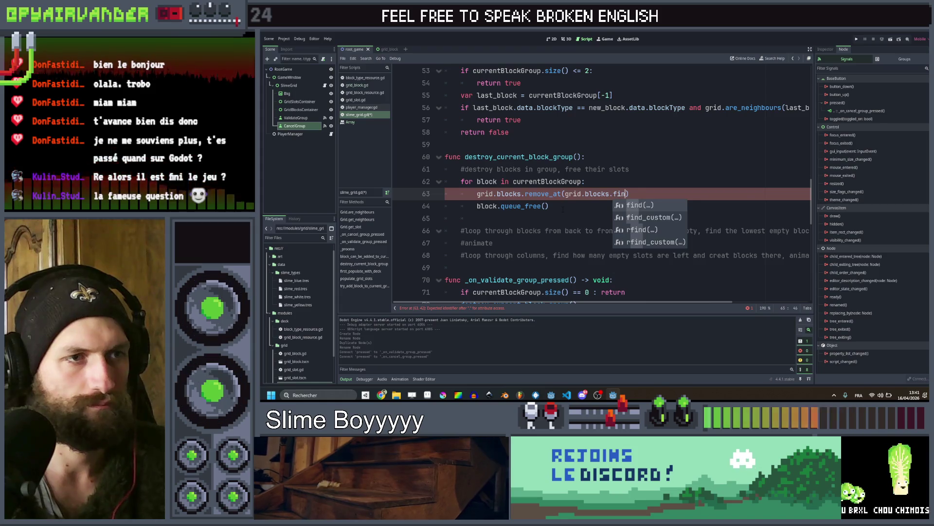
pyautogui.press('Return')
pyautogui.write('ck')
# Add grid.get_slot(block).current_block = null after the remove_at line
pyautogui.click(563, 209)
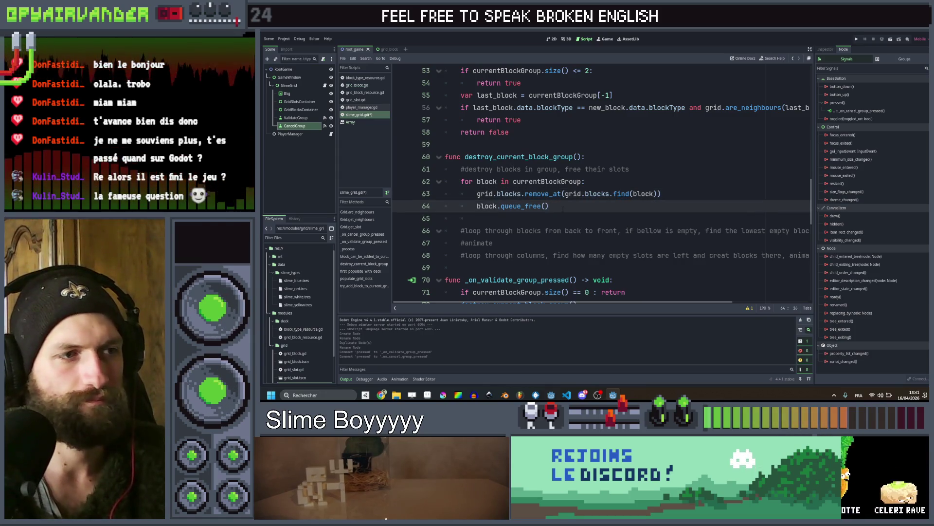
pyautogui.click(562, 194)
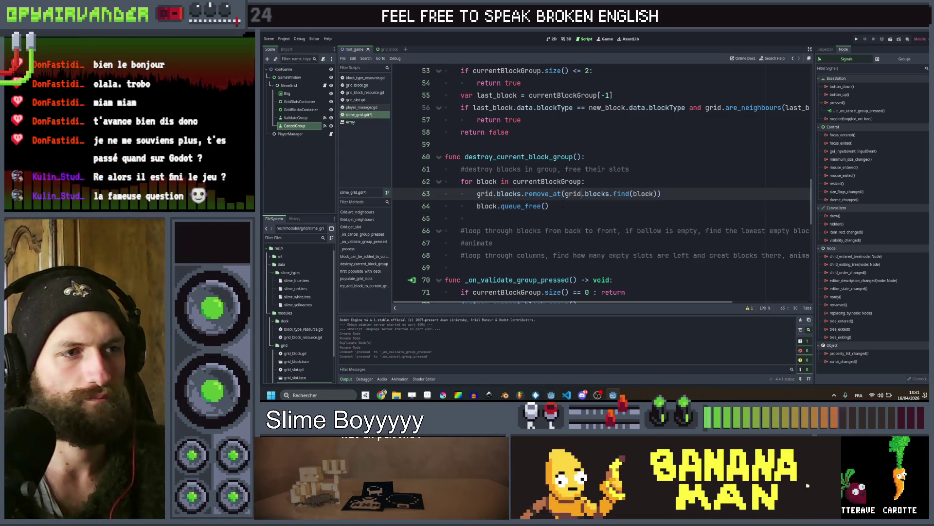
pyautogui.hotkey('ctrl', 'Right')
pyautogui.hotkey('ctrl', 'Right')
pyautogui.hotkey('ctrl', 'Right')
pyautogui.press('Return')
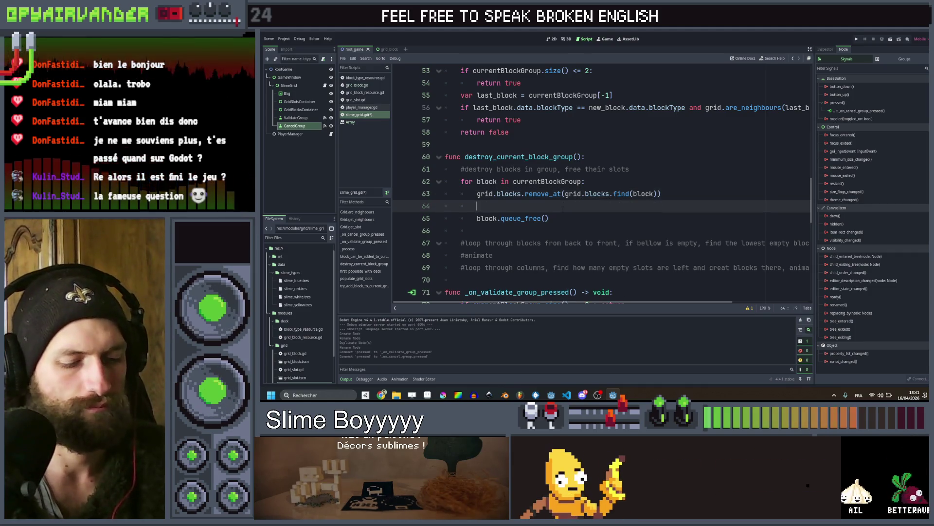
pyautogui.write('grid.get')
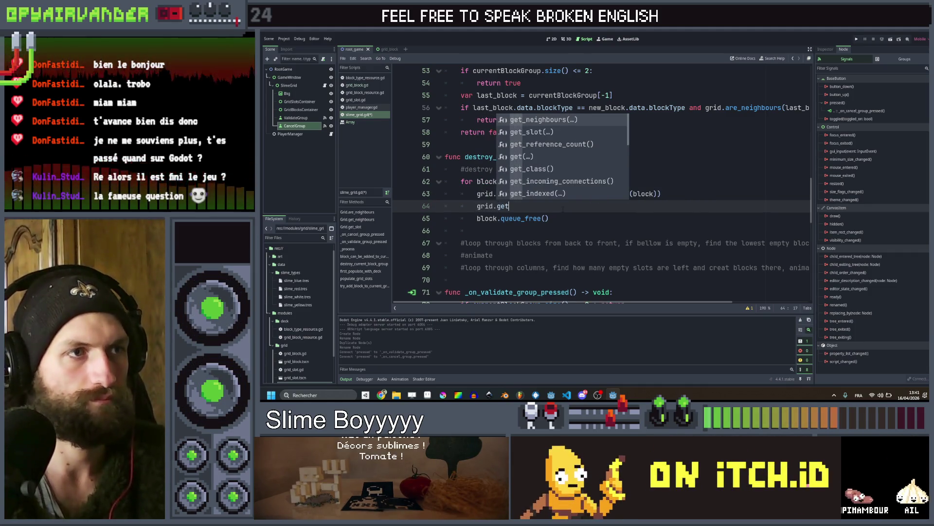
pyautogui.press('Down')
pyautogui.press('Return')
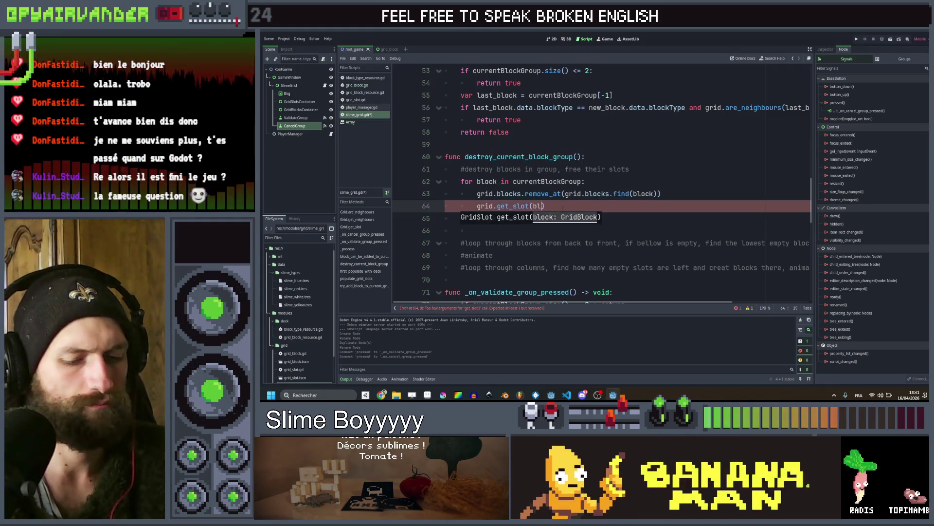
pyautogui.write('block).cu')
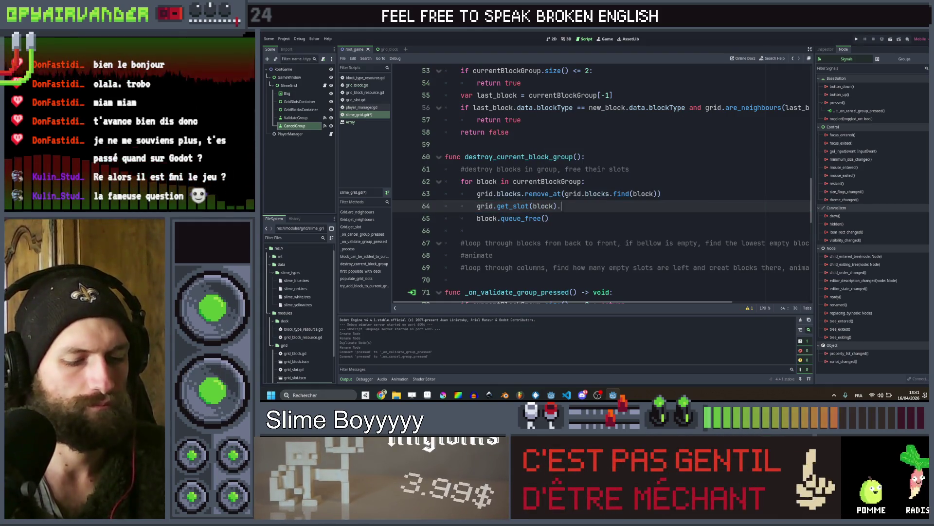
pyautogui.write('r')
pyautogui.press('Return')
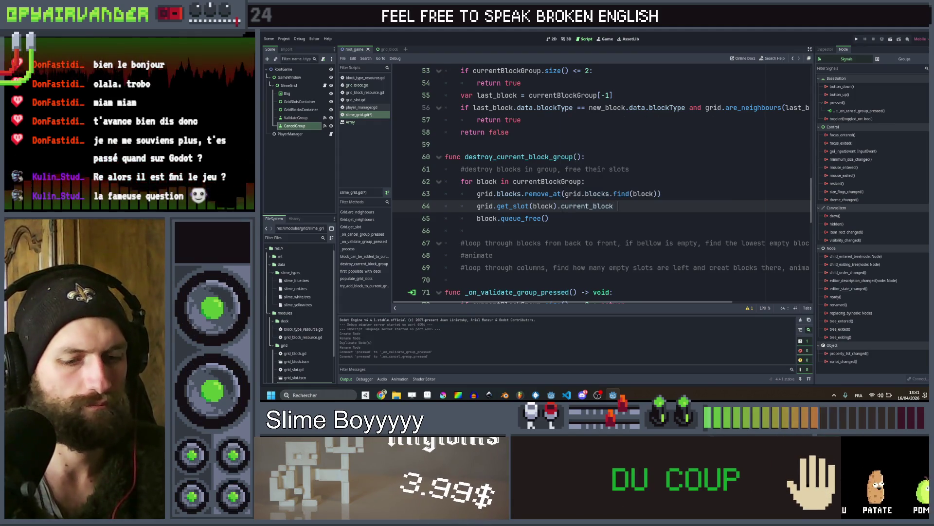
pyautogui.write('= nu')
pyautogui.press('Return')
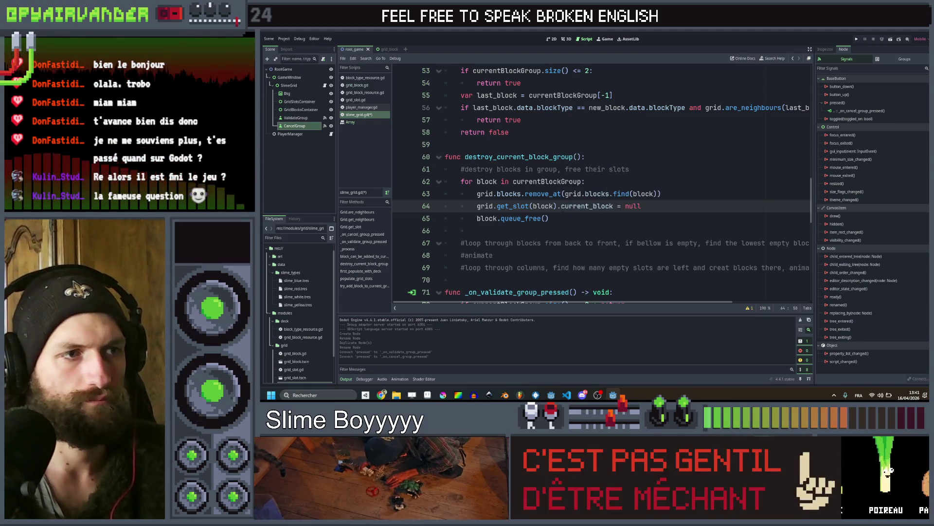
pyautogui.click(549, 218)
pyautogui.press('Down')
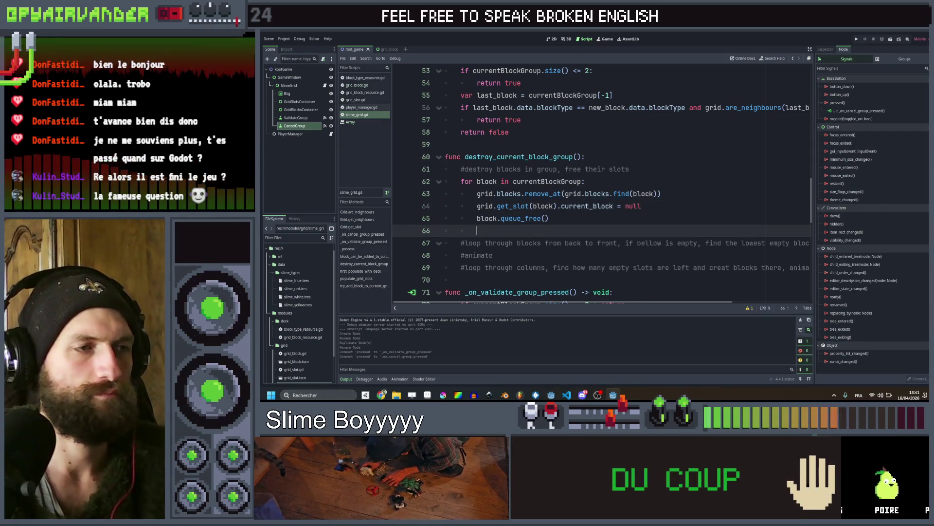
pyautogui.scroll(-1, 657, 219)
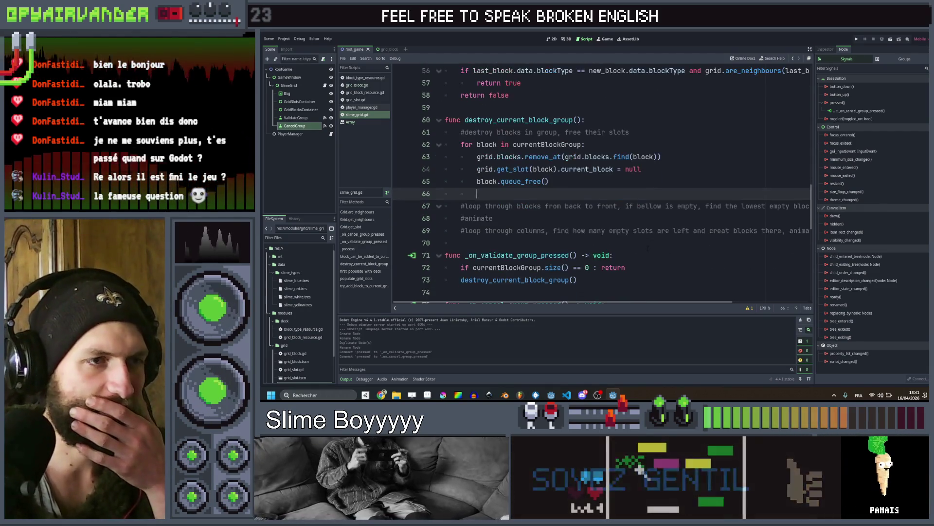
pyautogui.click(656, 219)
pyautogui.scroll(3, 657, 219)
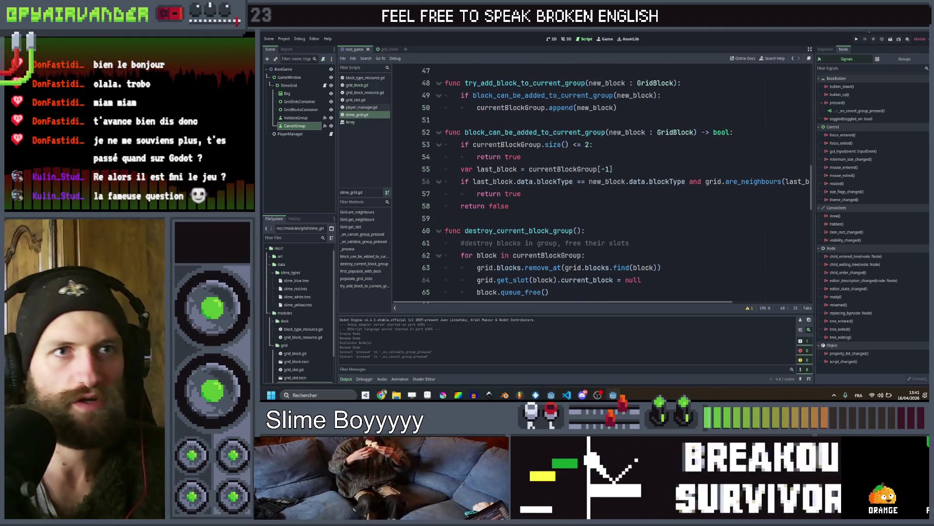
# Test-run the Slime Soup game, stop it, and show root_game in the 2D workspace
pyautogui.click(857, 39)
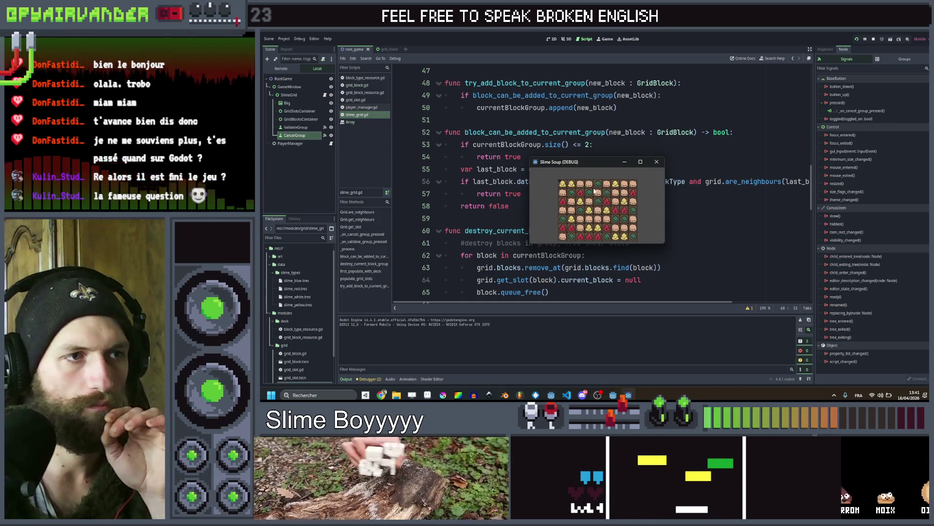
pyautogui.click(657, 162)
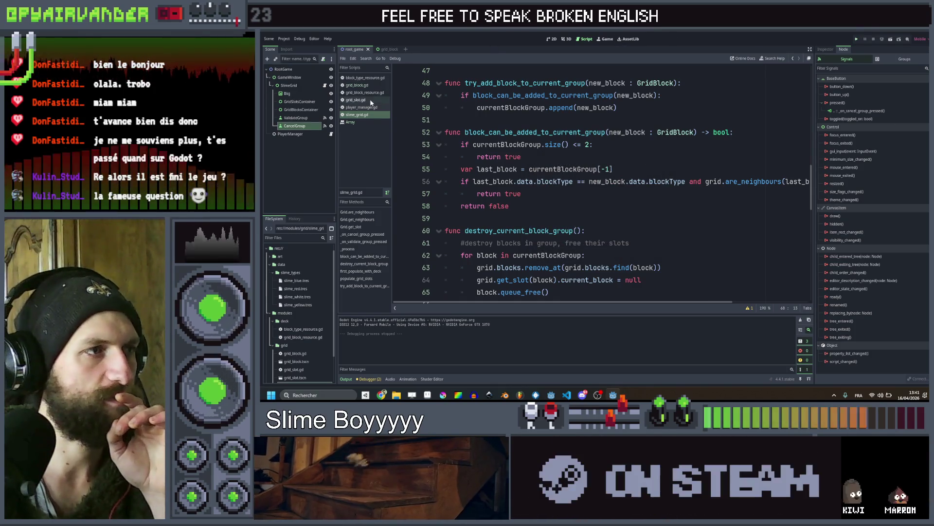
pyautogui.click(389, 48)
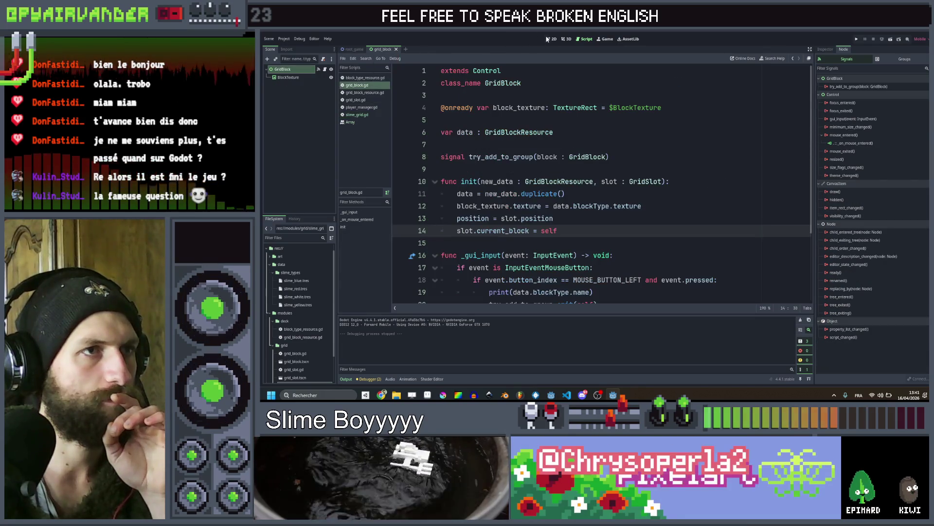
pyautogui.click(550, 39)
pyautogui.click(353, 49)
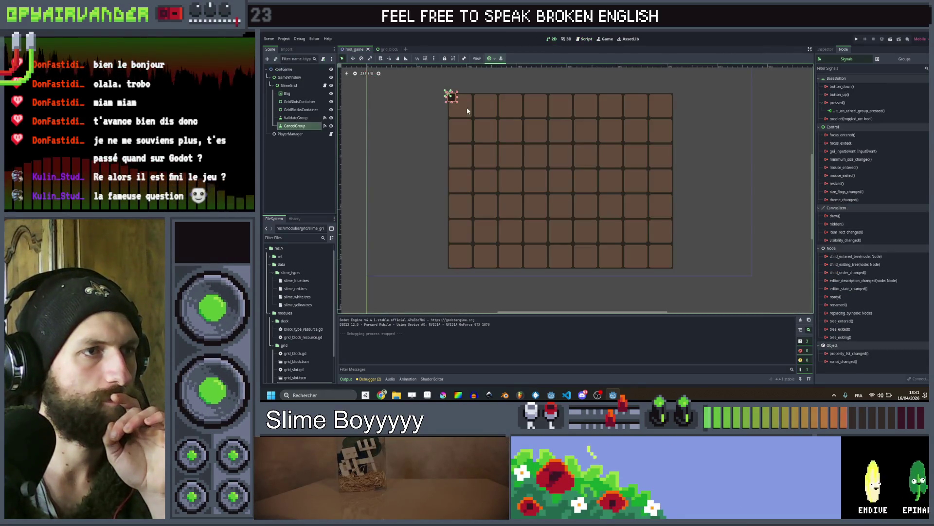
# Move the ValidateGroup and CancelGroup buttons to the left of the grid
pyautogui.click(292, 118)
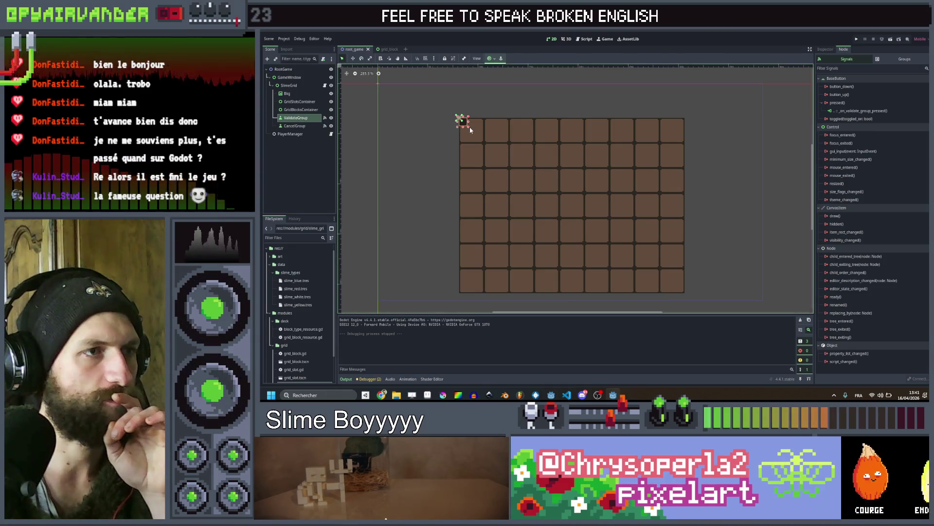
pyautogui.moveTo(521, 137); pyautogui.dragTo(432, 104)
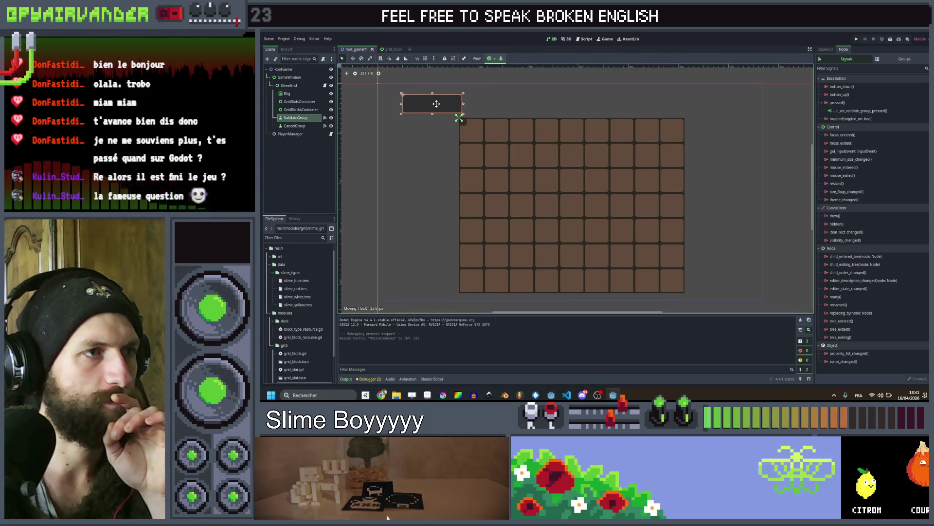
pyautogui.click(294, 126)
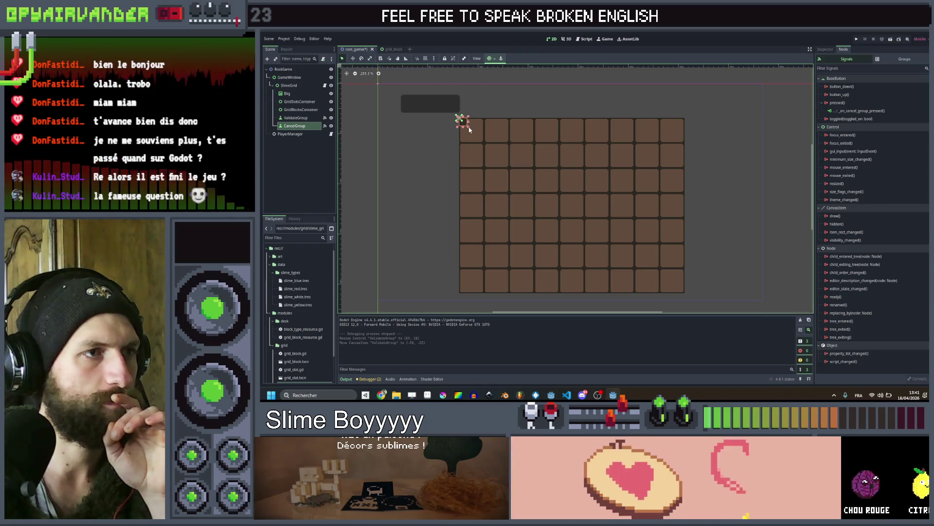
pyautogui.moveTo(523, 138)
pyautogui.mouseDown()
pyautogui.moveTo(413, 132)
pyautogui.moveTo(431, 105)
pyautogui.moveTo(422, 105)
pyautogui.mouseUp()
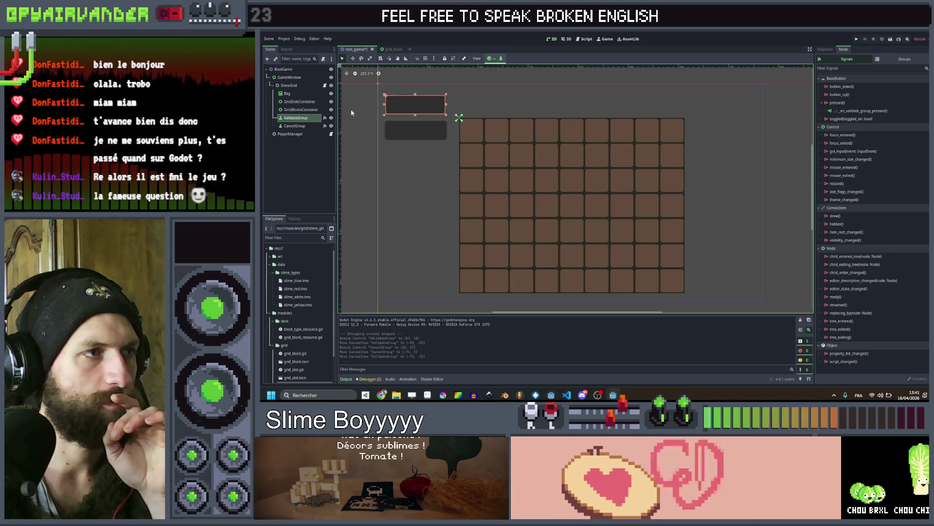
# Set the ValidateGroup button's Text to VALIDATE
pyautogui.click(826, 49)
pyautogui.click(866, 110)
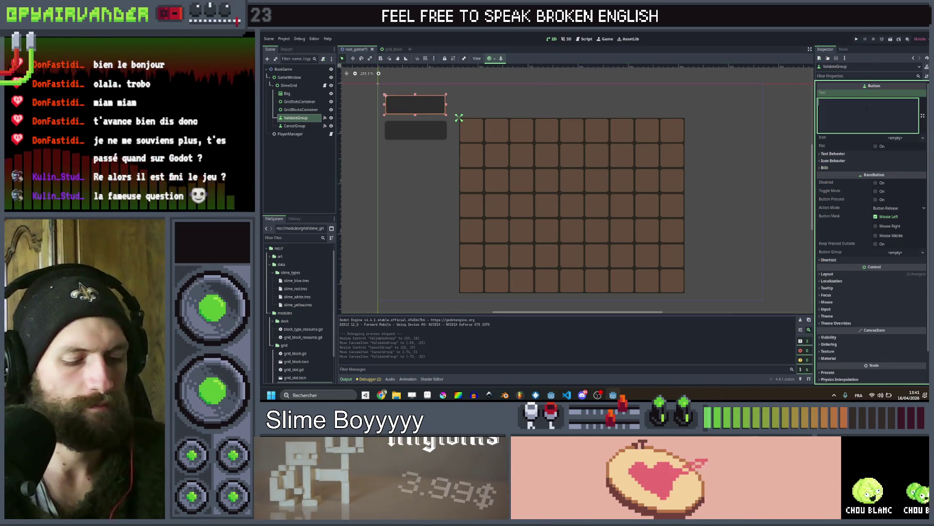
pyautogui.write('VALIDATE')
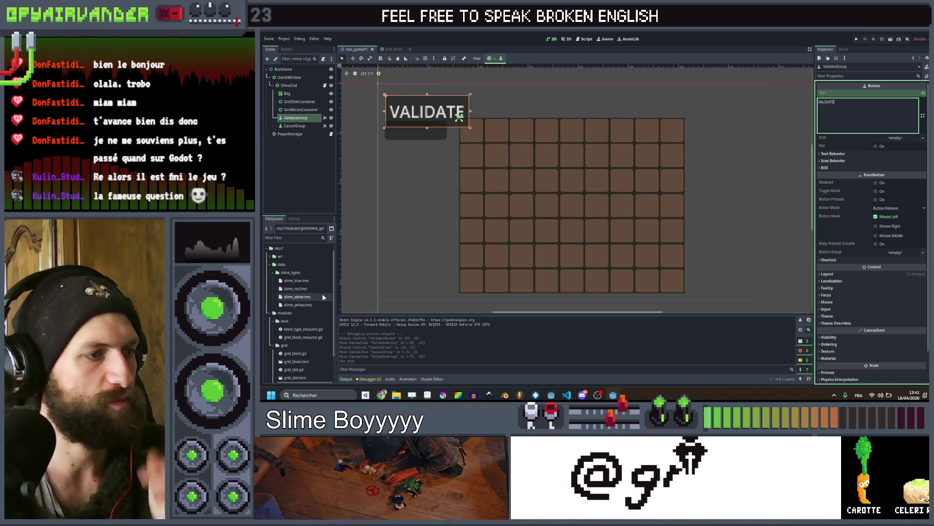
pyautogui.scroll(-2, 291, 333)
pyautogui.scroll(2, 290, 333)
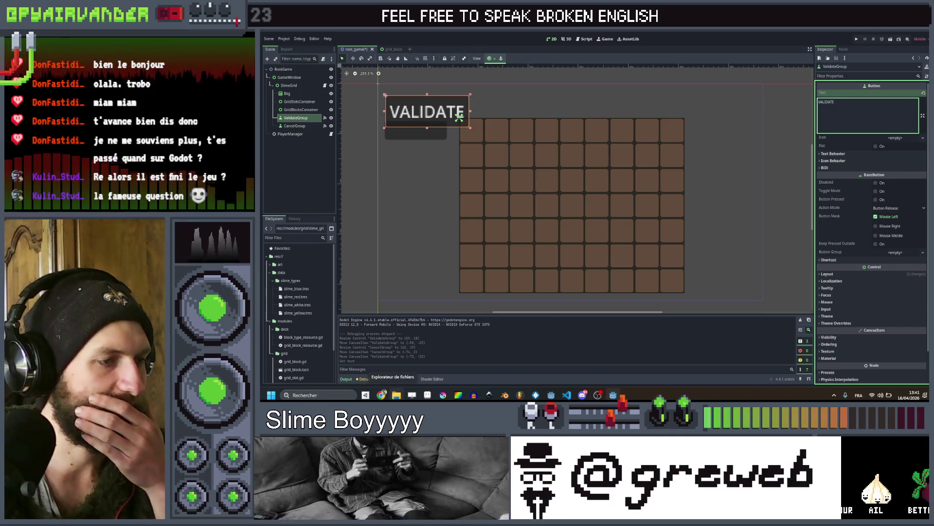
pyautogui.press('F5')
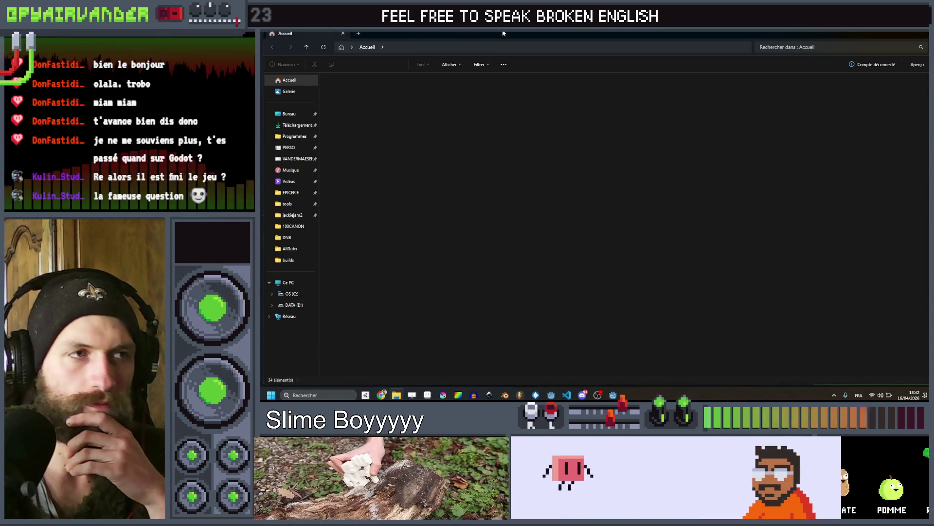
pyautogui.hotkey('alt', 'F4')
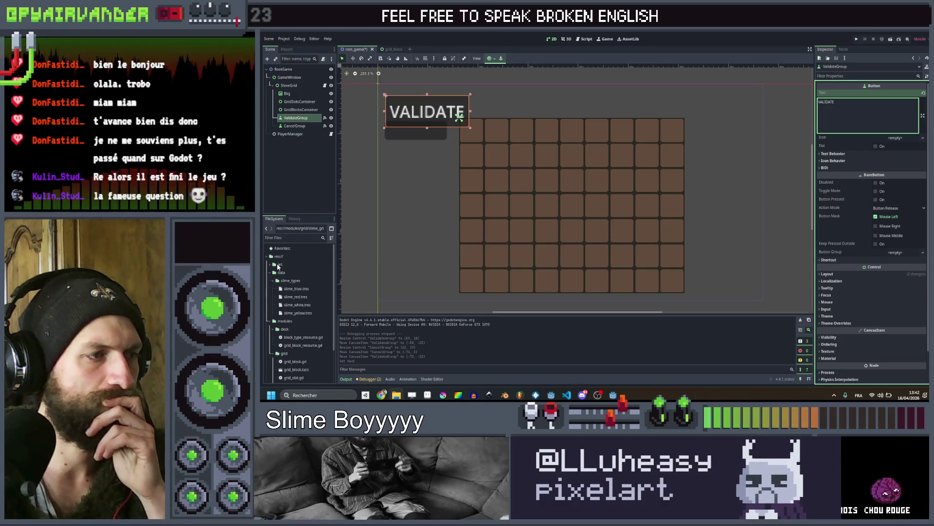
# Expand the art folder and select the Lookout 7.ttf font in the FileSystem dock
pyautogui.scroll(-3, 278, 265)
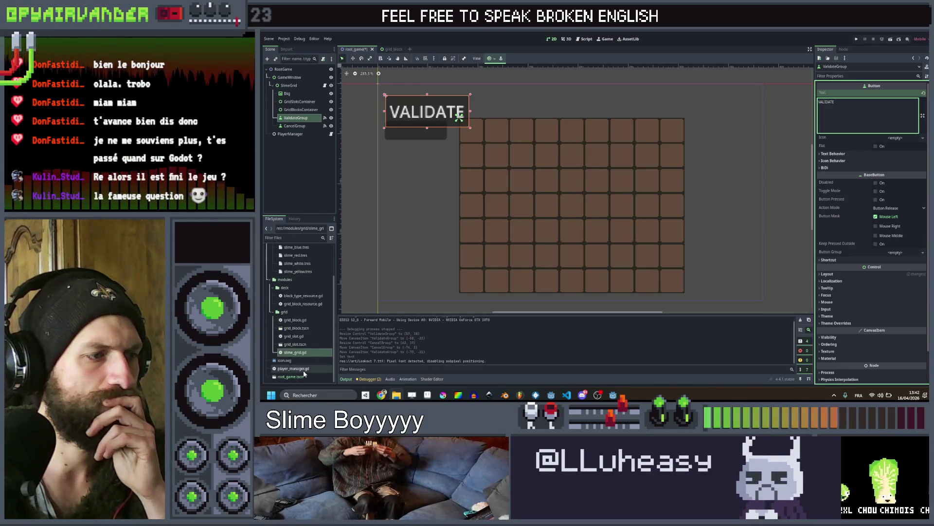
pyautogui.scroll(3, 281, 282)
pyautogui.click(270, 265)
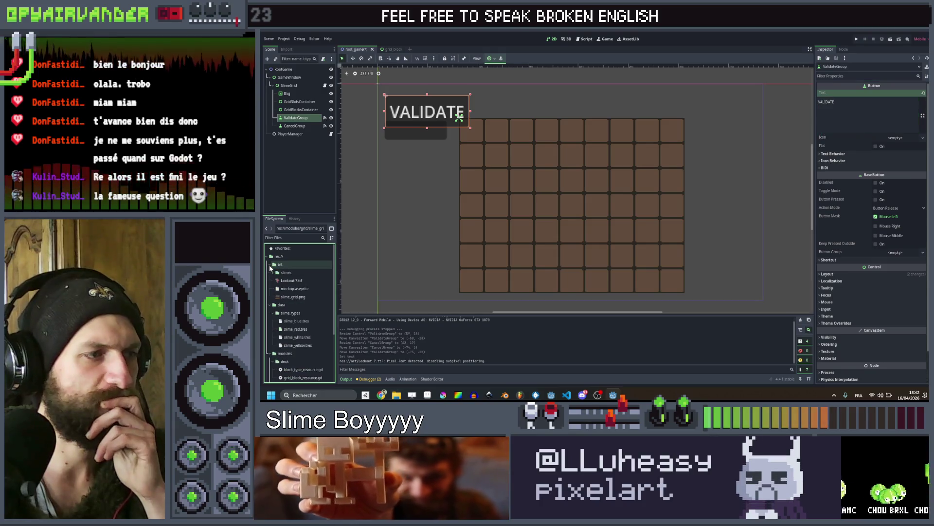
pyautogui.click(291, 280)
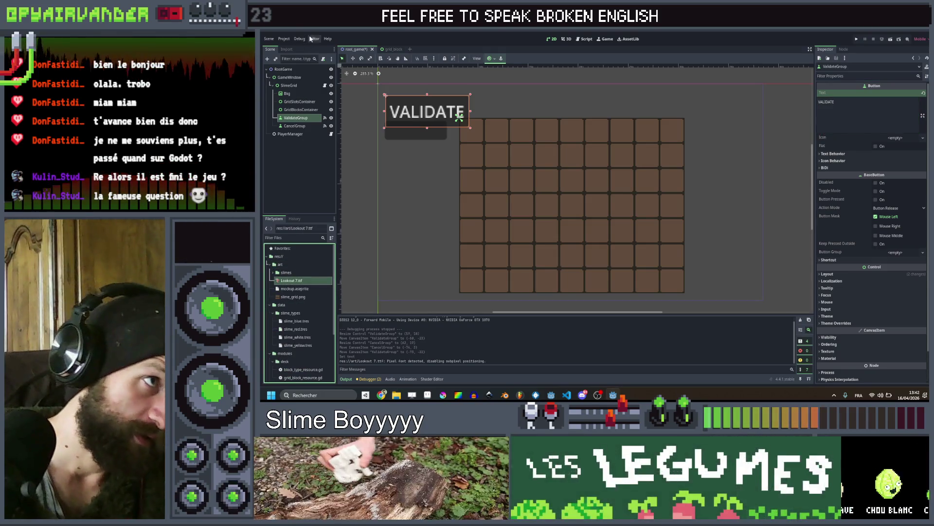
pyautogui.click(283, 39)
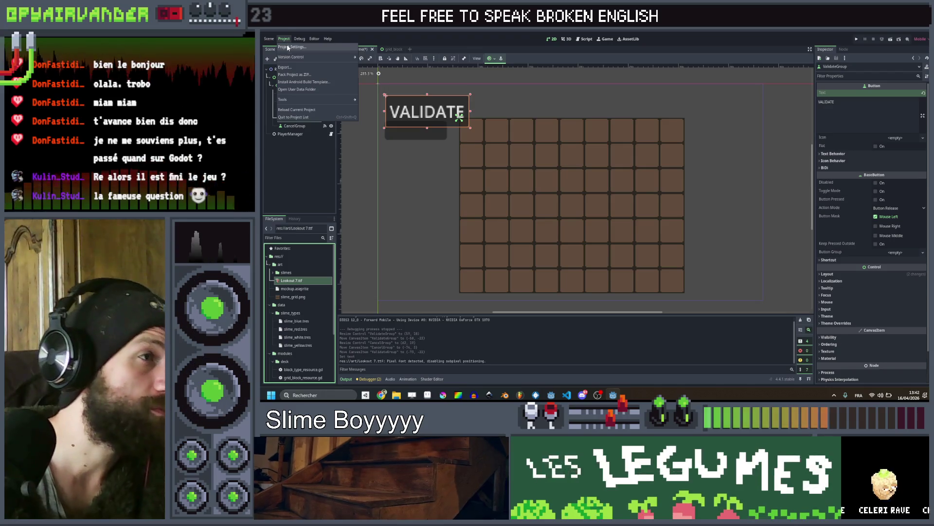
# Set res://art/Lookout 7.ttf as the GUI Theme custom font, then save and restart the editor
pyautogui.click(289, 47)
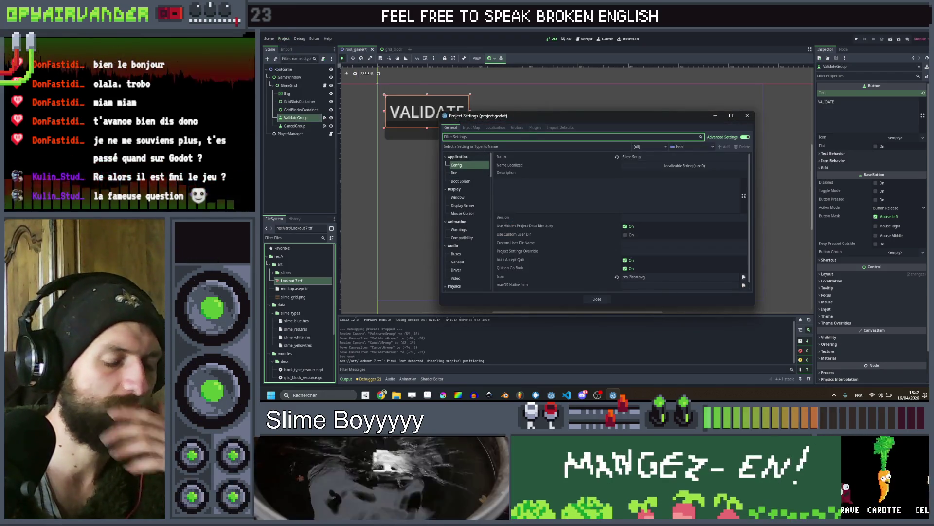
pyautogui.write('font')
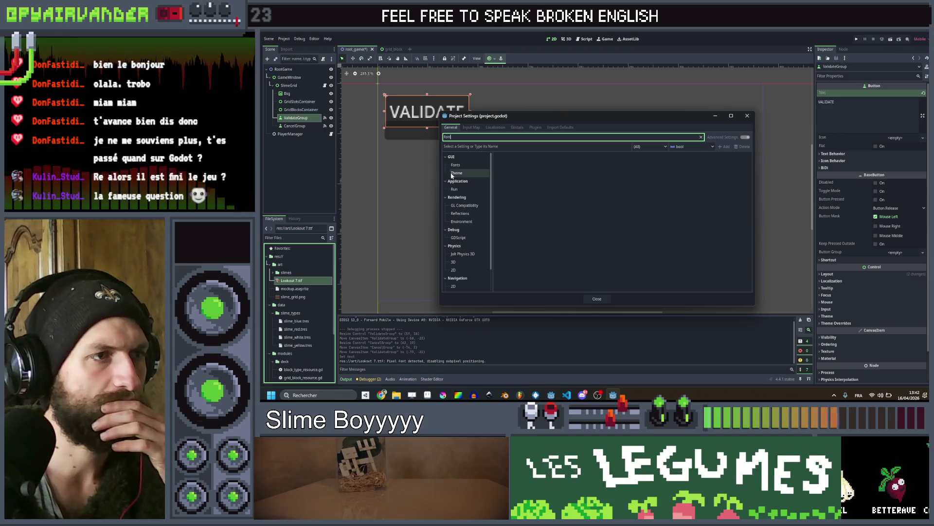
pyautogui.click(455, 165)
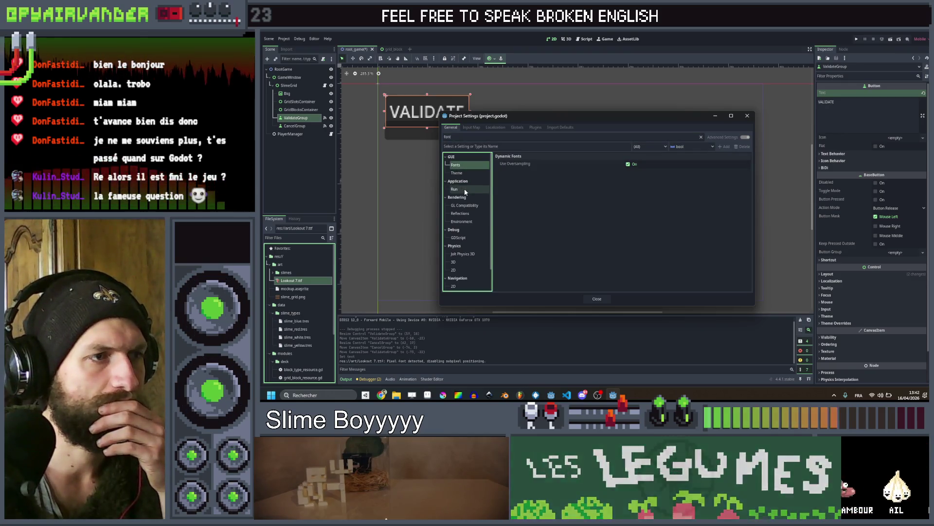
pyautogui.scroll(-2, 468, 238)
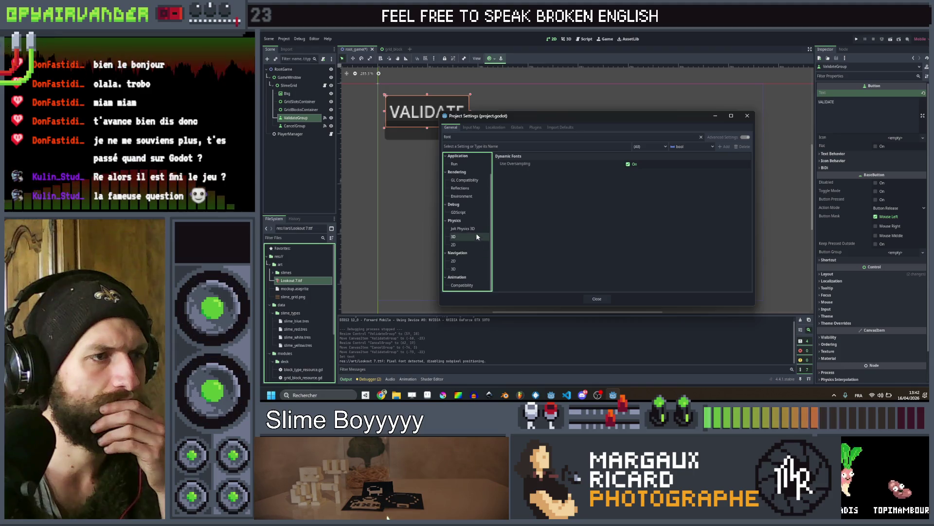
pyautogui.scroll(2, 472, 214)
pyautogui.click(472, 172)
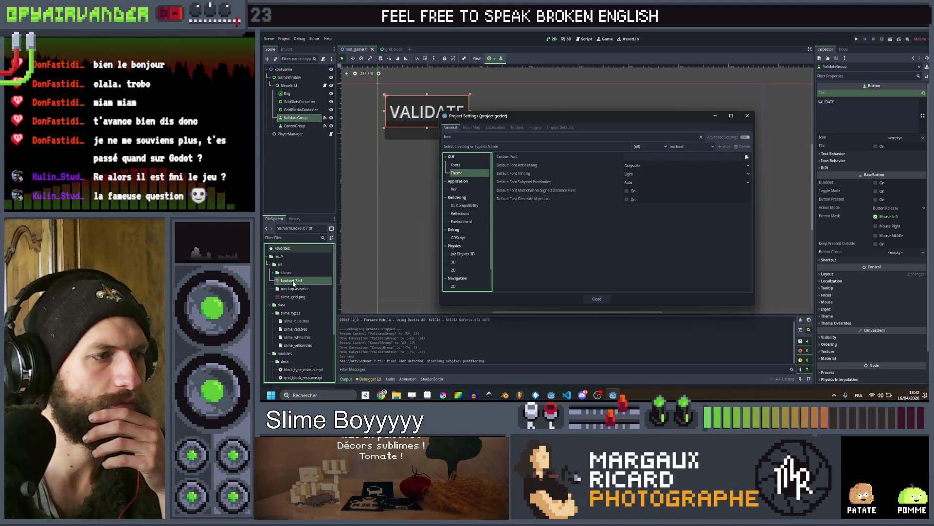
pyautogui.click(747, 157)
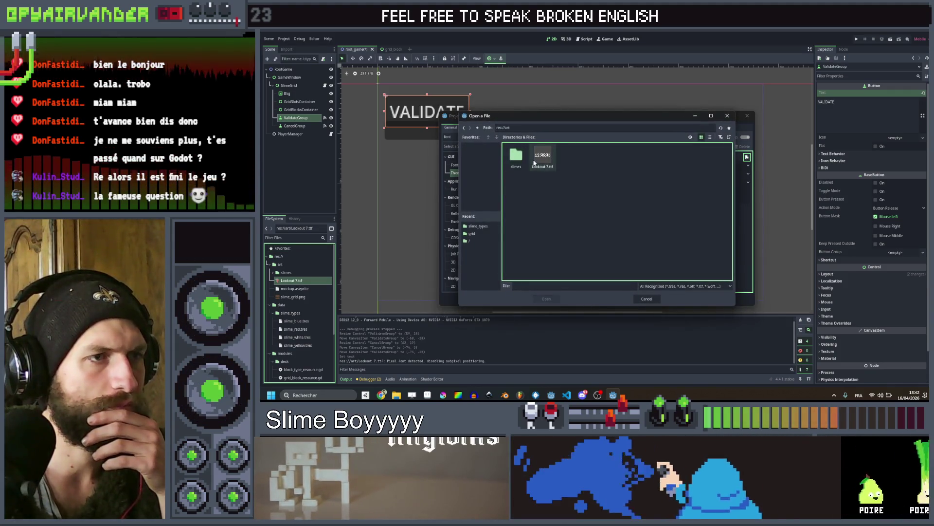
pyautogui.click(538, 166)
pyautogui.doubleClick(539, 166)
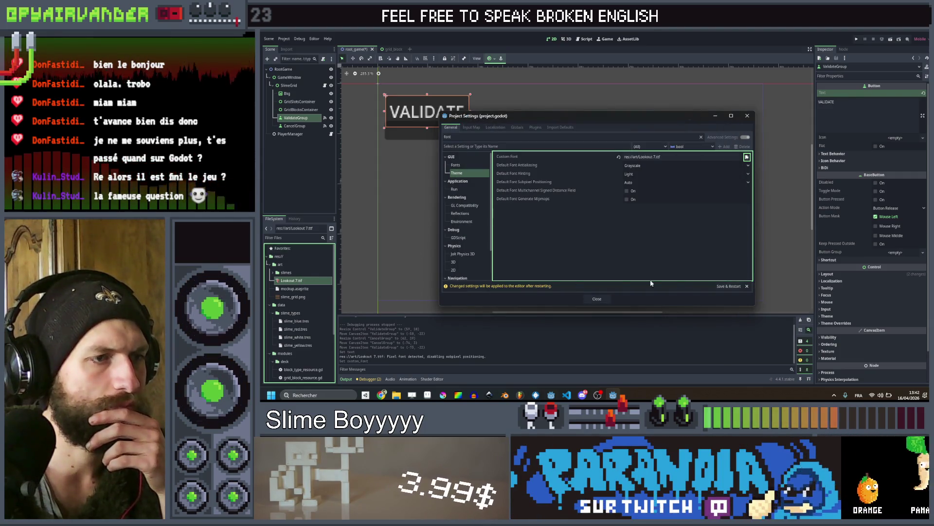
pyautogui.click(725, 286)
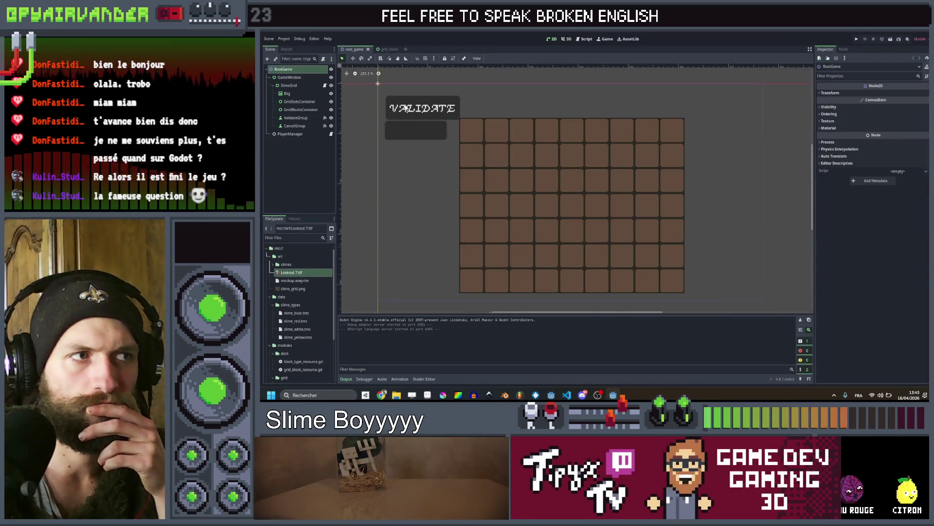
# Nudge the ValidateGroup button a few pixels to a new spot, then select CancelGroup
pyautogui.scroll(3, 405, 108)
pyautogui.click(427, 116)
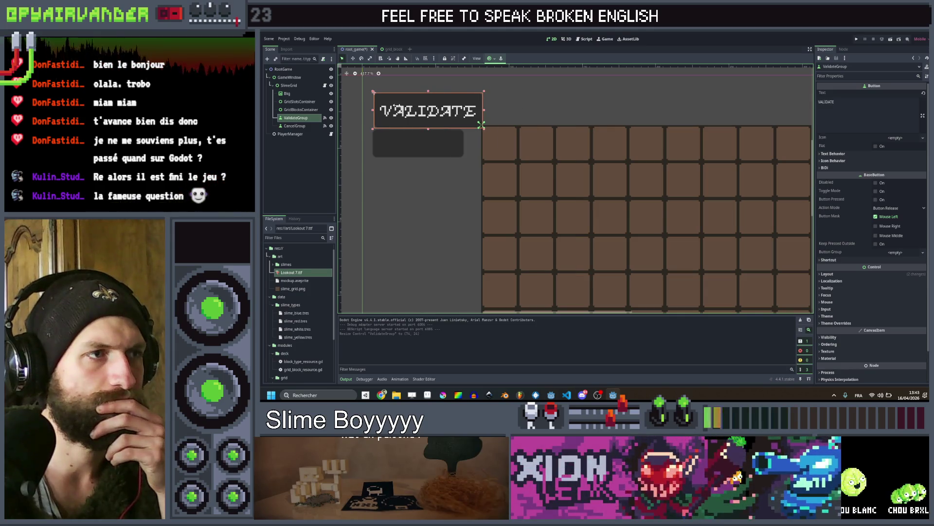
pyautogui.scroll(7, 462, 115)
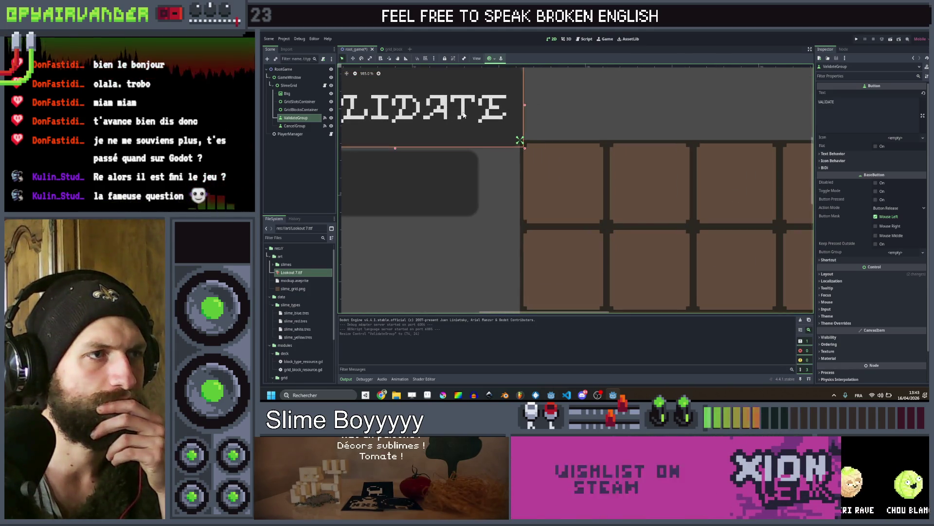
pyautogui.moveTo(463, 115)
pyautogui.mouseDown()
pyautogui.moveTo(529, 164)
pyautogui.moveTo(543, 154)
pyautogui.moveTo(484, 116)
pyautogui.moveTo(514, 99)
pyautogui.mouseUp()
pyautogui.scroll(-2, 518, 103)
pyautogui.moveTo(625, 182); pyautogui.dragTo(590, 168)
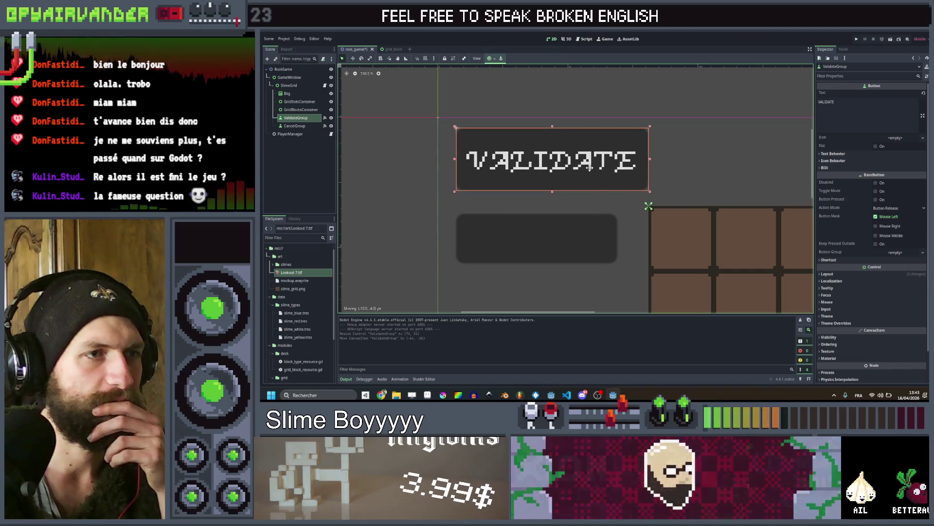
pyautogui.click(578, 237)
pyautogui.scroll(-10, 574, 163)
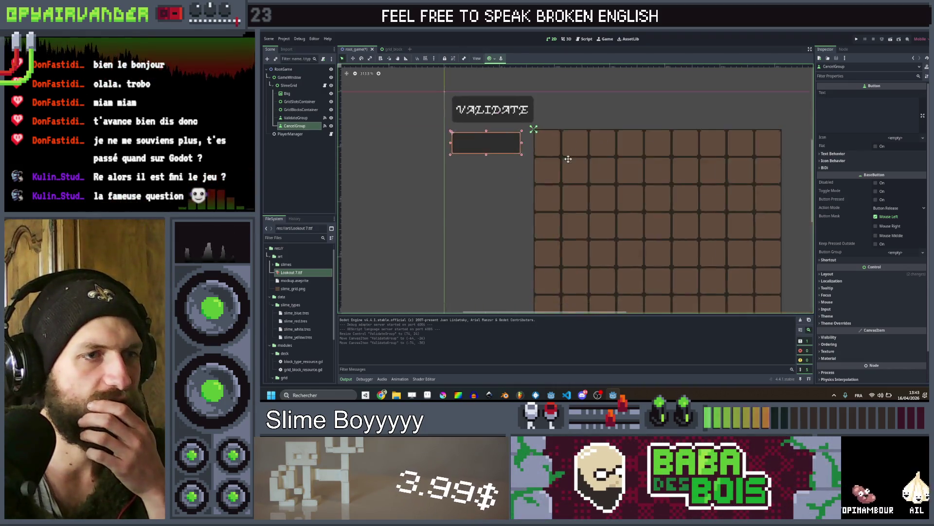
pyautogui.scroll(2, 574, 163)
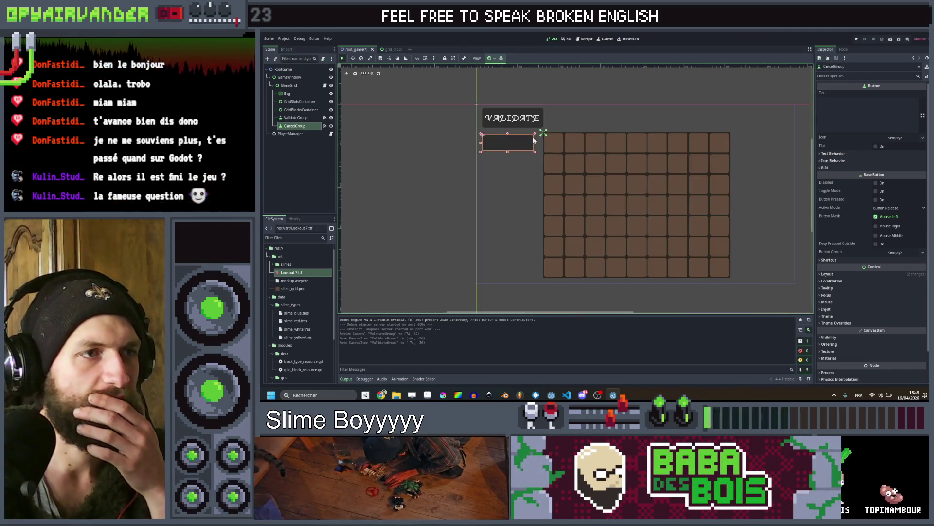
# In Display > Window, set viewport width 480 and height 270, then close Project Settings
pyautogui.click(284, 39)
pyautogui.click(299, 47)
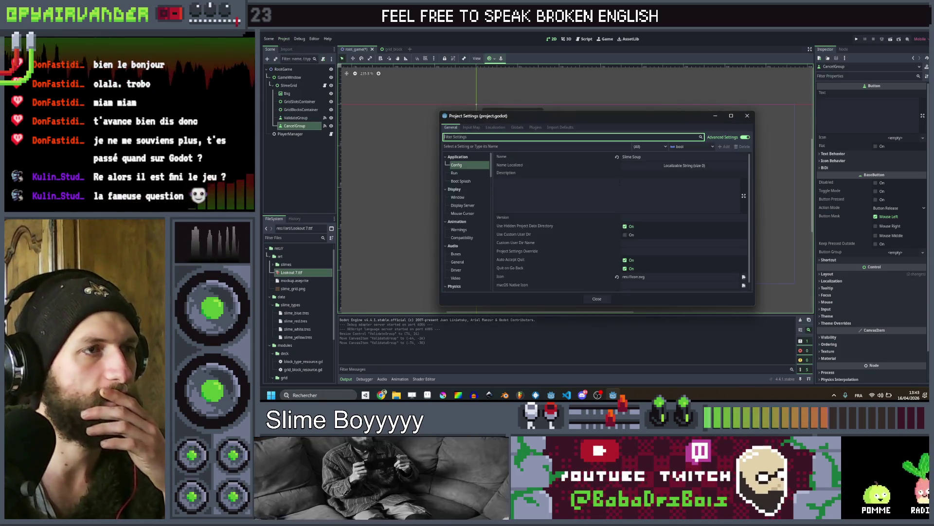
pyautogui.click(476, 173)
pyautogui.click(463, 168)
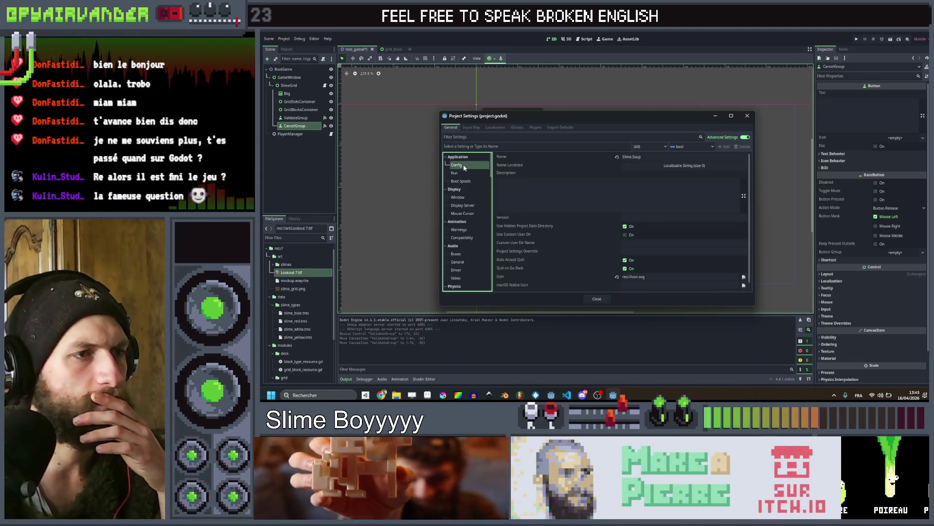
pyautogui.click(460, 197)
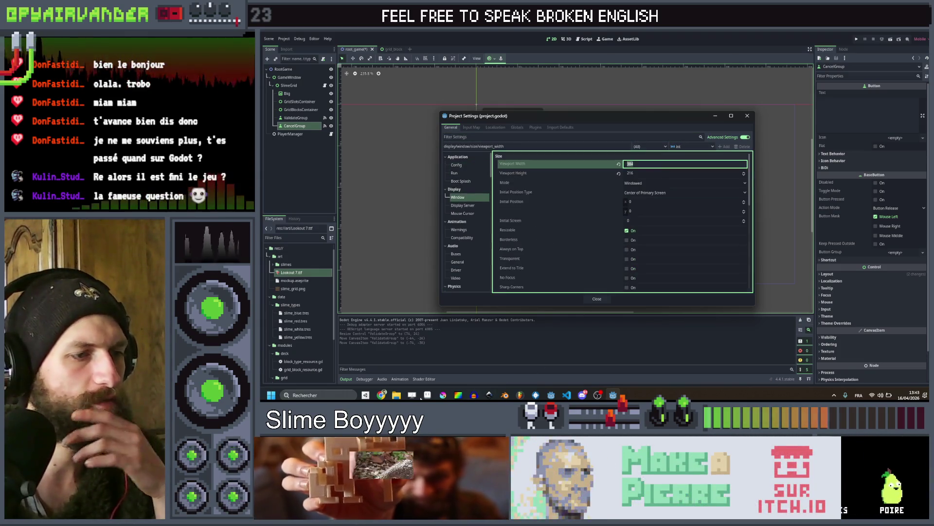
pyautogui.hotkey('alt', 'Tab')
pyautogui.hotkey('alt', 'Tab')
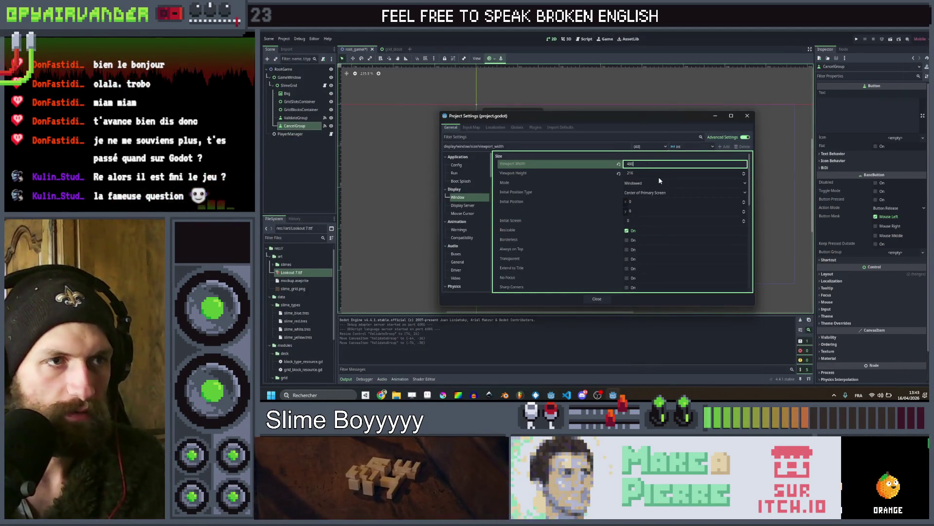
pyautogui.press('Tab')
pyautogui.write('27')
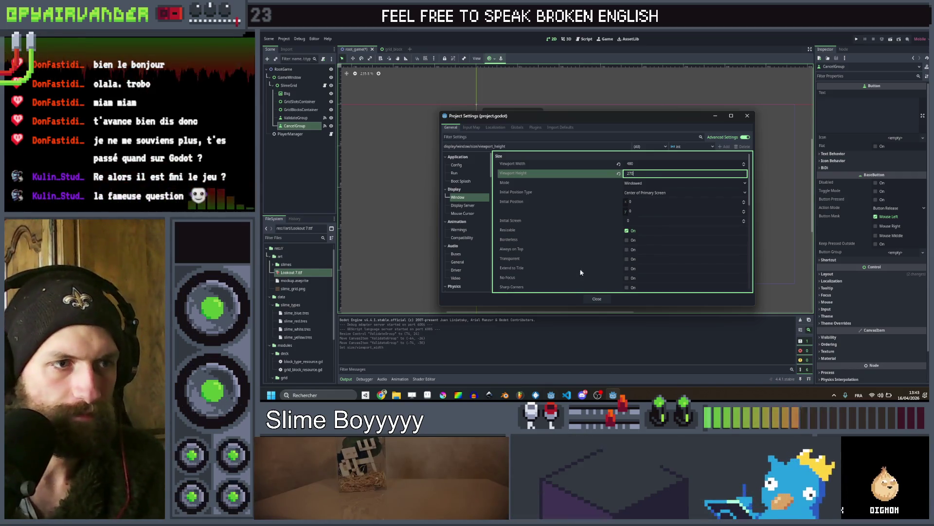
pyautogui.click(597, 298)
pyautogui.scroll(-2, 681, 175)
pyautogui.scroll(-2, 668, 177)
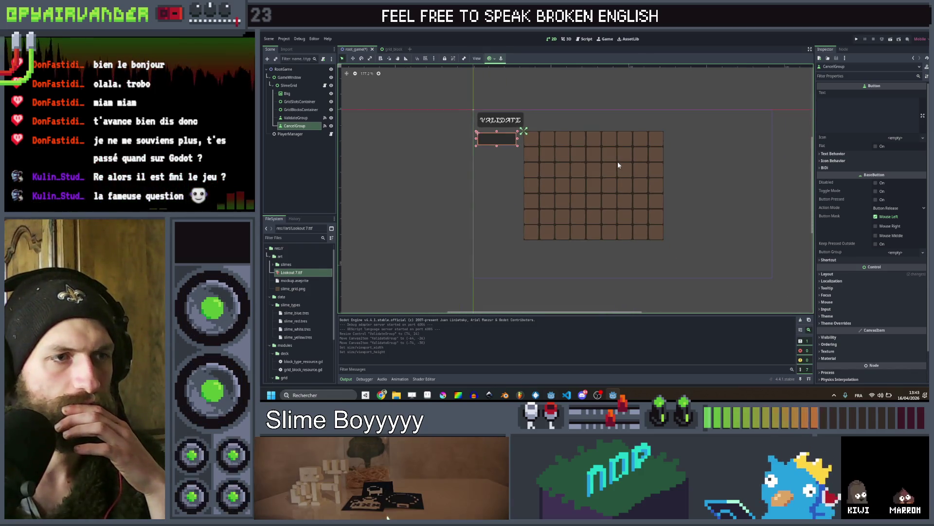
# Move the whole SlimeGrid node down and right to about position 134,57
pyautogui.scroll(1, 618, 165)
pyautogui.click(594, 185)
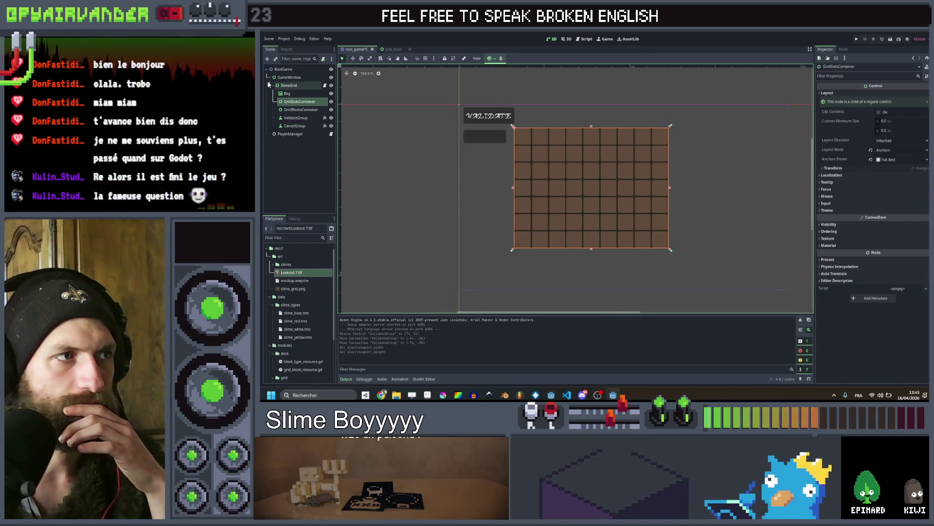
pyautogui.moveTo(568, 188); pyautogui.dragTo(600, 207)
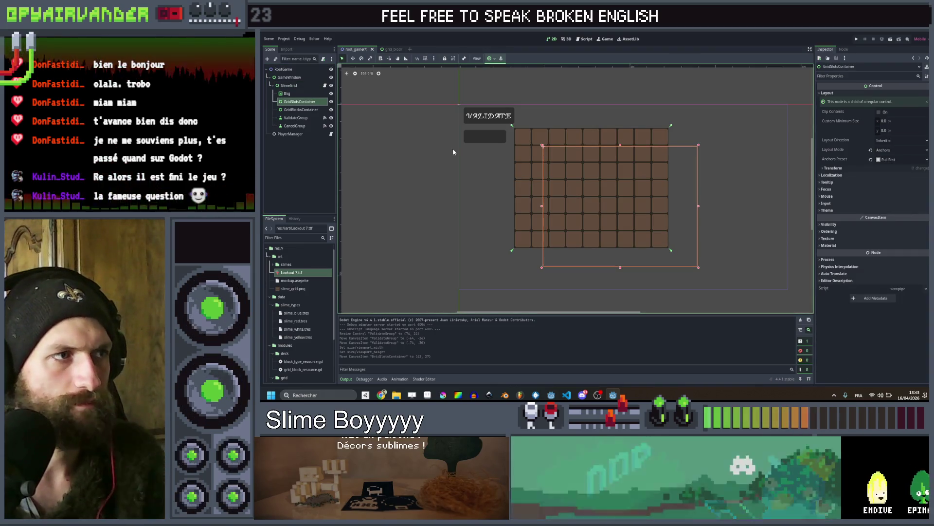
pyautogui.hotkey('ctrl', 'z')
pyautogui.click(299, 86)
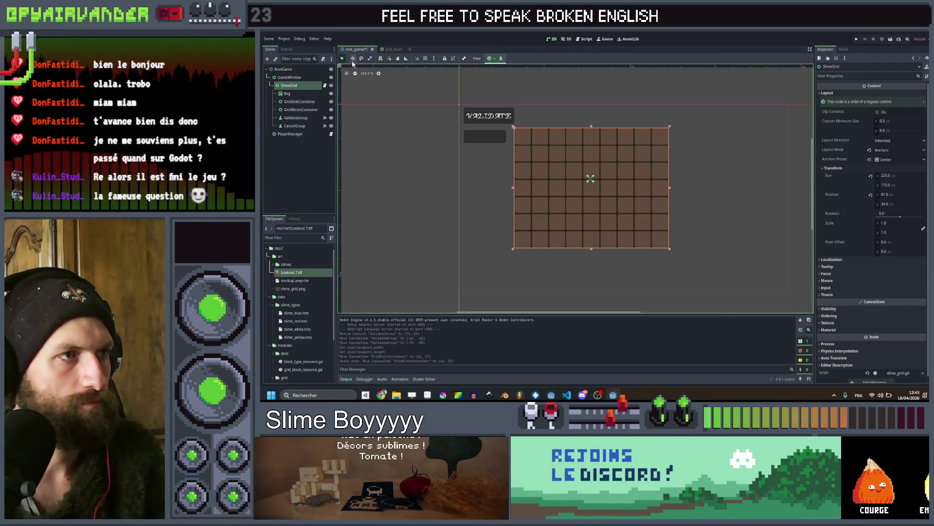
pyautogui.press('w')
pyautogui.moveTo(513, 128); pyautogui.dragTo(549, 145)
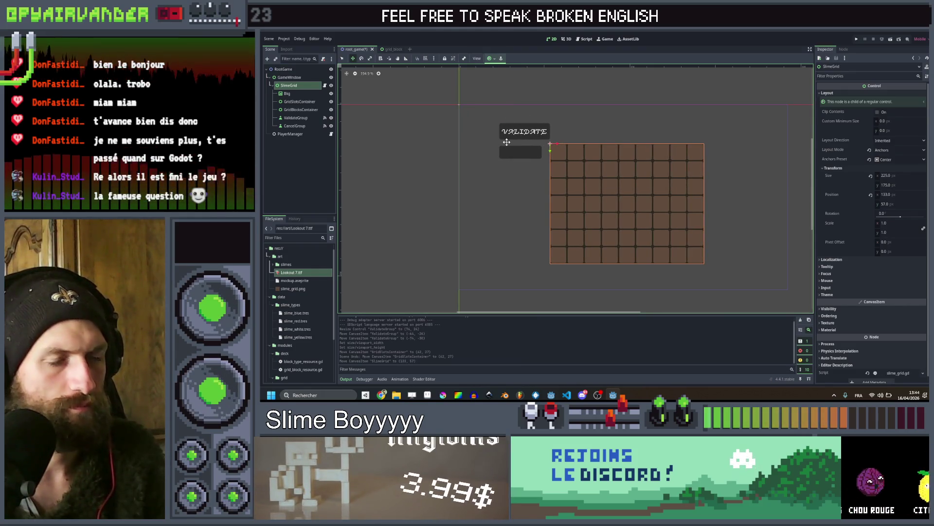
# Set the CancelGroup button's Text to CANCEL in the Inspector
pyautogui.click(288, 93)
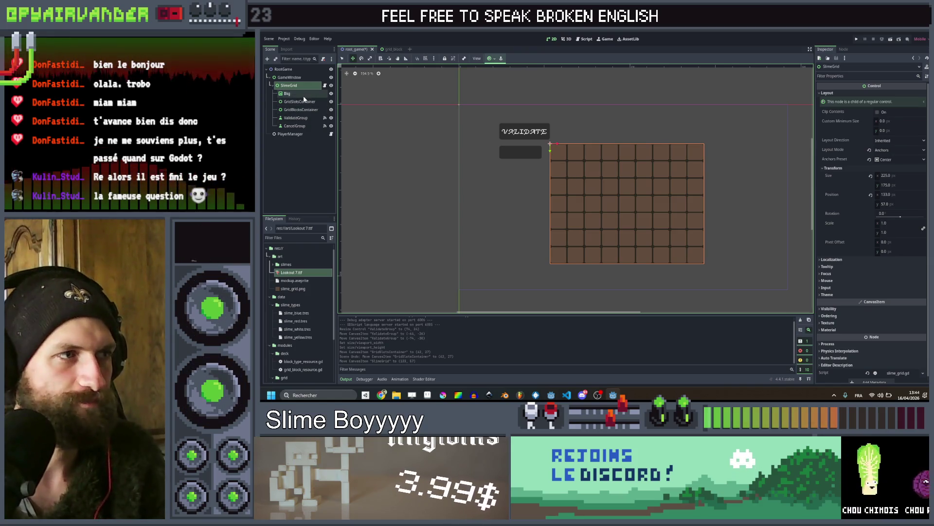
pyautogui.click(296, 118)
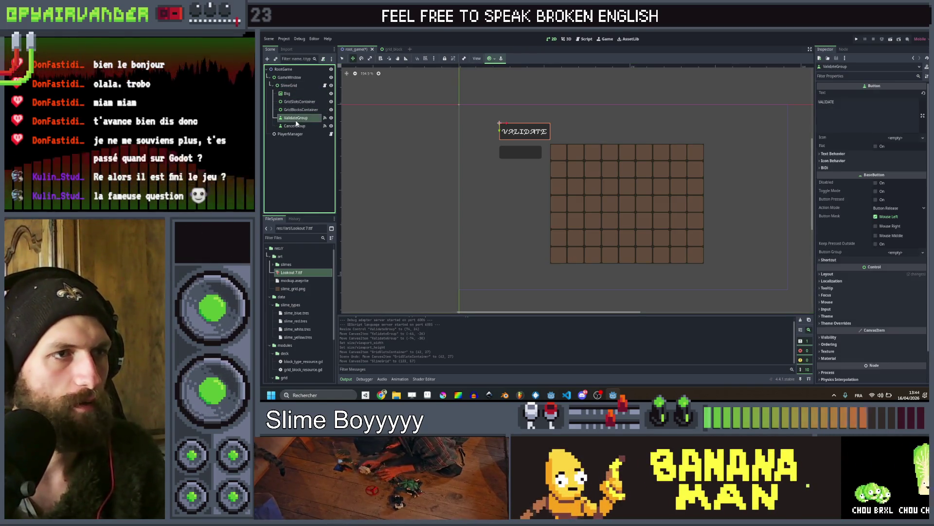
pyautogui.click(875, 114)
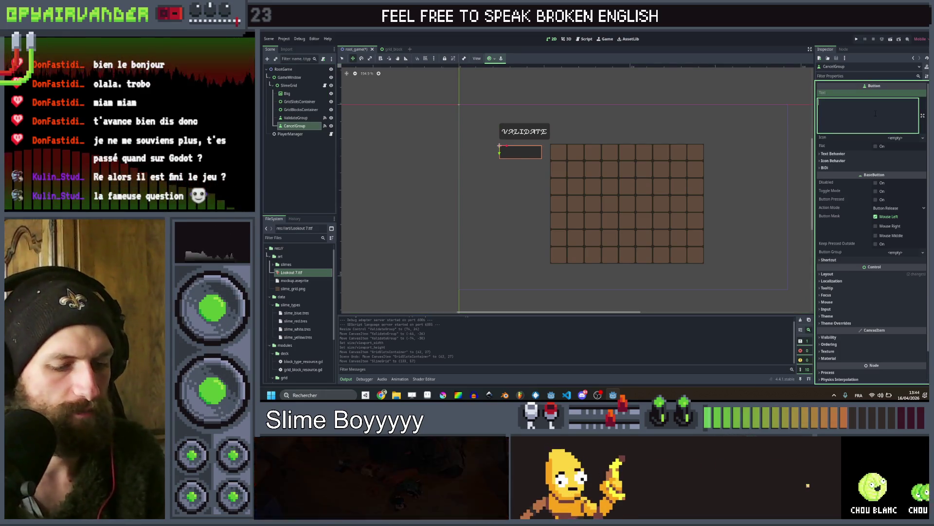
pyautogui.write('CANCEL')
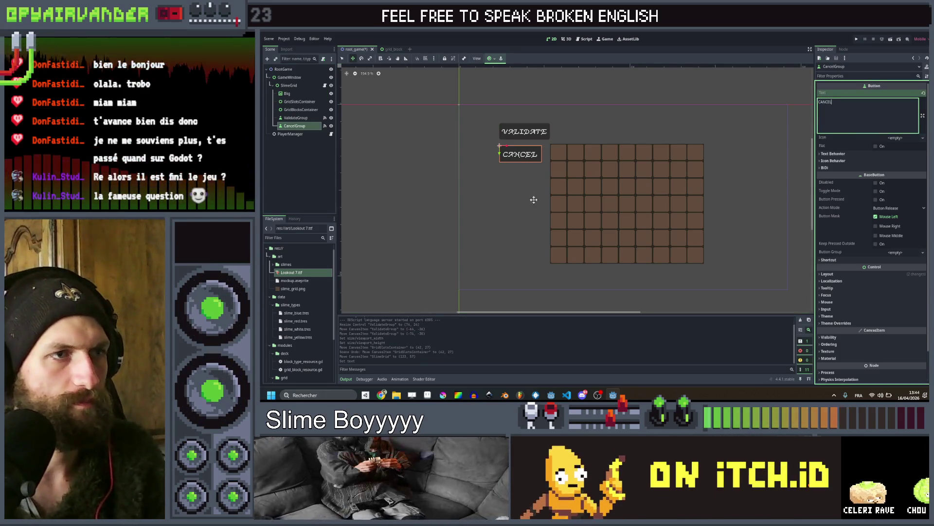
pyautogui.click(519, 190)
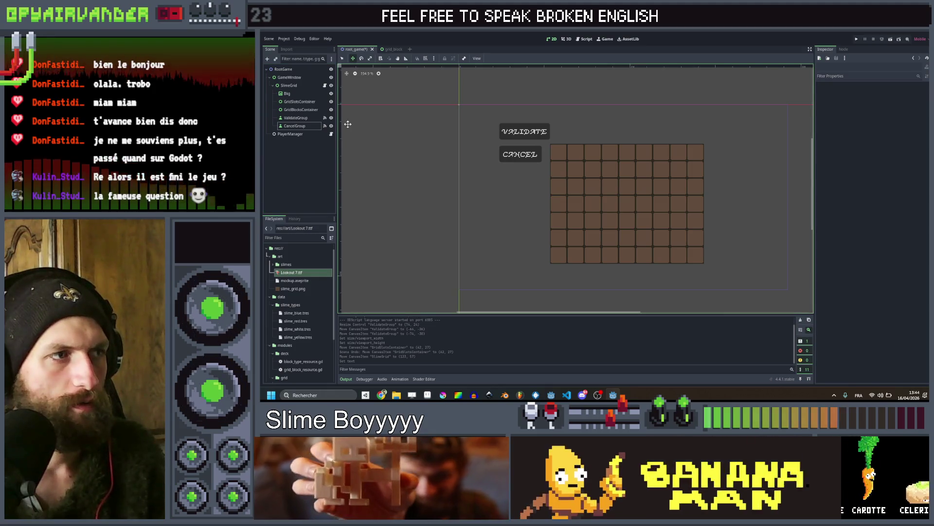
# Save the scene, run the game, validate a row-2 slime group, then click another slime
pyautogui.hotkey('ctrl', 's')
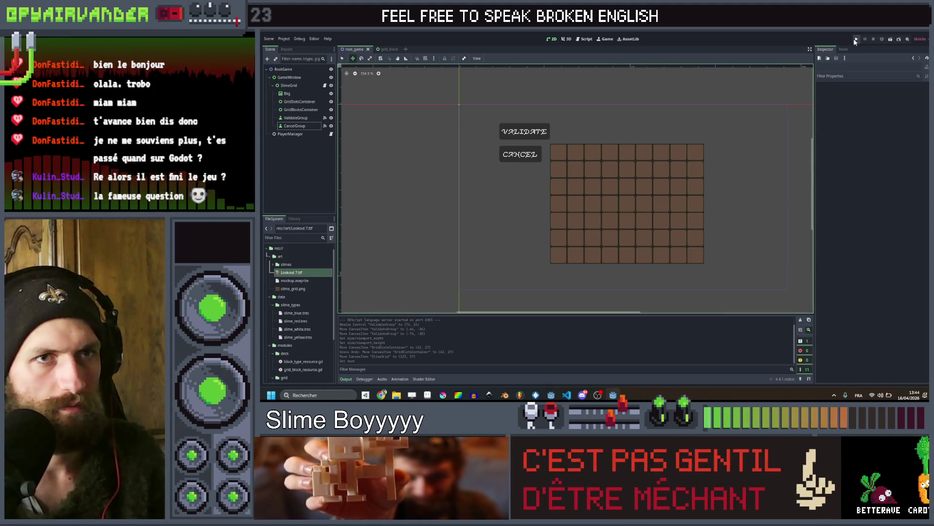
pyautogui.click(855, 39)
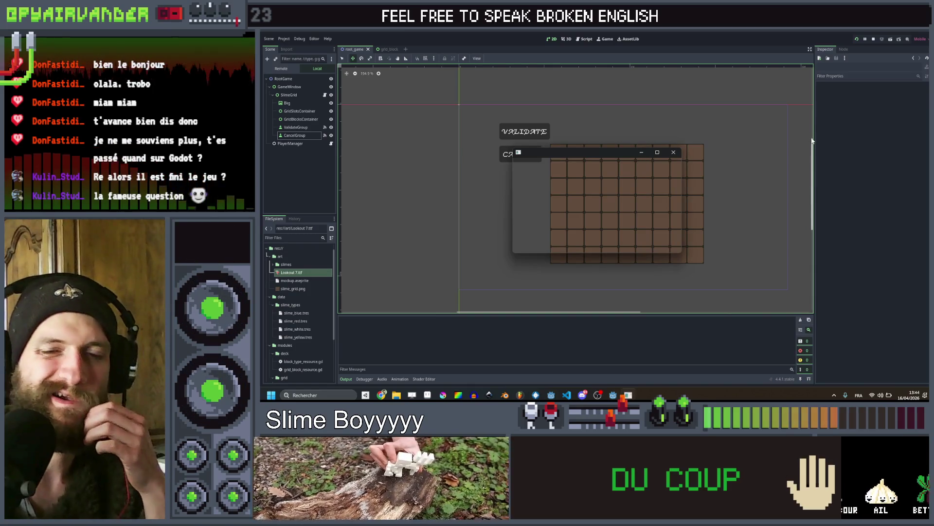
pyautogui.click(656, 153)
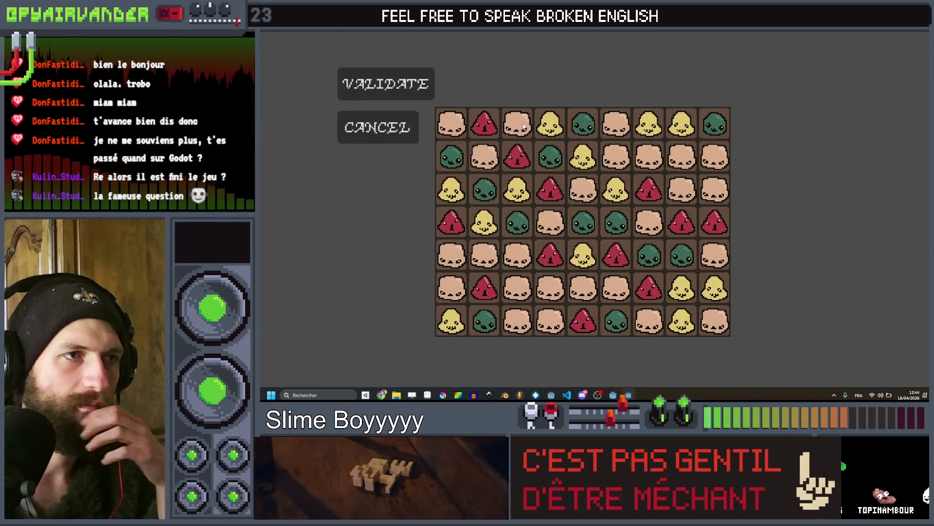
pyautogui.moveTo(624, 154); pyautogui.dragTo(699, 157)
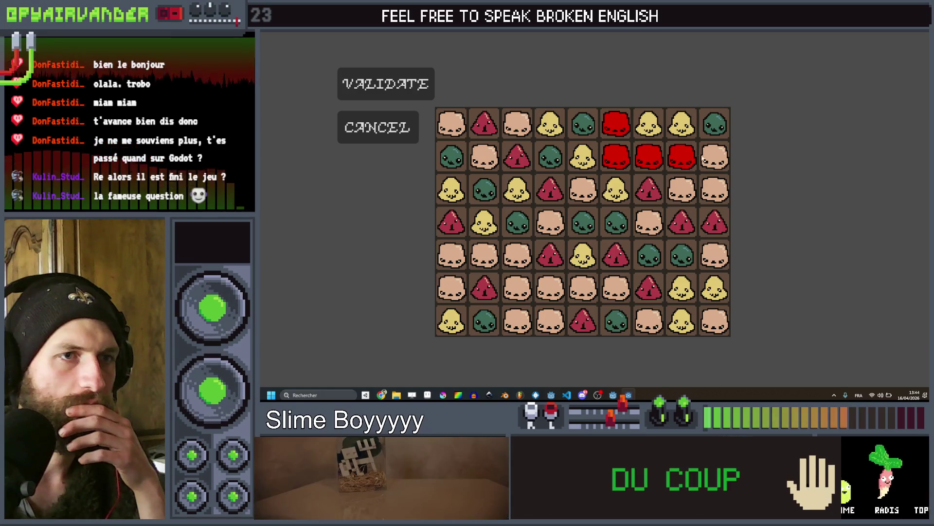
pyautogui.click(359, 84)
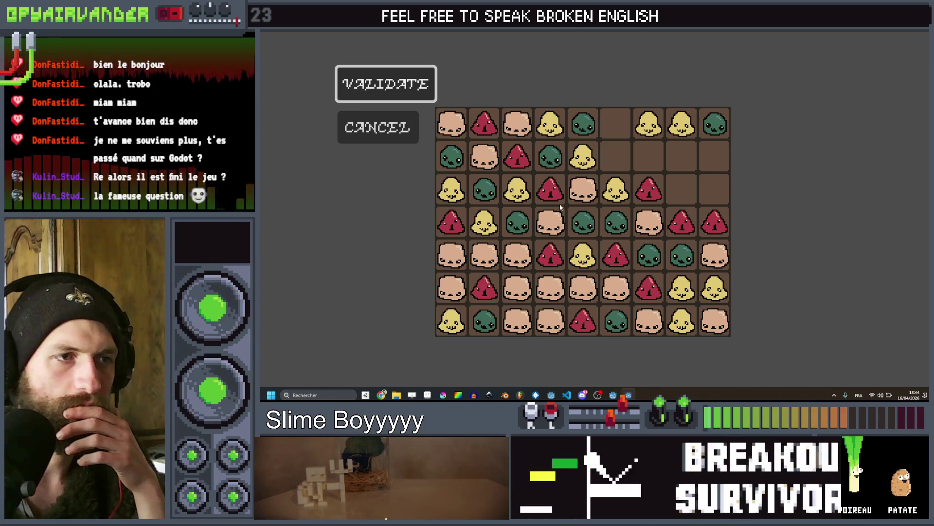
pyautogui.click(456, 290)
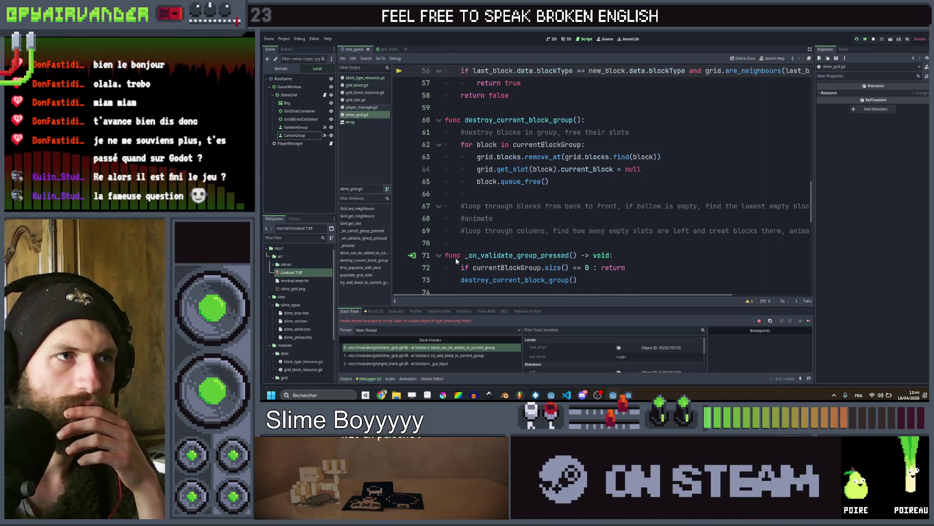
# Add 'currentBlockGroup = []' on line 66 and move it below the comments
pyautogui.click(580, 181)
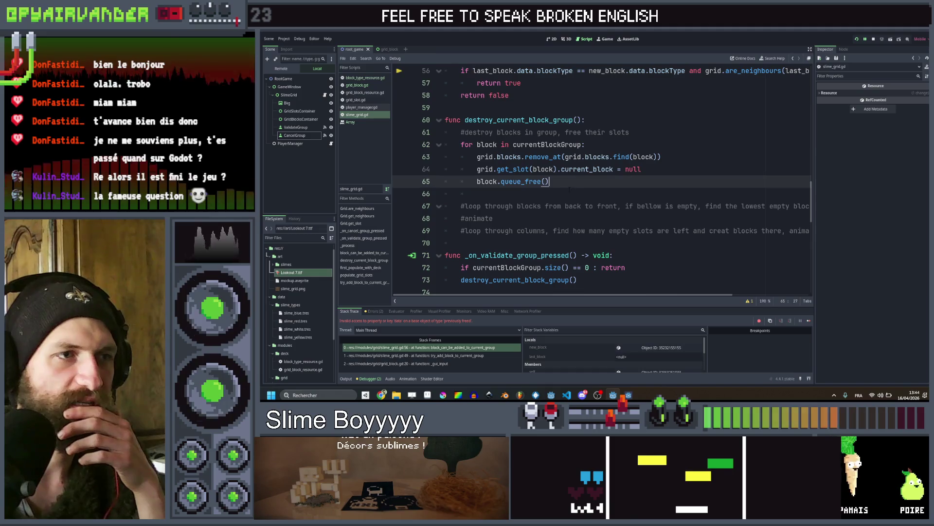
pyautogui.click(579, 193)
pyautogui.write('curn')
pyautogui.press('Return')
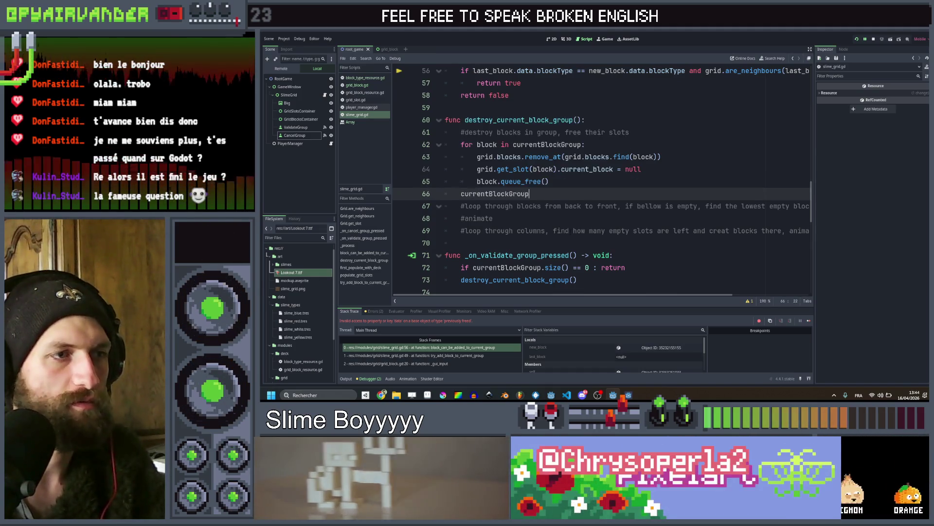
pyautogui.write(' = ')
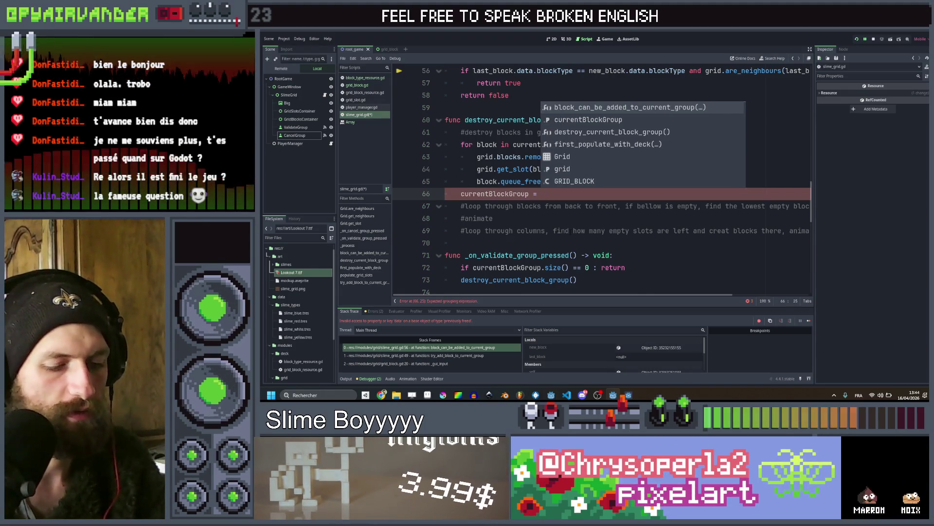
pyautogui.write('[')
pyautogui.hotkey('alt', 'Down')
pyautogui.hotkey('alt', 'Down')
pyautogui.hotkey('alt', 'Down')
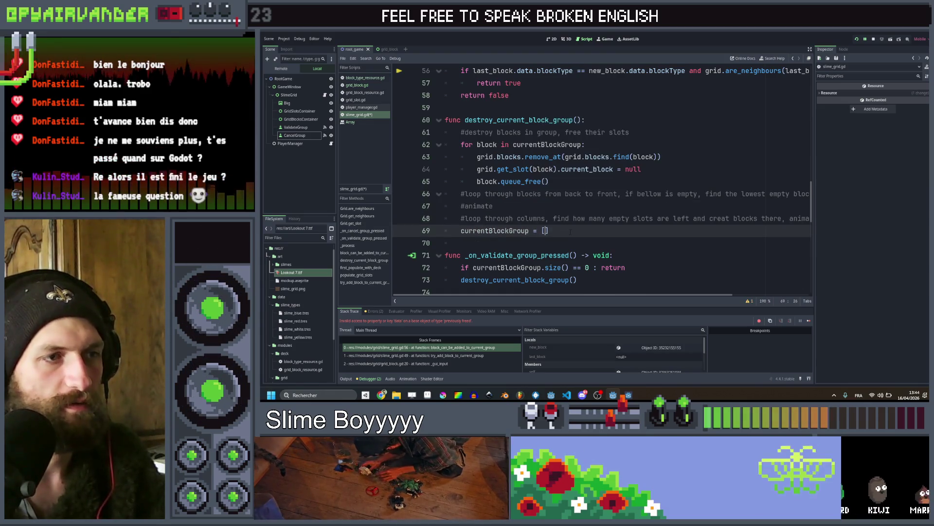
pyautogui.press('Up')
pyautogui.press('Up')
pyautogui.press('Up')
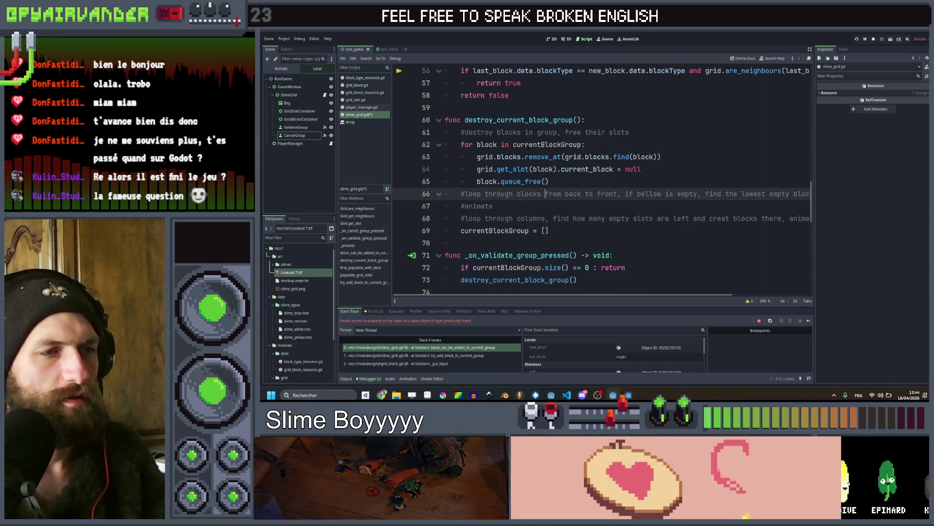
# Insert a blank line 67 above the #animate comment
pyautogui.press('Up')
pyautogui.press('Down')
pyautogui.press('Down')
pyautogui.hotkey('ctrl', 'Left')
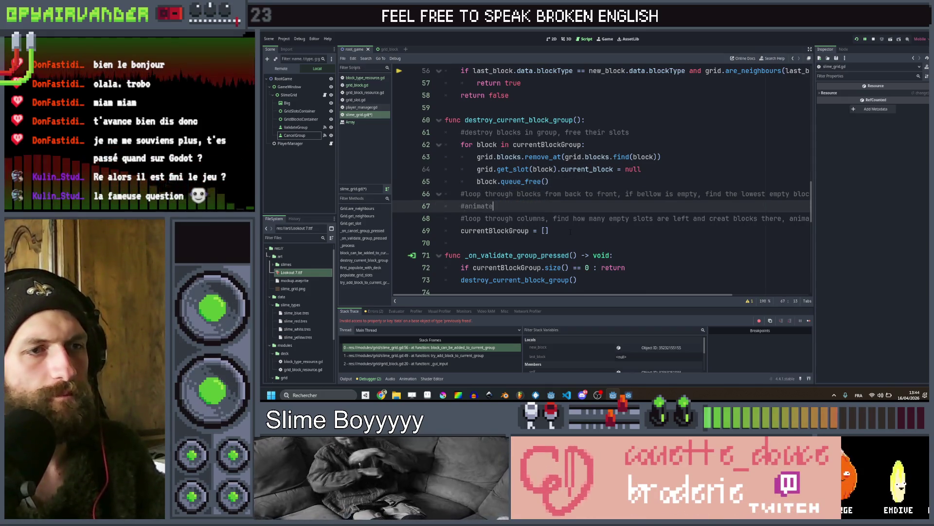
pyautogui.press('Home')
pyautogui.press('Home')
pyautogui.press('Return')
pyautogui.hscroll(3, 602, 180)
pyautogui.scroll(-2, 602, 180)
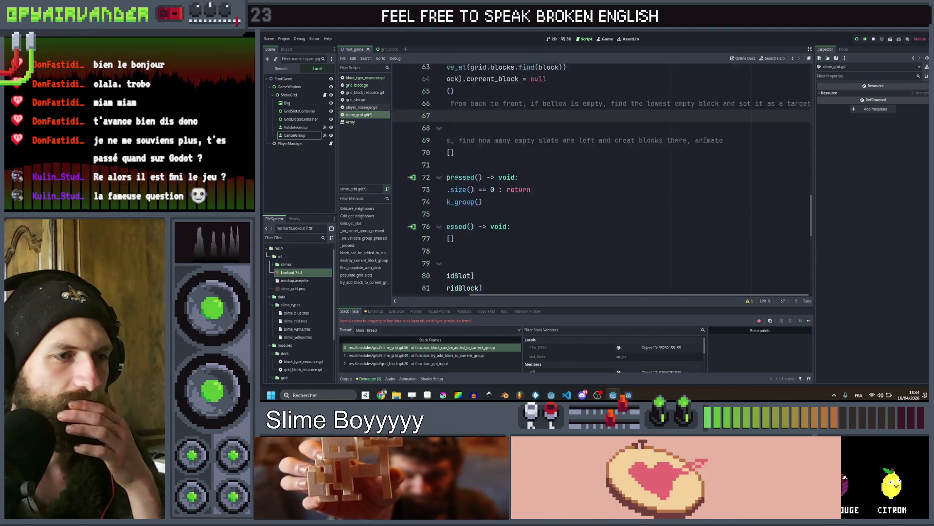
pyautogui.hscroll(-3, 602, 180)
pyautogui.scroll(-8, 602, 180)
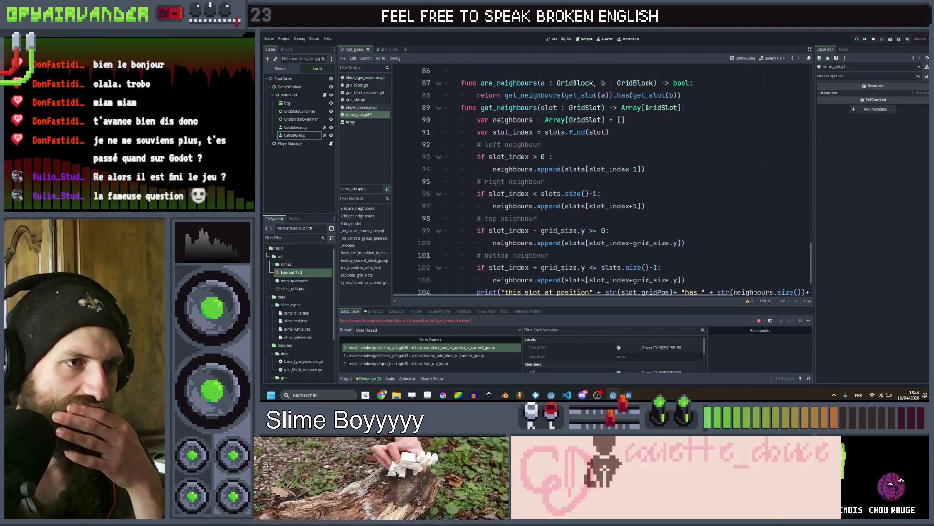
pyautogui.scroll(10, 583, 108)
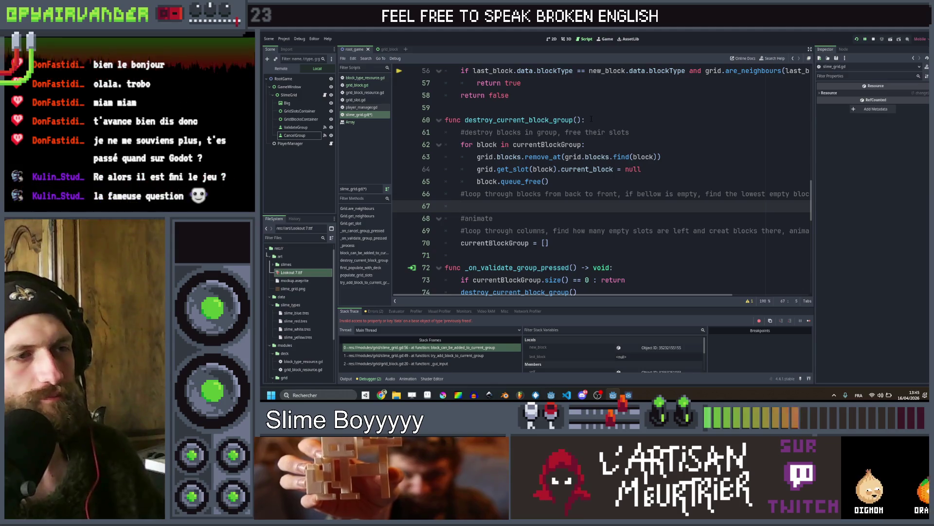
# Write 'for block in grid.blocks:' on line 67 and begin an 'if' on the indented line
pyautogui.write('for b')
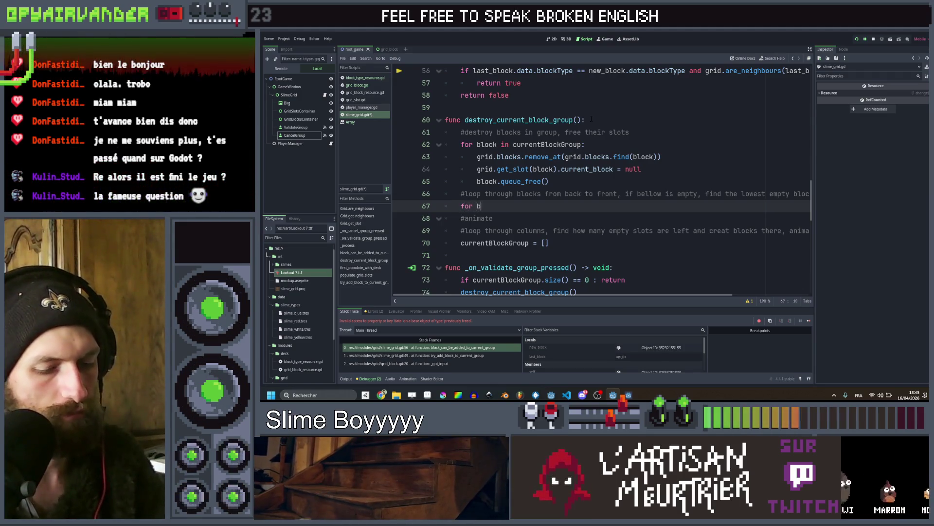
pyautogui.write('lock in ')
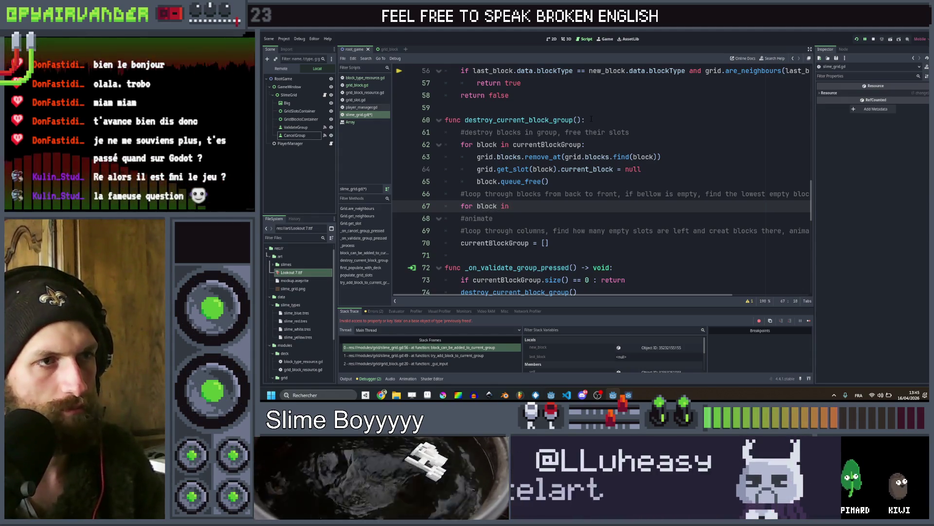
pyautogui.write('grid.blocks:')
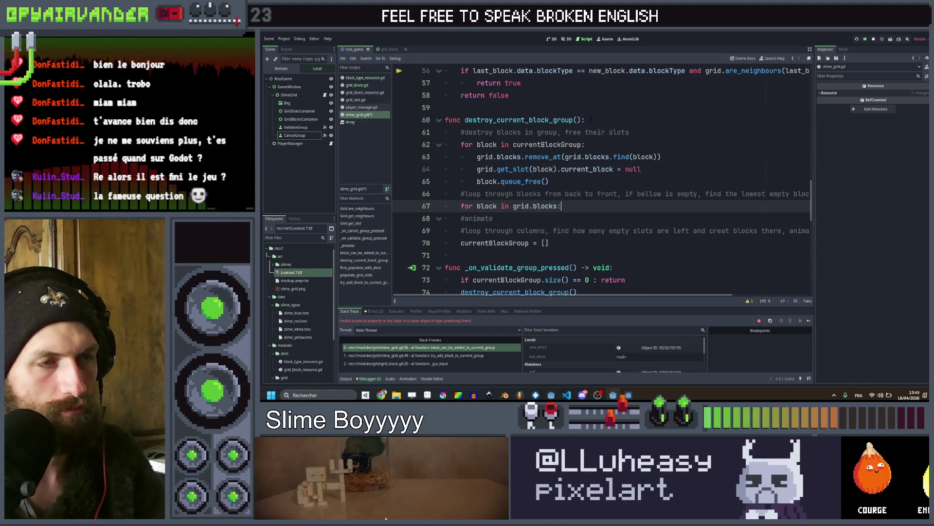
pyautogui.press('Return')
pyautogui.write('if')
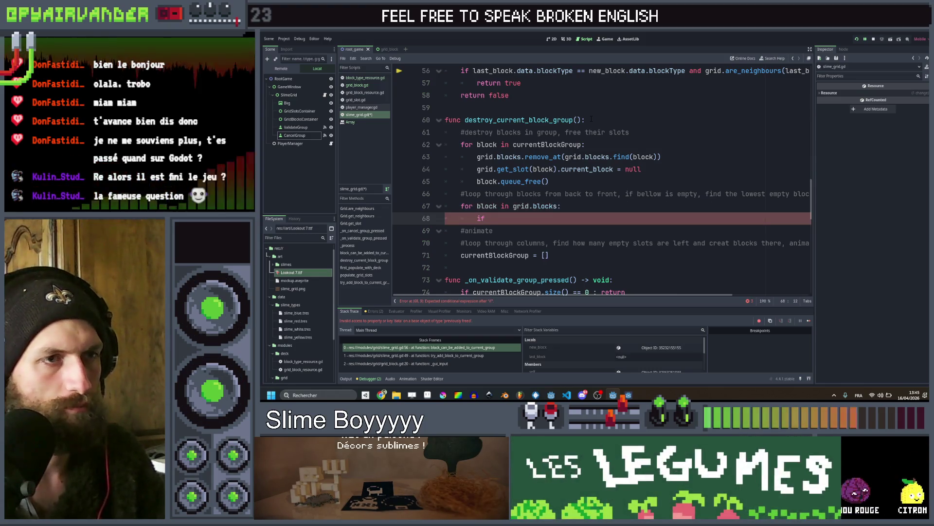
pyautogui.scroll(-3, 597, 103)
pyautogui.scroll(3, 605, 129)
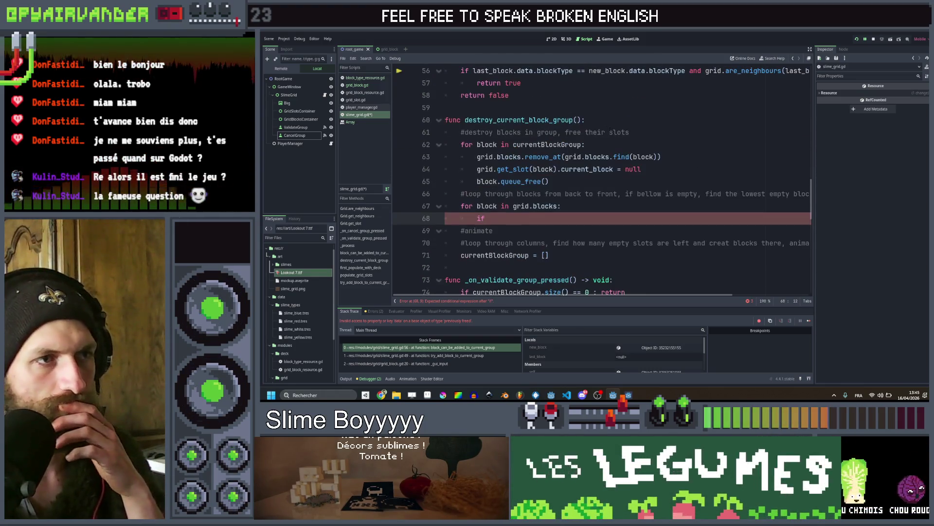
pyautogui.hscroll(2, 605, 128)
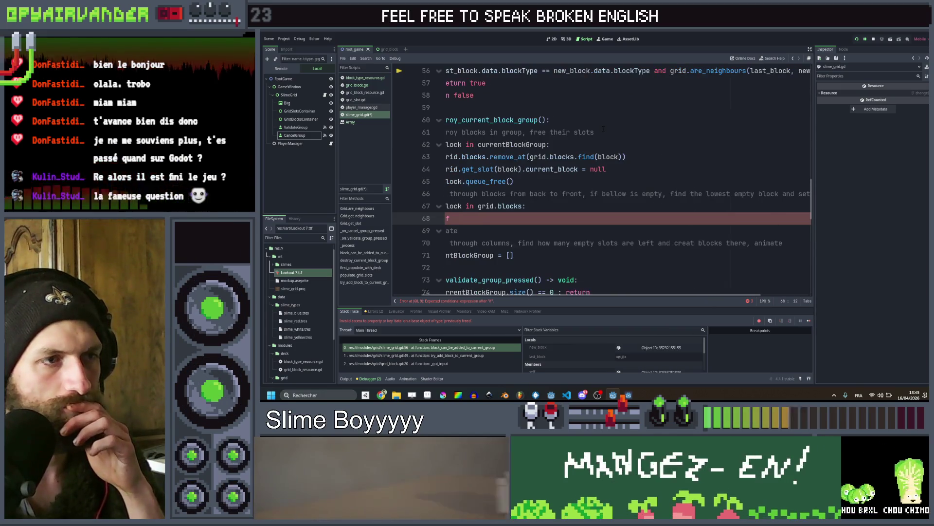
pyautogui.hscroll(-2, 597, 137)
pyautogui.hscroll(2, 598, 137)
pyautogui.hscroll(-2, 597, 137)
pyautogui.hscroll(7, 598, 137)
pyautogui.hscroll(-7, 598, 137)
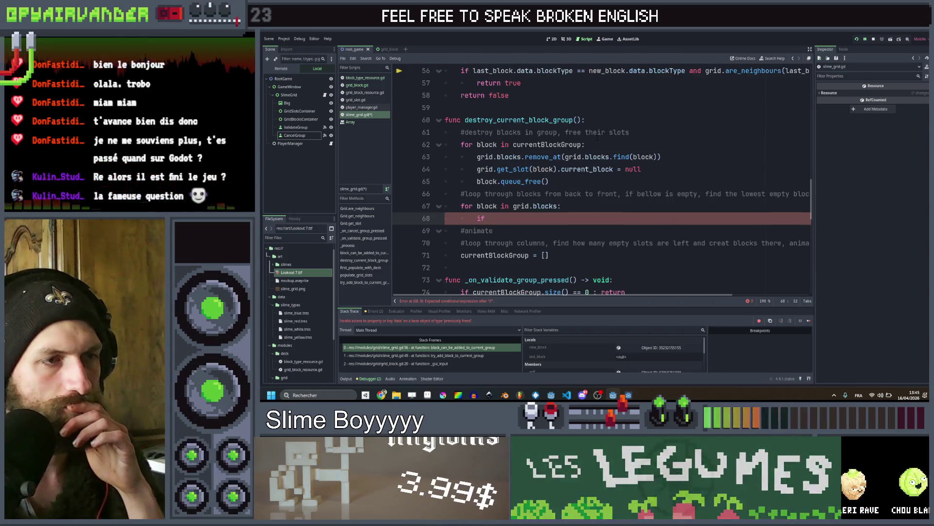
pyautogui.hscroll(4, 597, 137)
pyautogui.hscroll(-4, 598, 138)
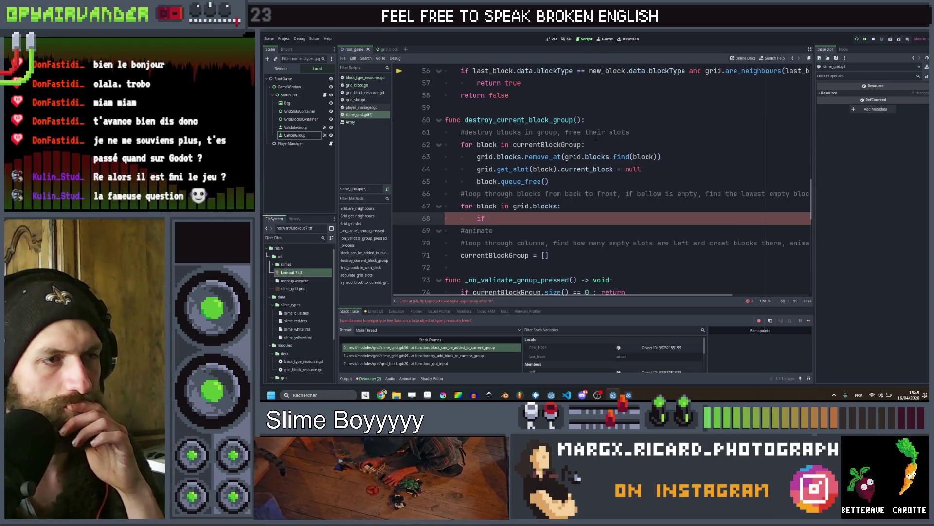
# Start a new 'func is_slot_bellow_empty()' at the end of slime_grid.gd
pyautogui.scroll(-10, 595, 138)
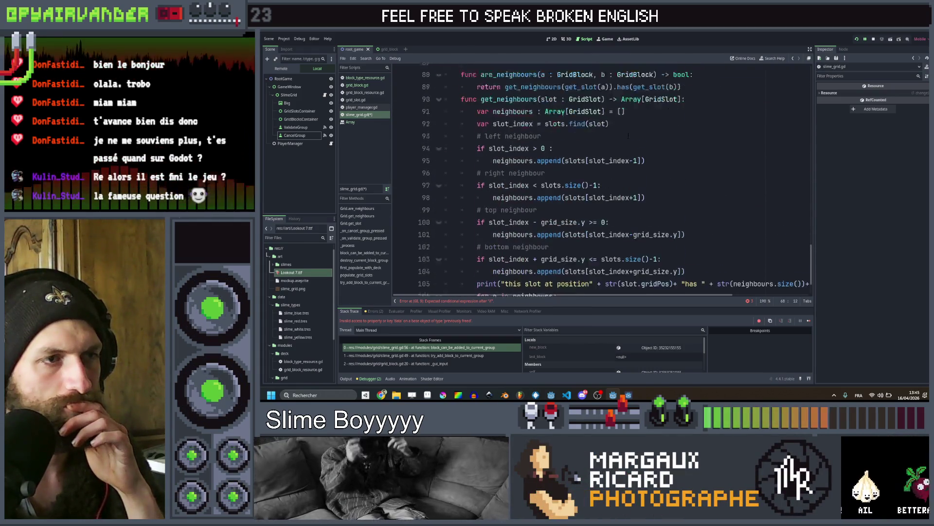
pyautogui.scroll(3, 628, 136)
pyautogui.scroll(-1, 628, 136)
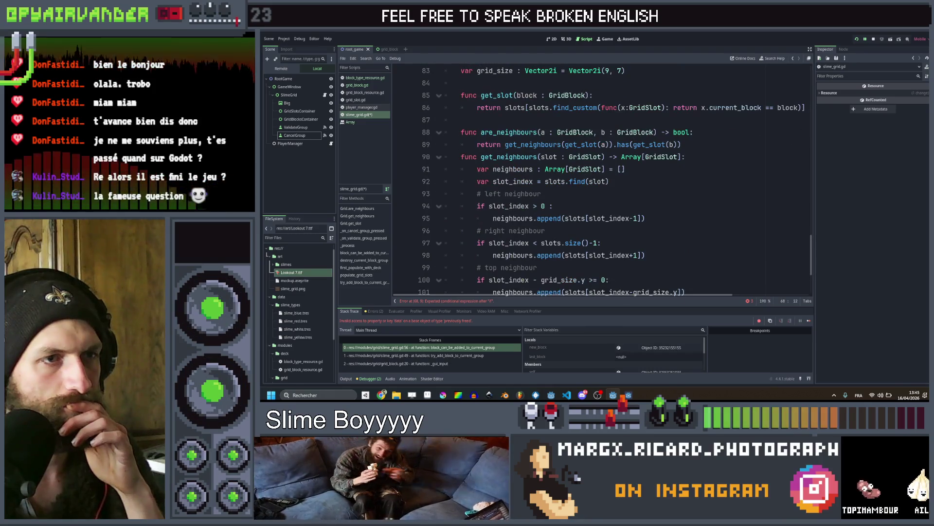
pyautogui.scroll(-3, 641, 189)
pyautogui.scroll(5, 641, 188)
pyautogui.scroll(-2, 641, 189)
pyautogui.scroll(-1, 641, 189)
pyautogui.scroll(4, 655, 190)
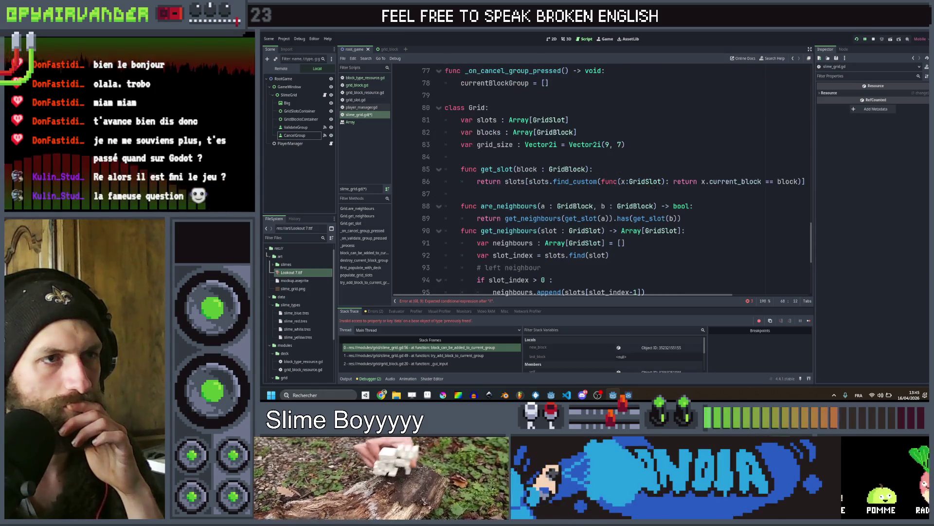
pyautogui.scroll(-1, 657, 184)
pyautogui.scroll(-1, 658, 184)
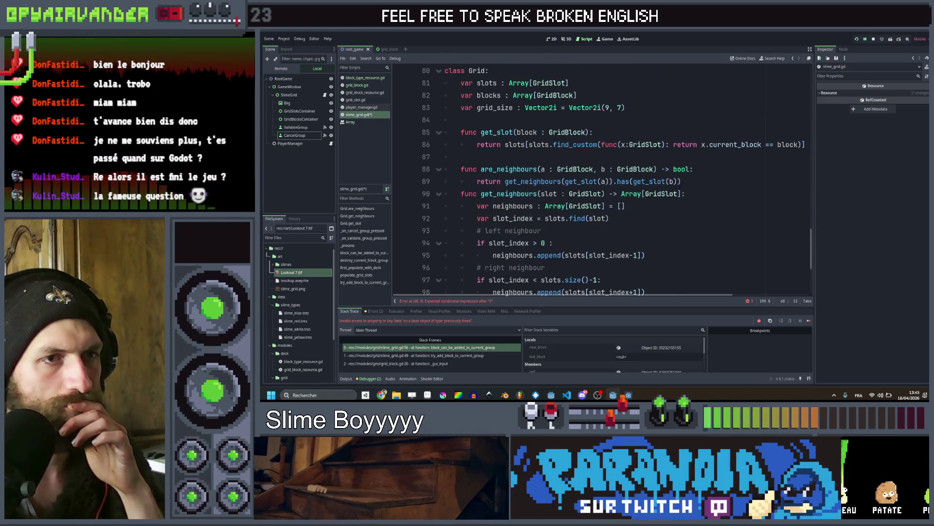
pyautogui.scroll(-4, 658, 184)
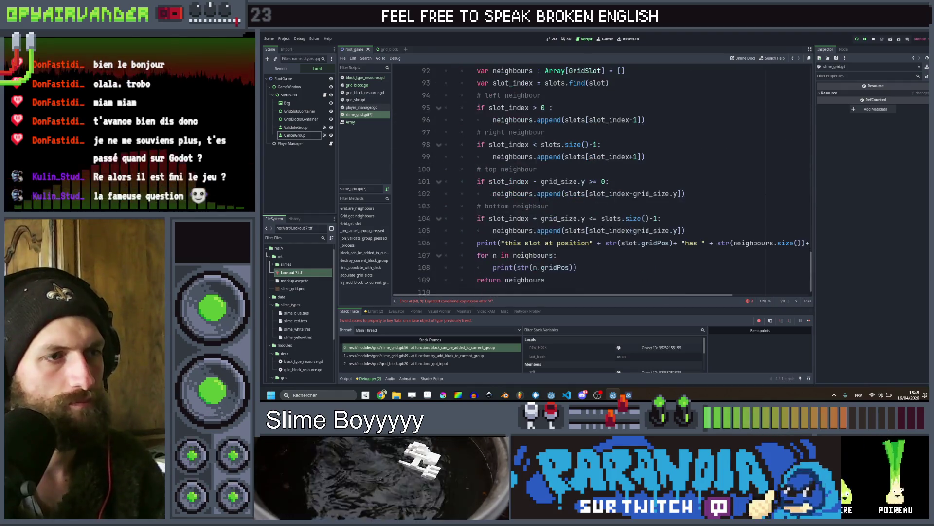
pyautogui.press('Down')
pyautogui.press('Down')
pyautogui.press('Down')
pyautogui.scroll(1, 602, 181)
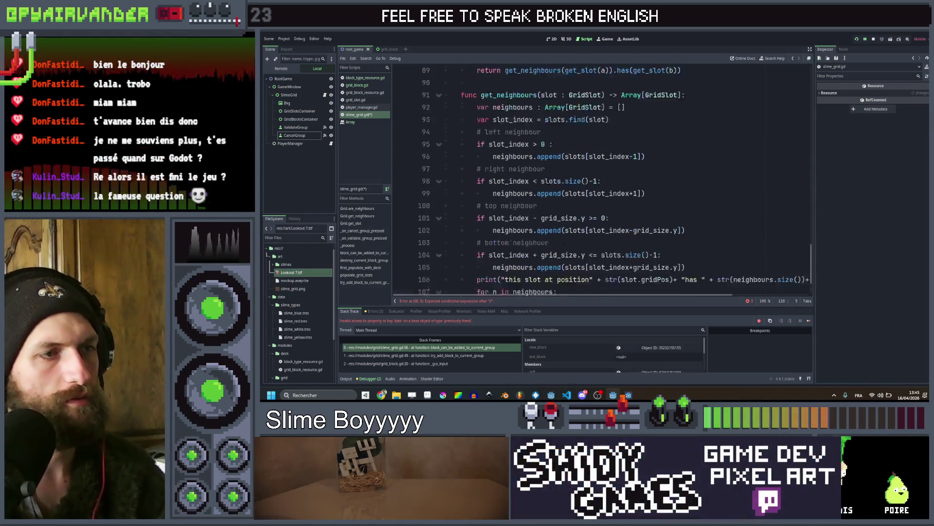
pyautogui.press('Return')
pyautogui.write('func ')
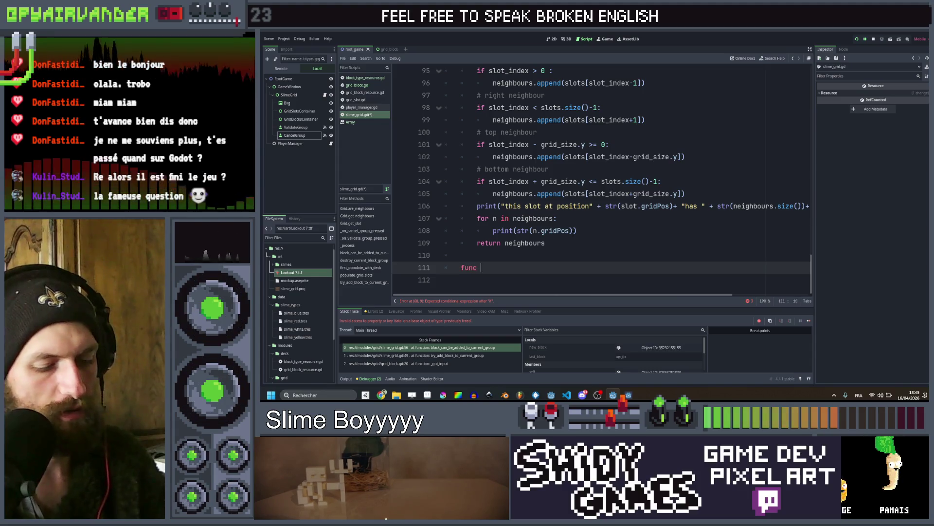
pyautogui.write('is bloc')
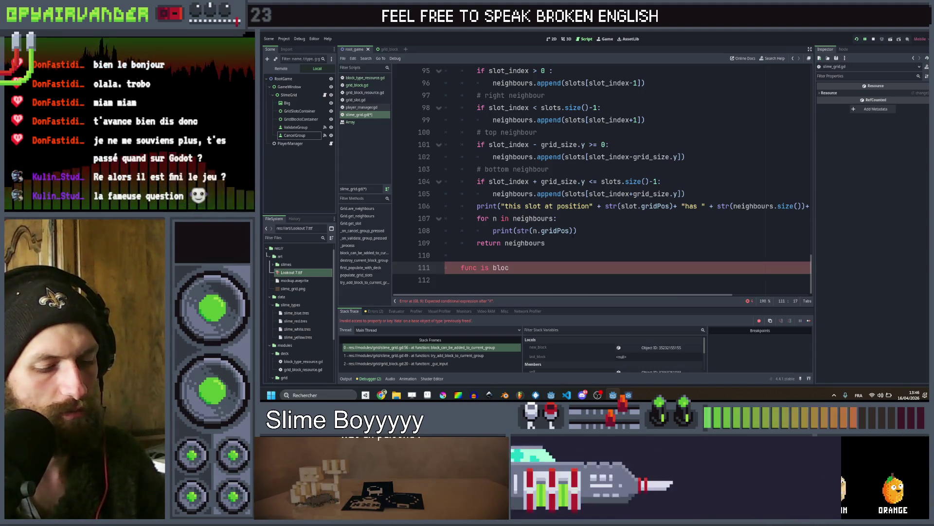
pyautogui.press('BackSpace')
pyautogui.press('BackSpace')
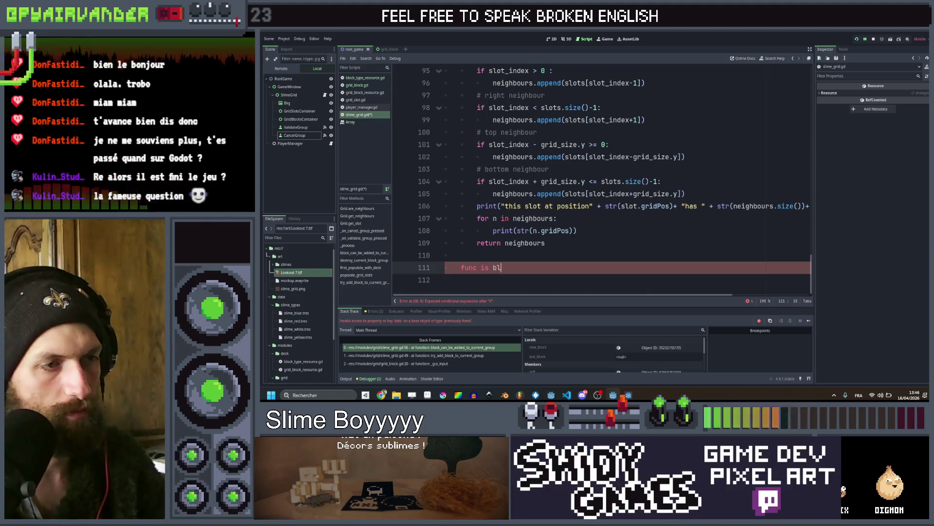
pyautogui.write('_block')
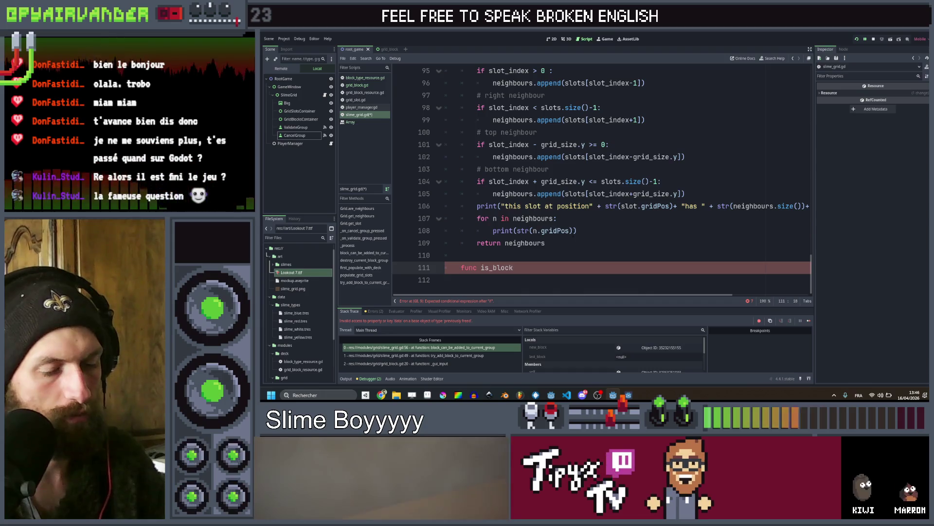
pyautogui.press('BackSpace')
pyautogui.press('BackSpace')
pyautogui.write('slot_bellow')
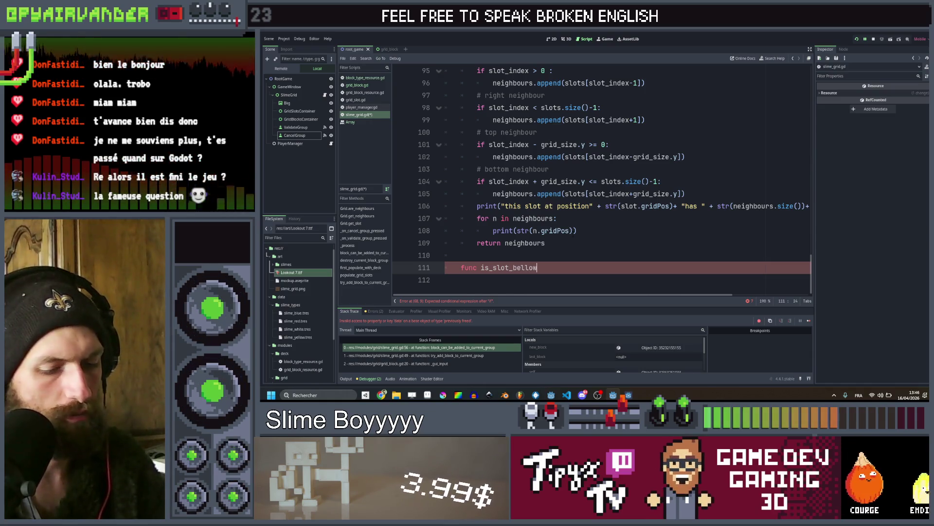
pyautogui.write('_empt')
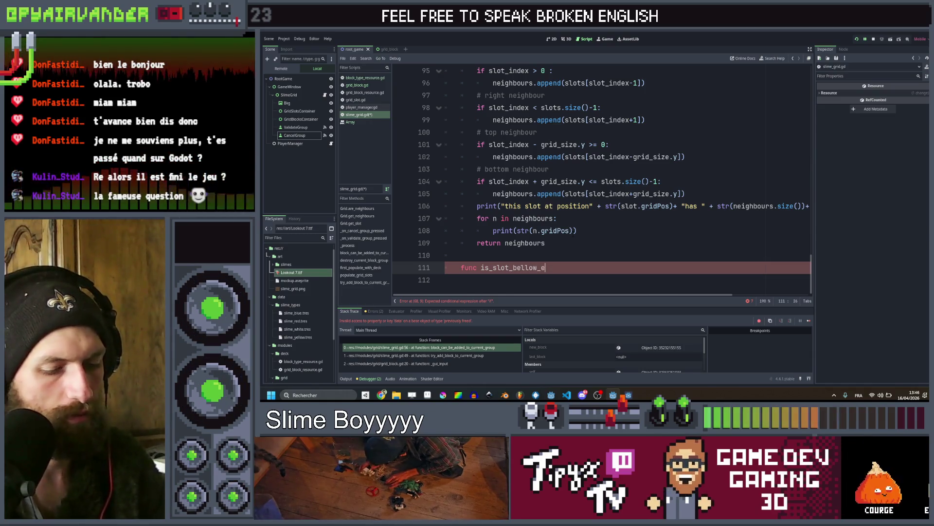
pyautogui.write('y(')
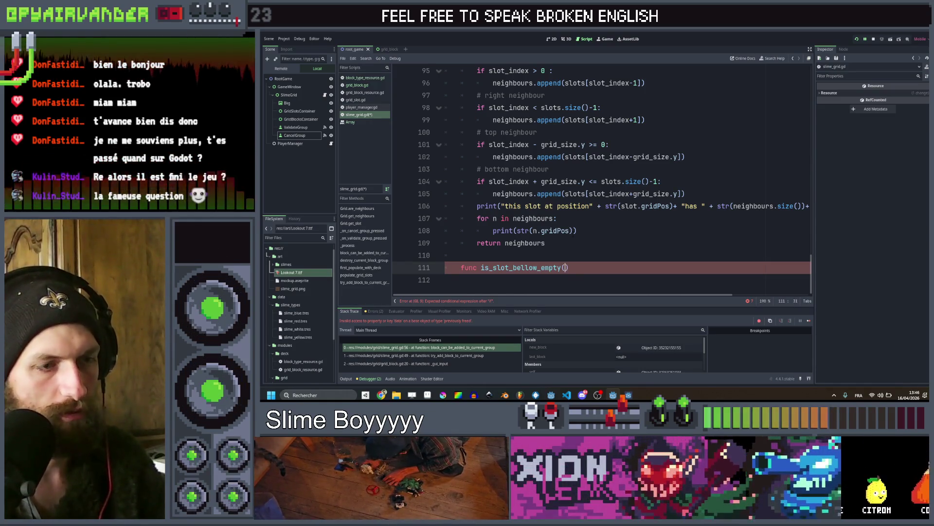
pyautogui.press('Left')
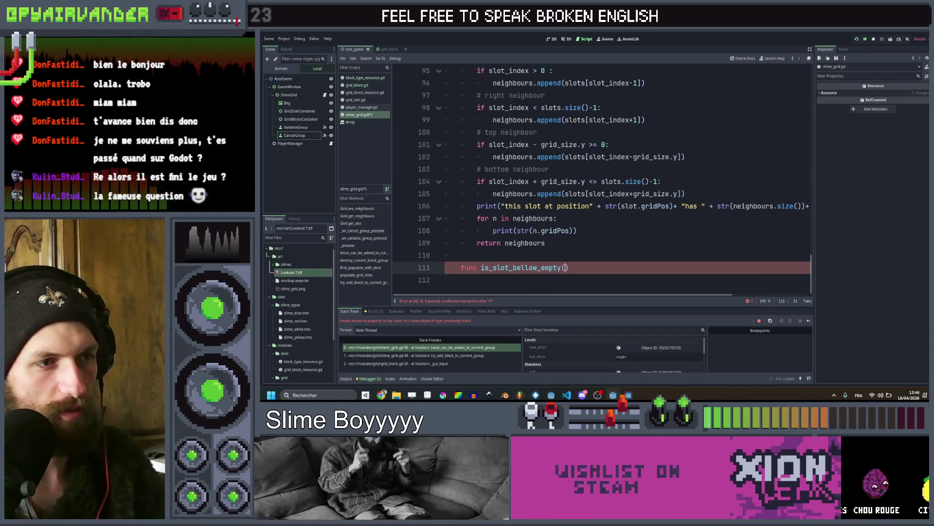
# Copy 'slot : GridSlot' from get_neighbours into its parameters and add '-> bool:'
pyautogui.scroll(5, 601, 180)
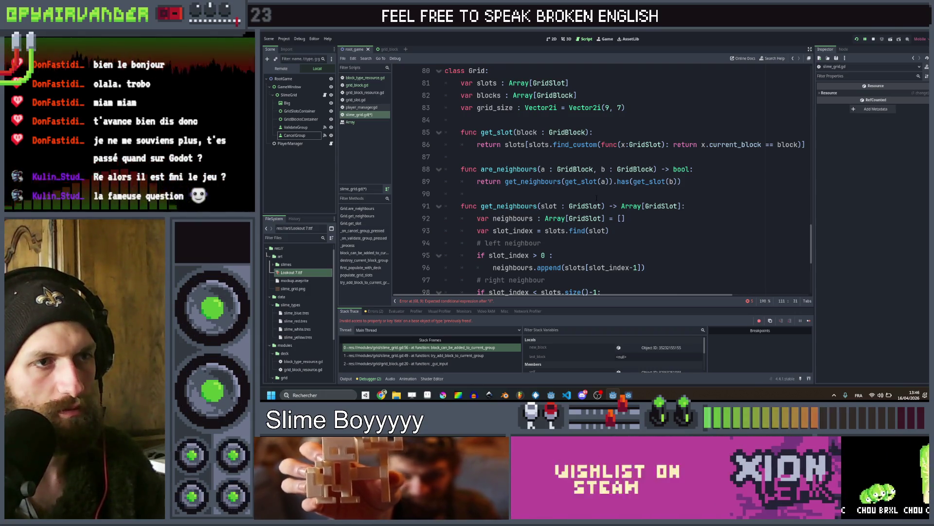
pyautogui.scroll(-3, 597, 197)
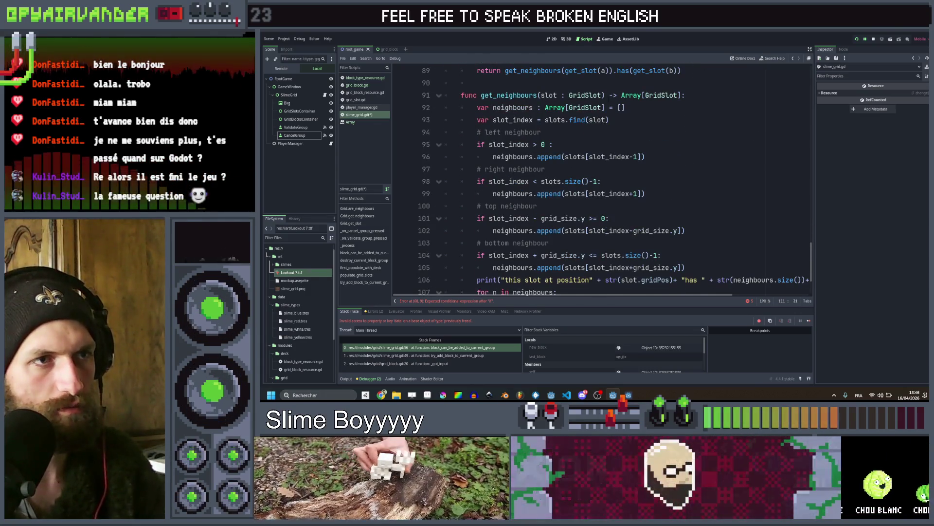
pyautogui.doubleClick(549, 95)
pyautogui.hotkey('ctrl', 'c')
pyautogui.scroll(-2, 602, 180)
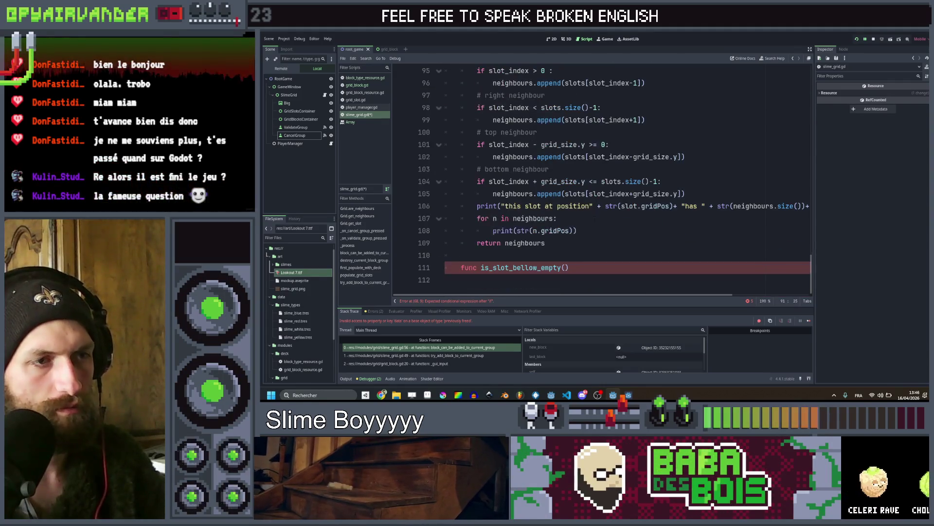
pyautogui.click(566, 267)
pyautogui.hotkey('ctrl', 'v')
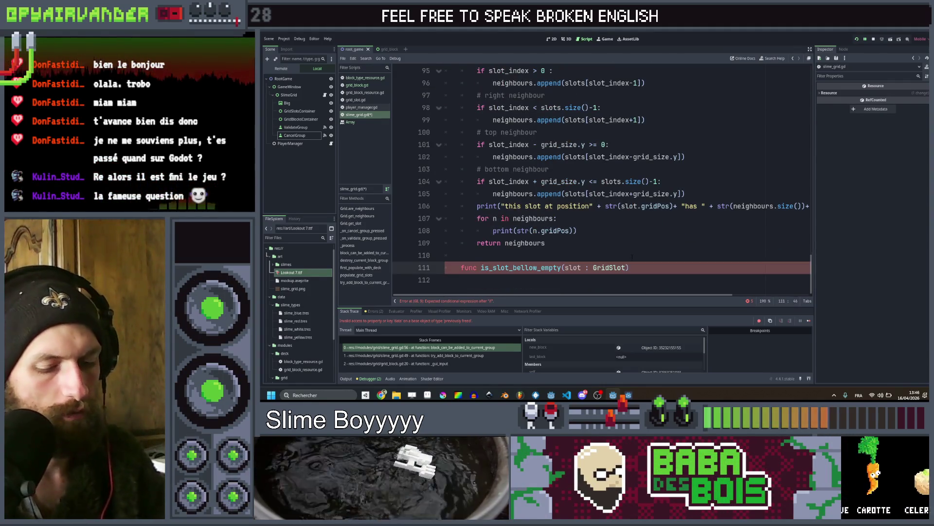
pyautogui.write(', ')
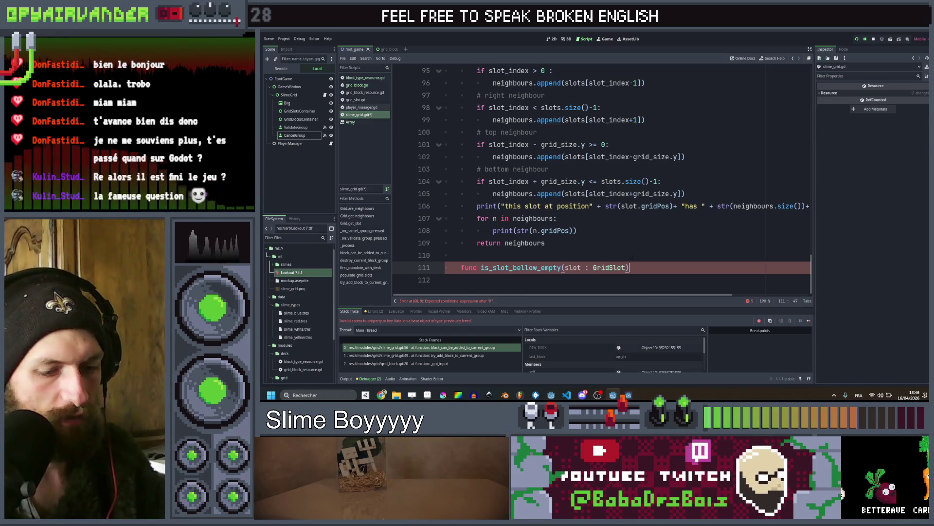
pyautogui.write(') -> bool:')
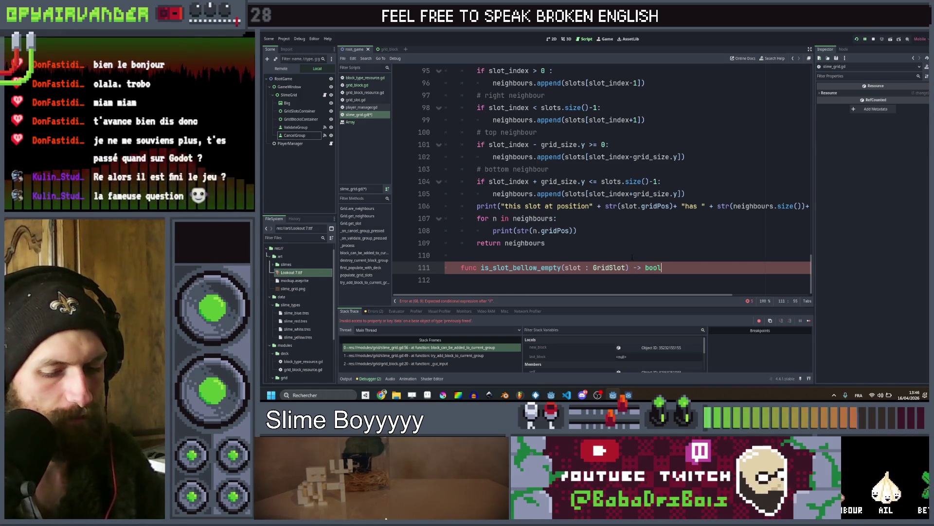
pyautogui.press('Return')
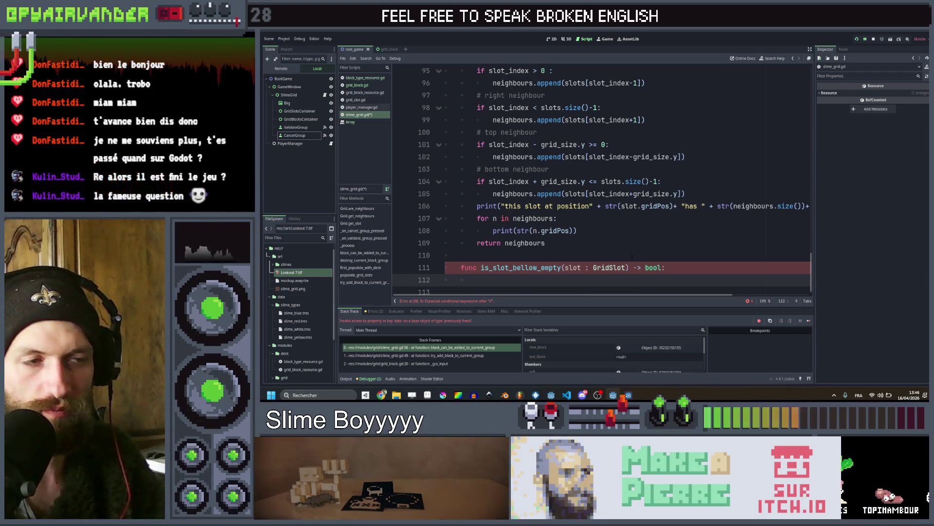
pyautogui.scroll(2, 632, 257)
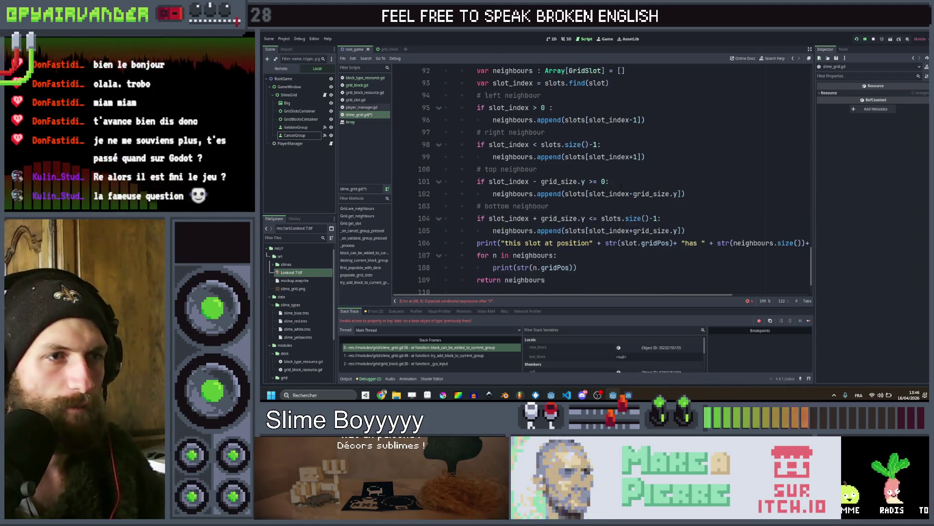
pyautogui.scroll(-1, 601, 180)
# Paste the bottom-neighbour check into the function, changing >= to > with 'return false'
pyautogui.moveTo(685, 230); pyautogui.dragTo(477, 218)
pyautogui.scroll(-1, 478, 218)
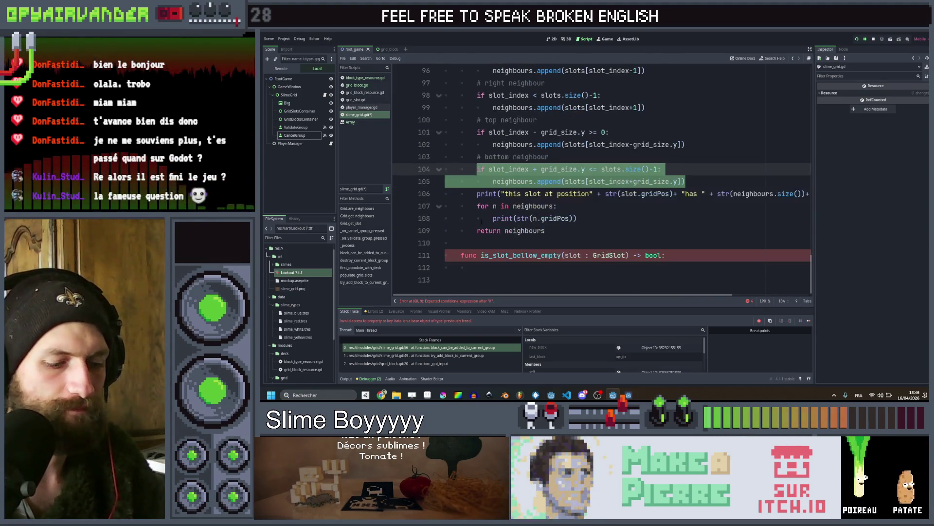
pyautogui.hotkey('ctrl', 'c')
pyautogui.click(563, 269)
pyautogui.hotkey('ctrl', 'v')
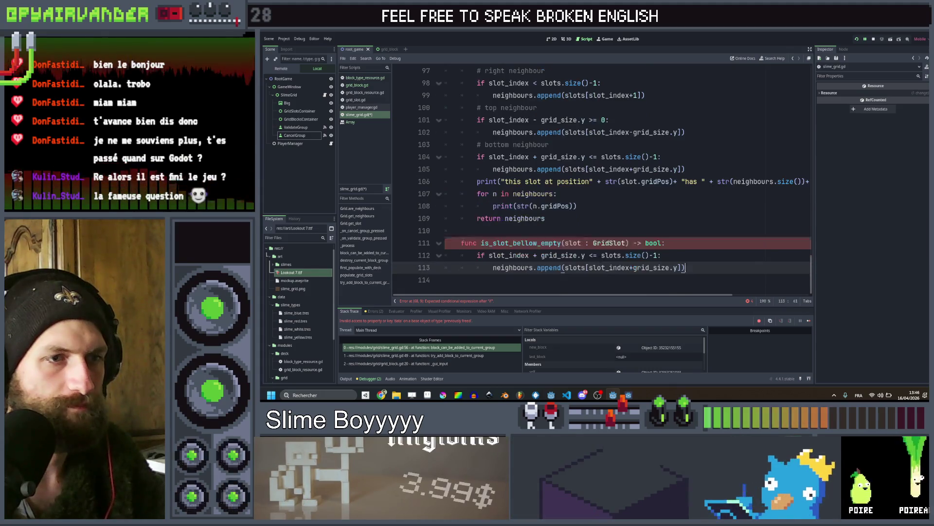
pyautogui.press('Return')
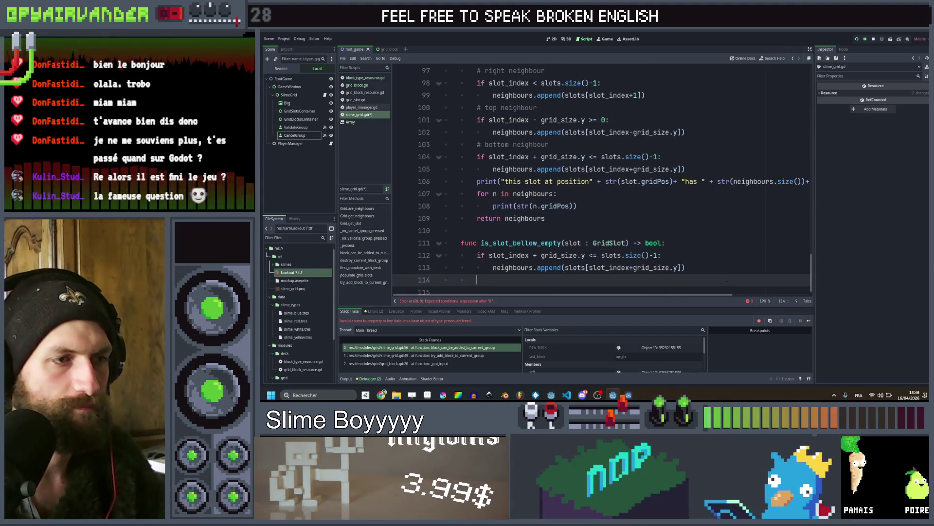
pyautogui.press('Up')
pyautogui.press('Up')
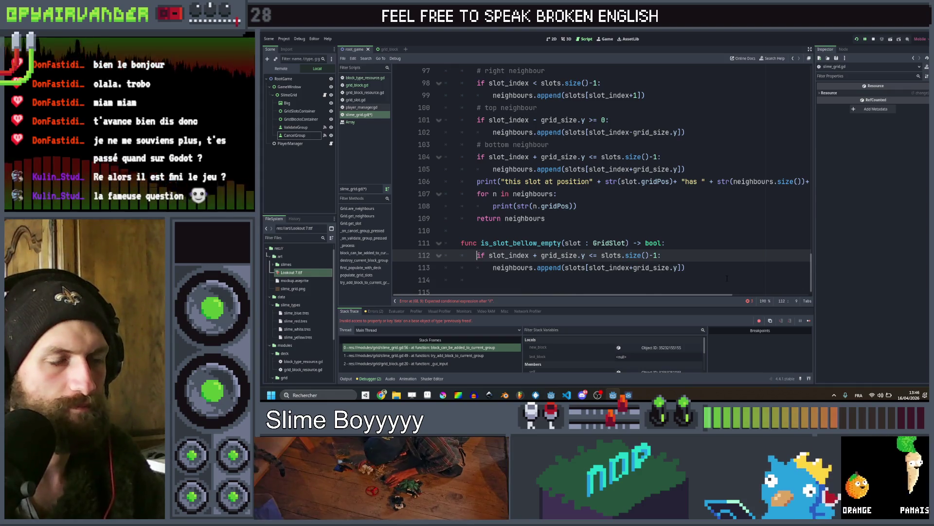
pyautogui.hotkey('ctrl', 'Right')
pyautogui.hotkey('ctrl', 'Right')
pyautogui.hotkey('ctrl', 'Right')
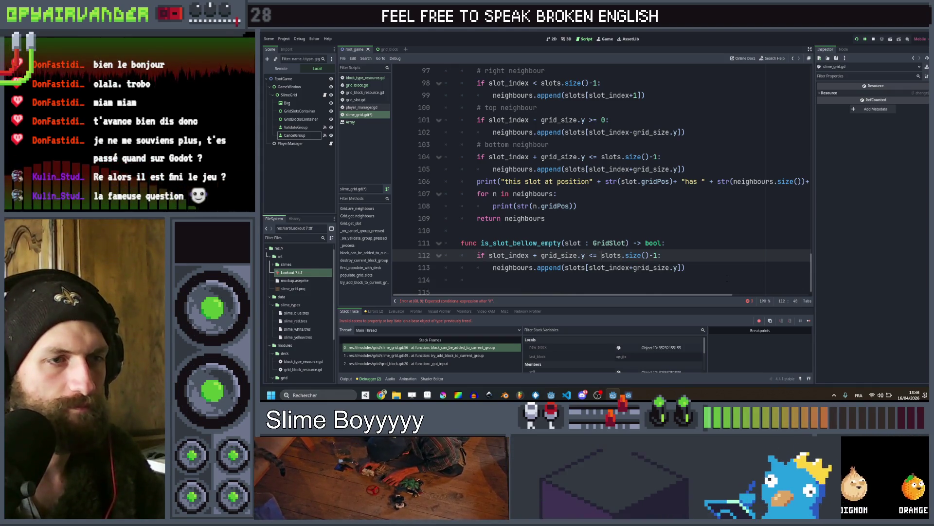
pyautogui.press('Left')
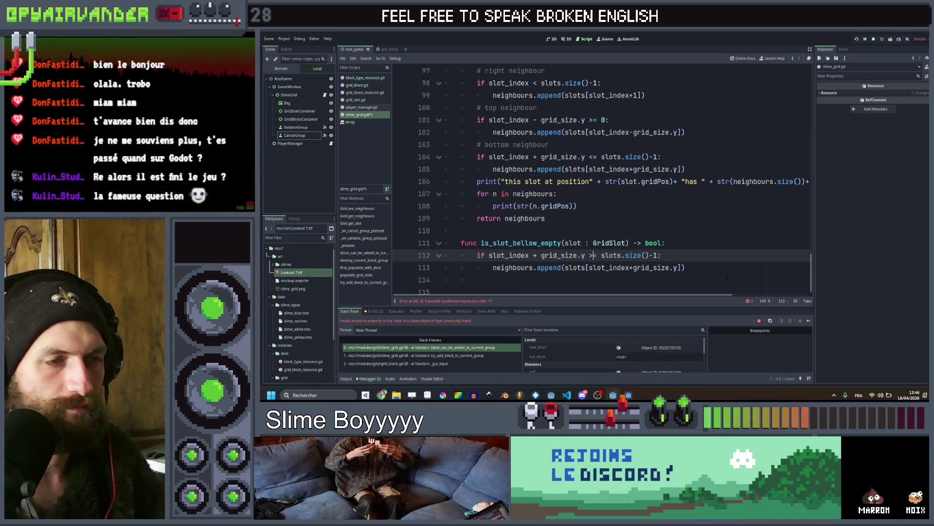
pyautogui.press('Delete')
pyautogui.hotkey('ctrl', 'Right')
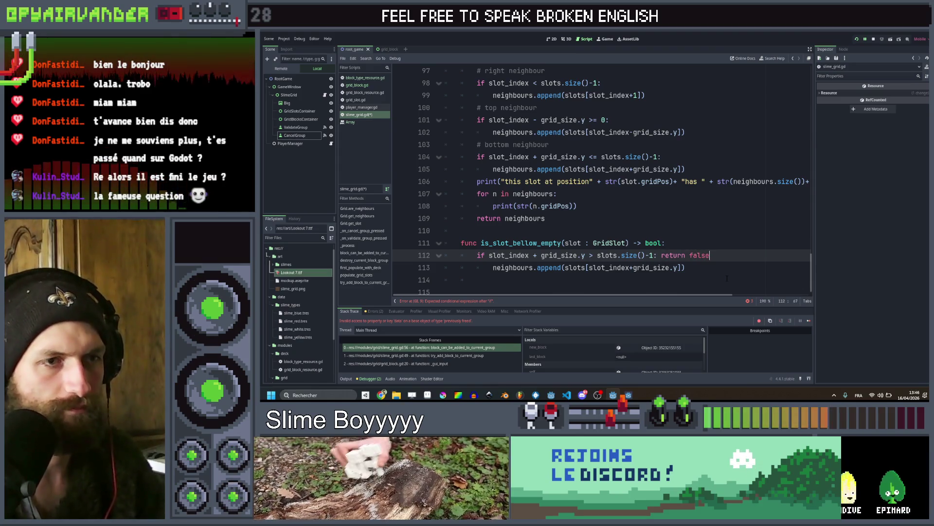
pyautogui.press('Return')
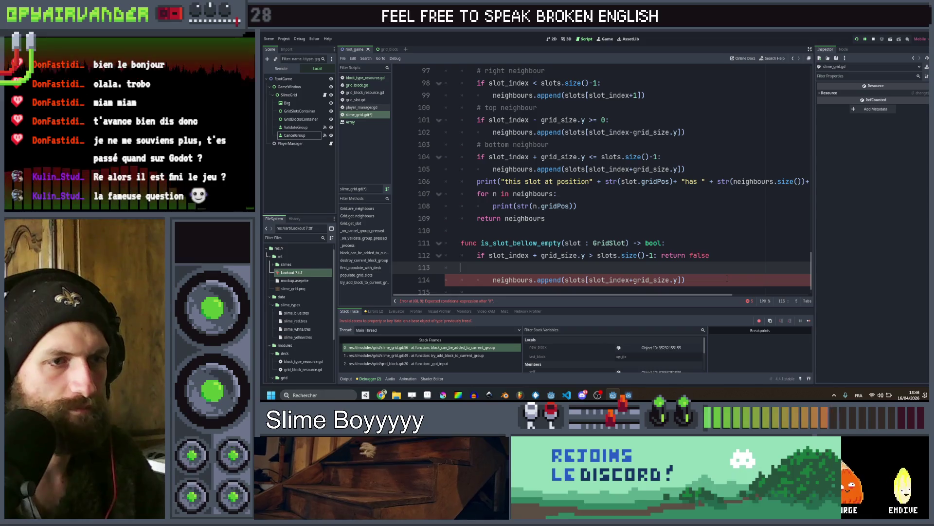
# Turn the neighbours.append line into 'return …current_block == null'
pyautogui.click(727, 278)
pyautogui.hotkey('alt', 'Up')
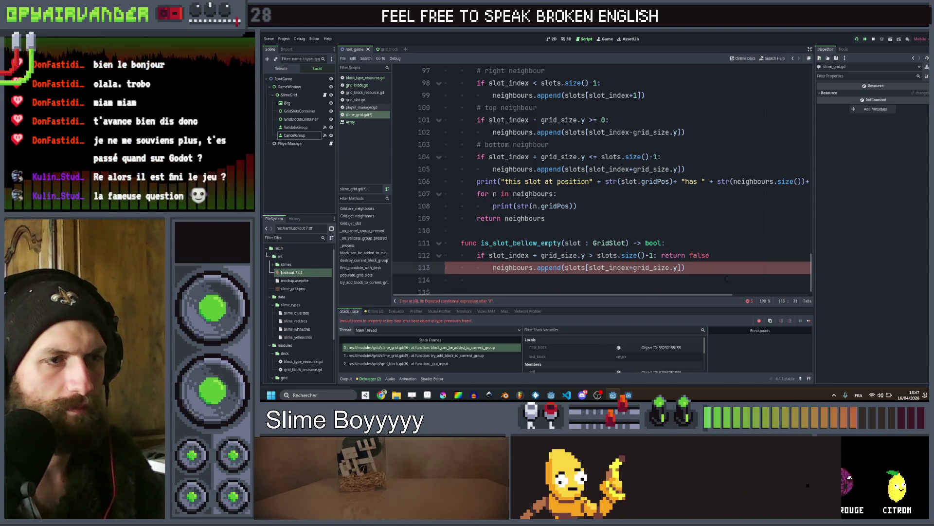
pyautogui.press('Home')
pyautogui.hotkey('ctrl', 'Right')
pyautogui.hotkey('ctrl', 'shift', 'Right')
pyautogui.hotkey('shift', 'Home')
pyautogui.press('BackSpace')
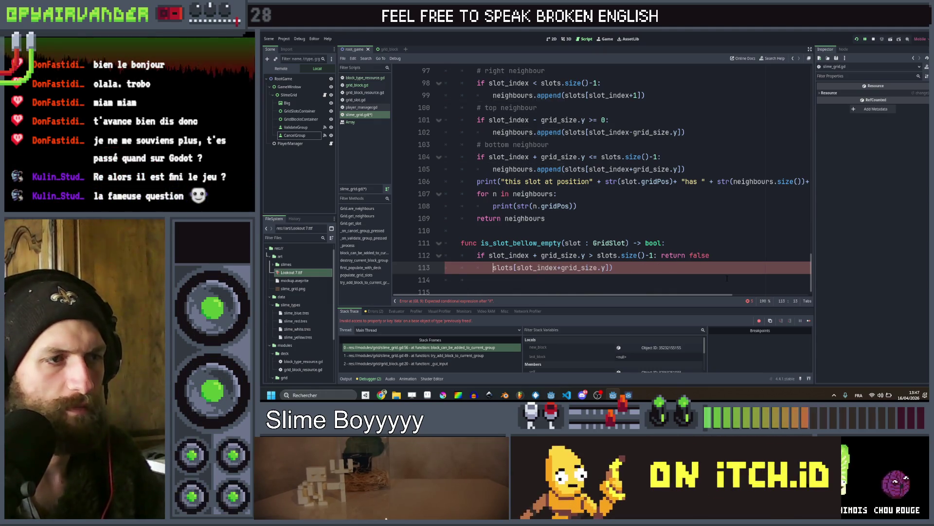
pyautogui.write('return')
pyautogui.hotkey('ctrl', 'Right')
pyautogui.hotkey('ctrl', 'Right')
pyautogui.hotkey('ctrl', 'Right')
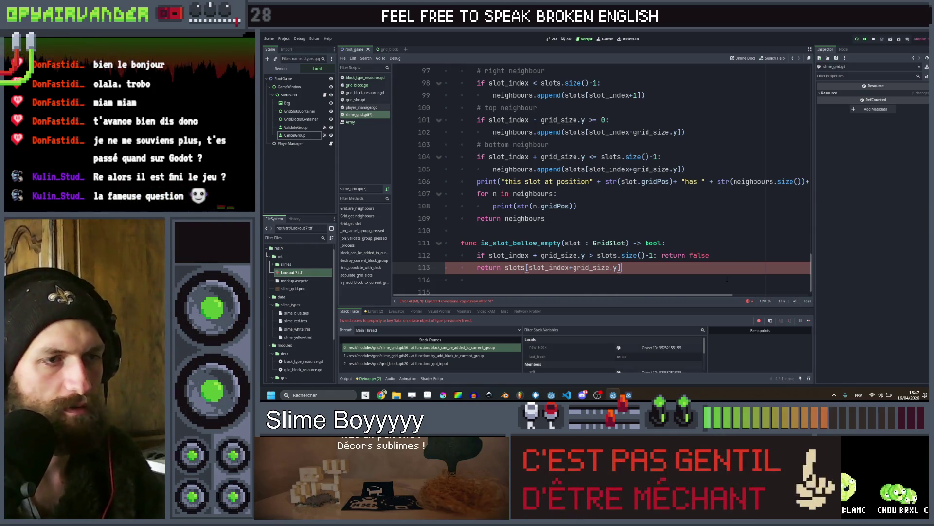
pyautogui.press('End')
pyautogui.press('BackSpace')
pyautogui.write('.')
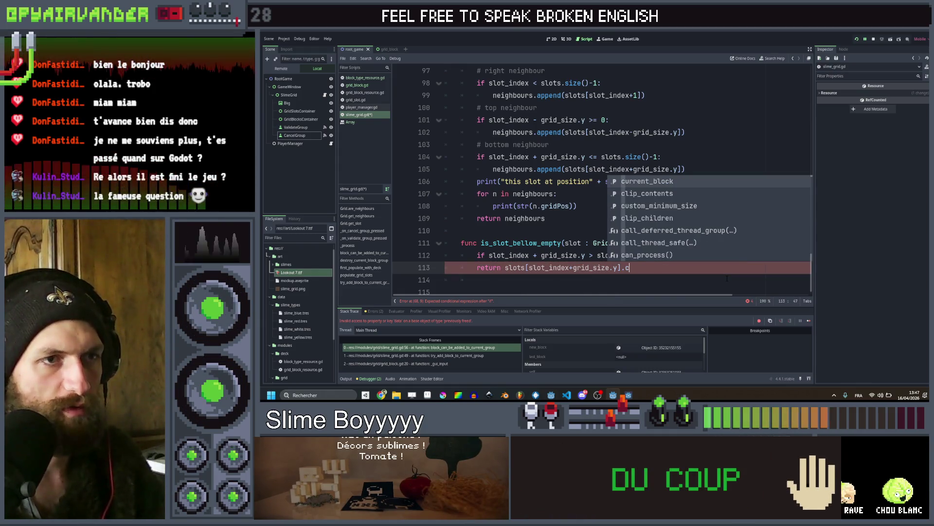
pyautogui.press('Return')
pyautogui.write('null')
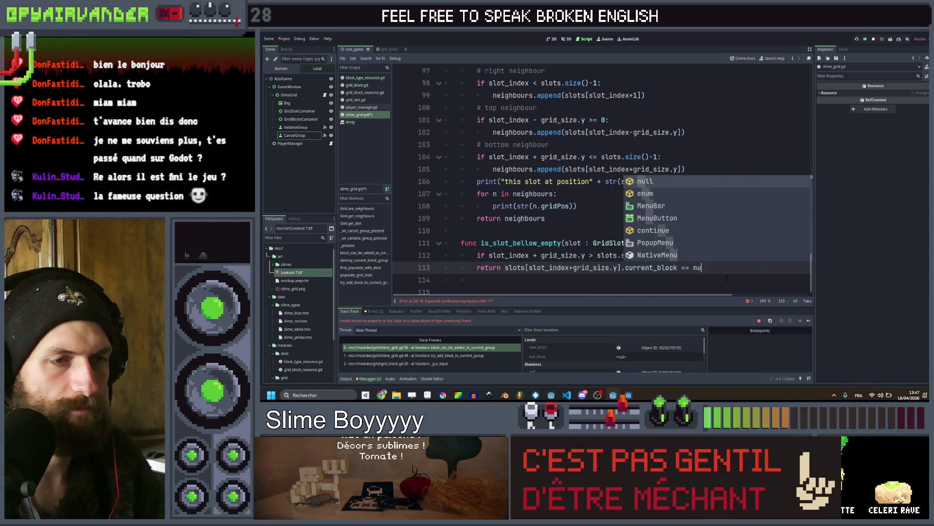
pyautogui.scroll(13, 533, 188)
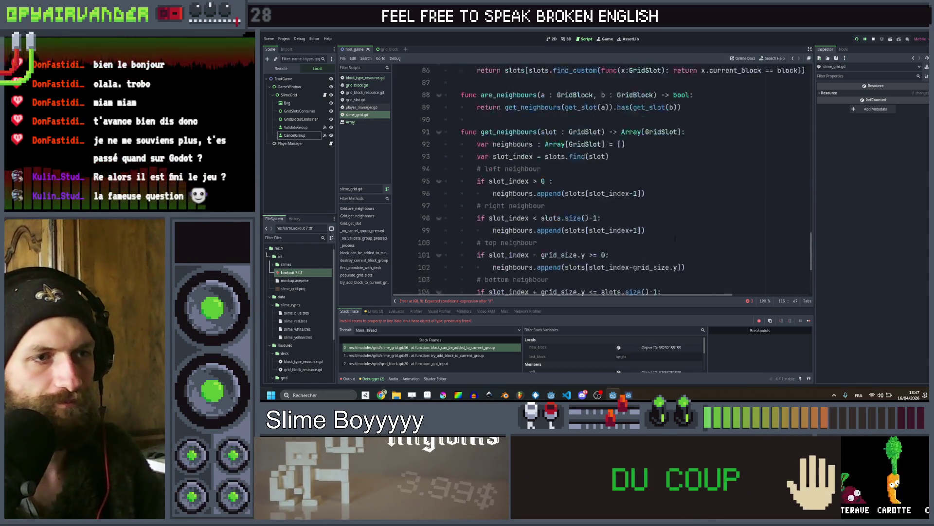
# Complete line 68 as 'if grid.is_slot_bellow_empty(grid.get_slot(block)):' and start its indented body
pyautogui.click(532, 193)
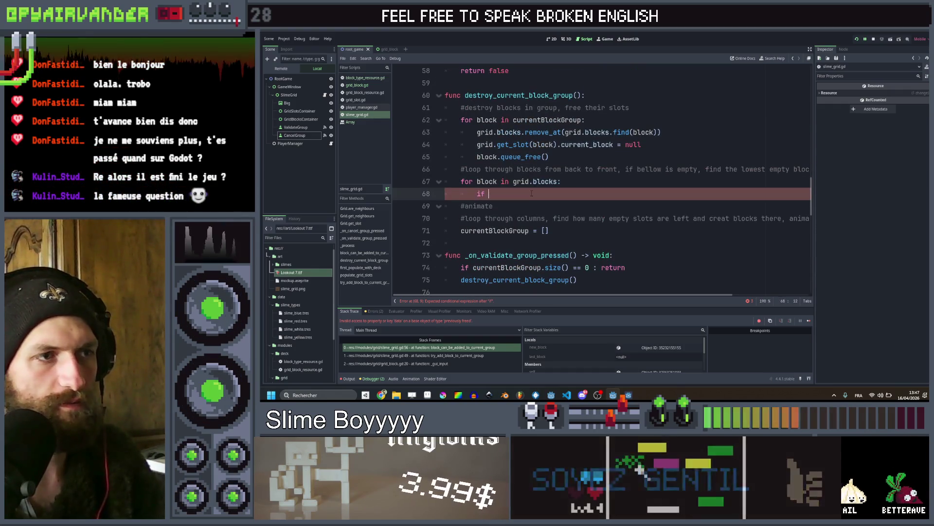
pyautogui.write('grid.is')
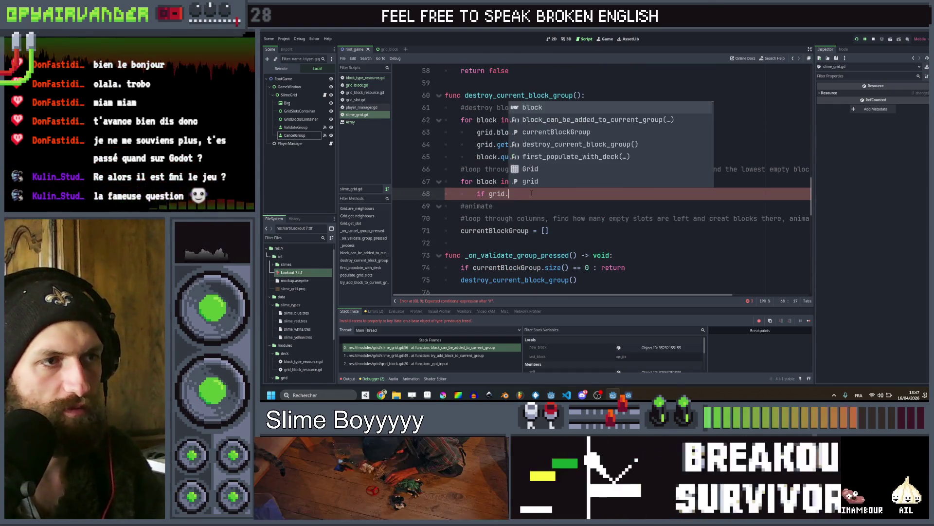
pyautogui.press('Return')
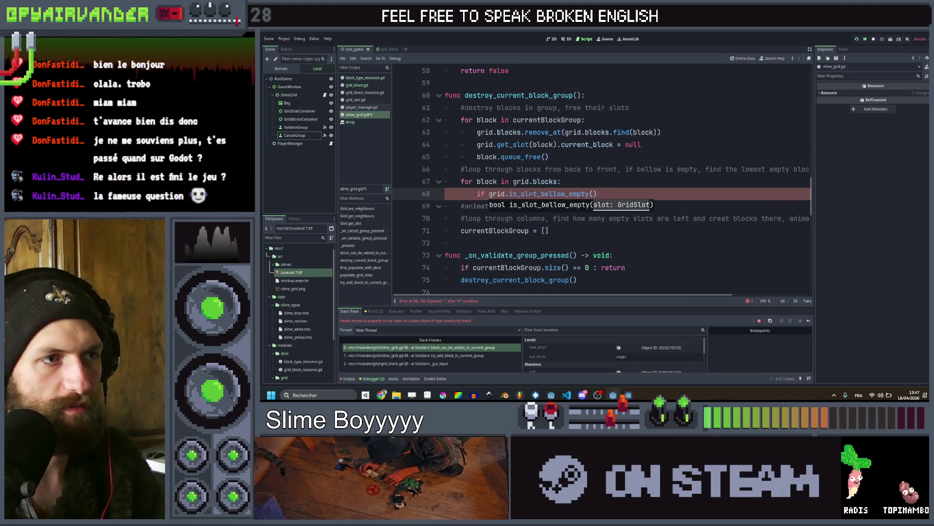
pyautogui.write('grid.')
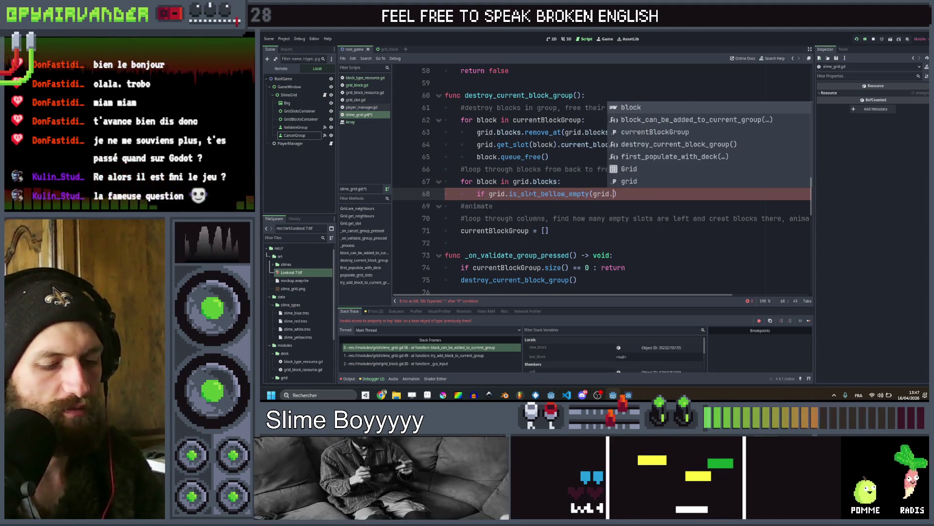
pyautogui.write('ge')
pyautogui.press('Return')
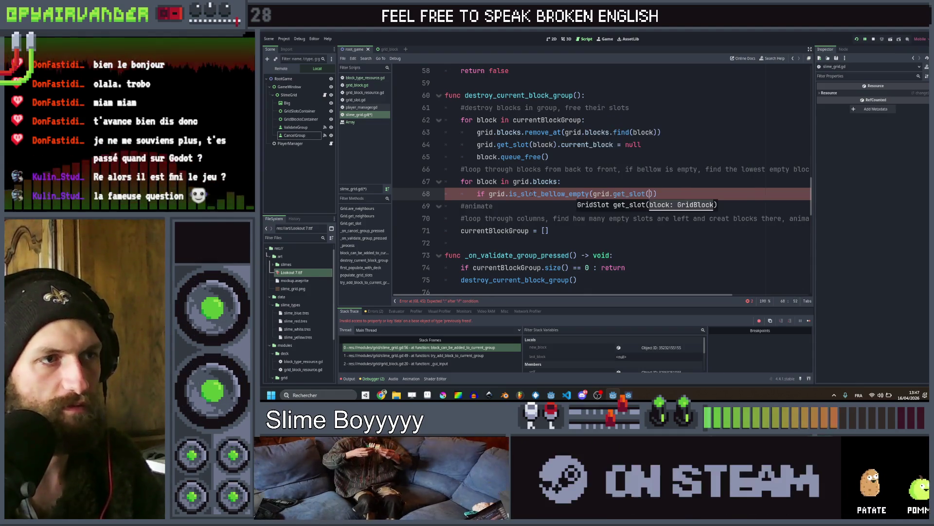
pyautogui.write('block))')
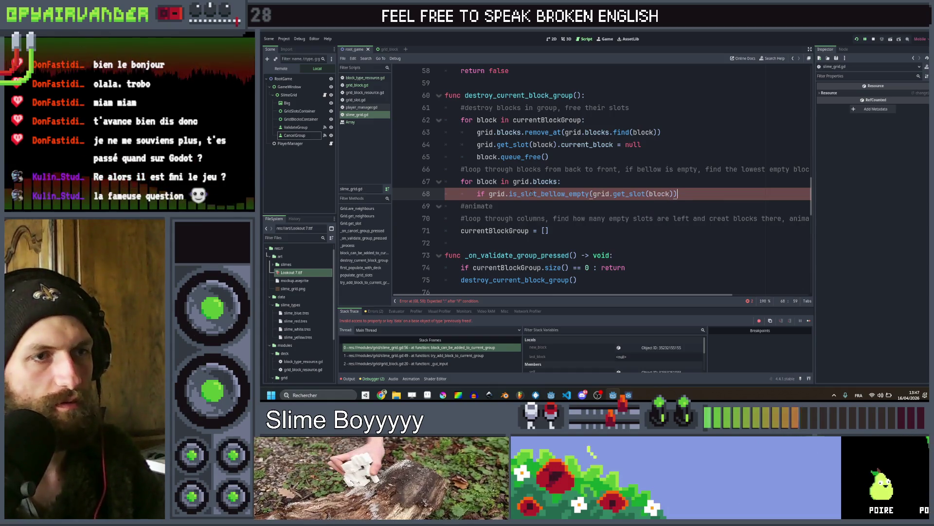
pyautogui.write(':')
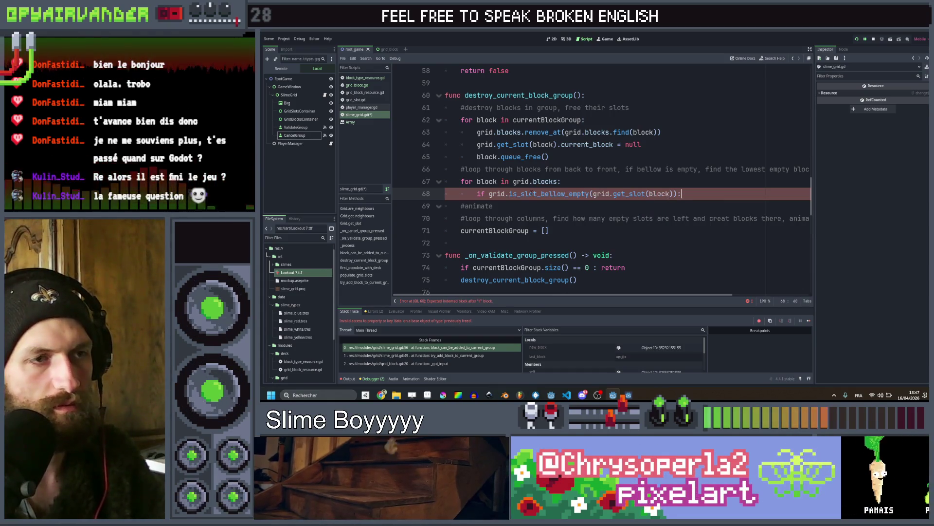
pyautogui.press('Return')
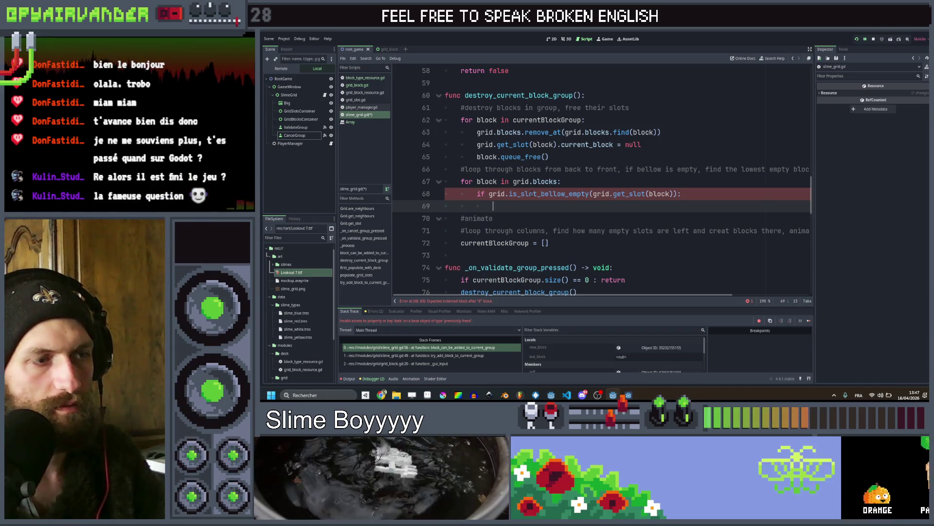
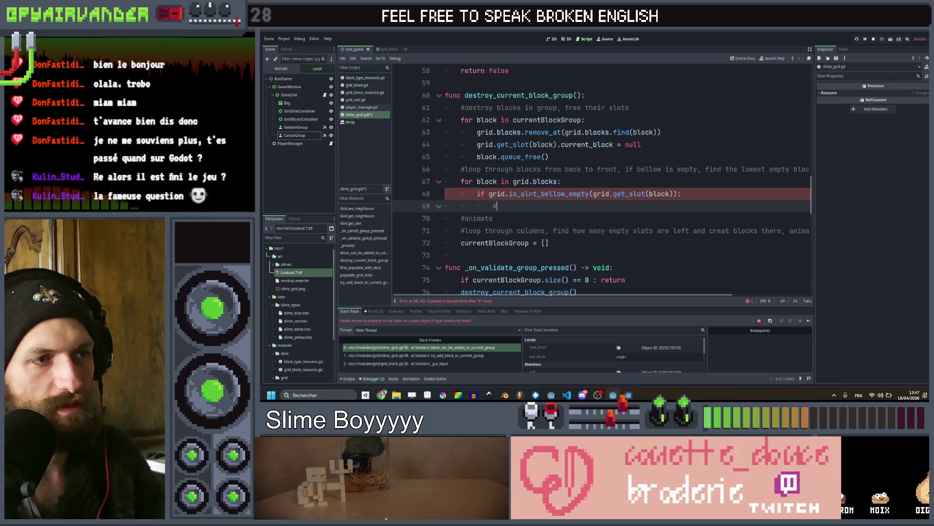
# Complete the '#find lowest empty block' comment and start a 'var targetSlot =' line below the if
pyautogui.write('find')
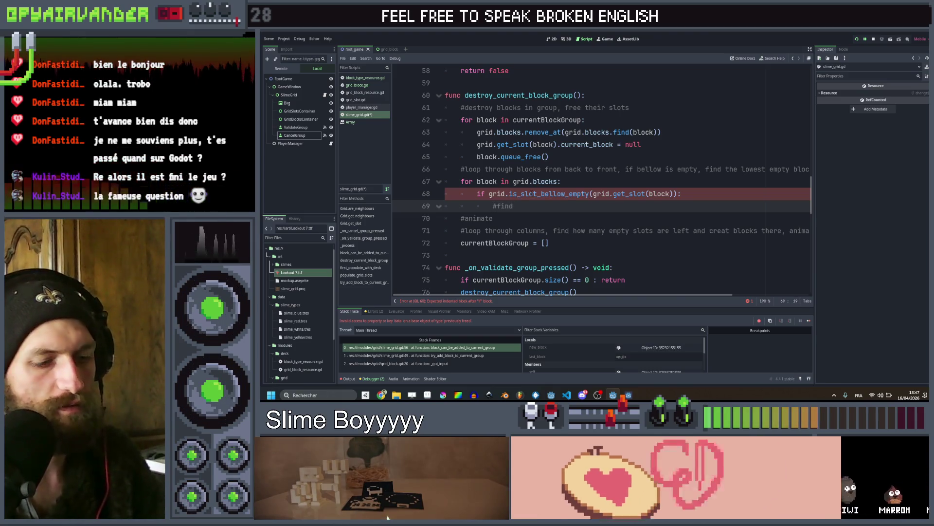
pyautogui.write(' lowest ')
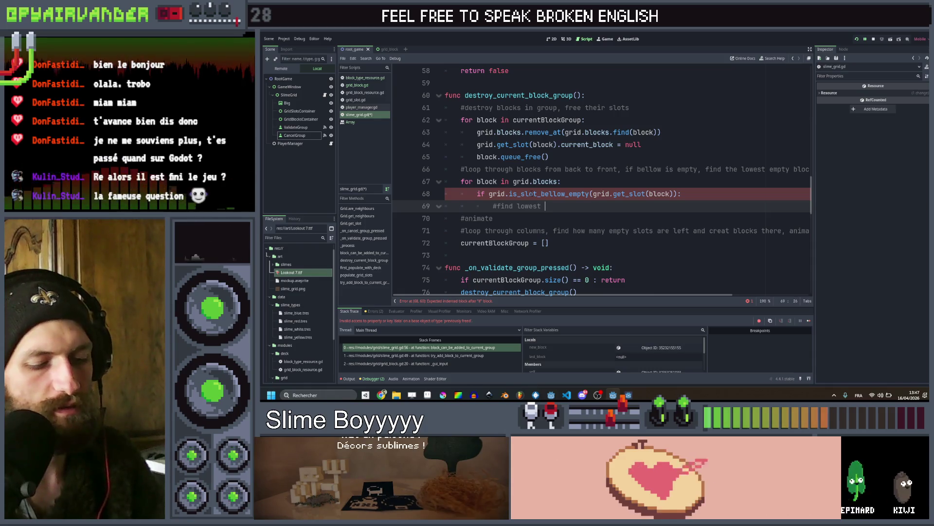
pyautogui.write('empty')
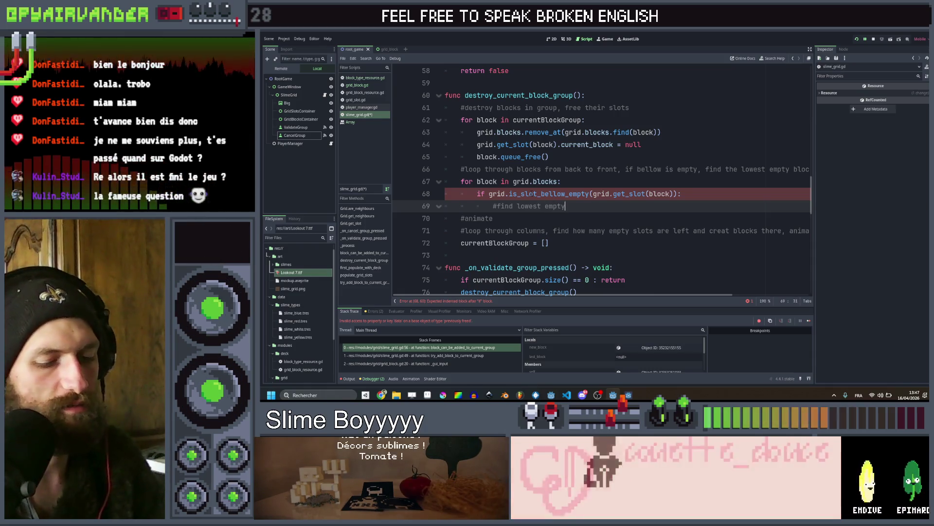
pyautogui.write(' block')
pyautogui.click(646, 193)
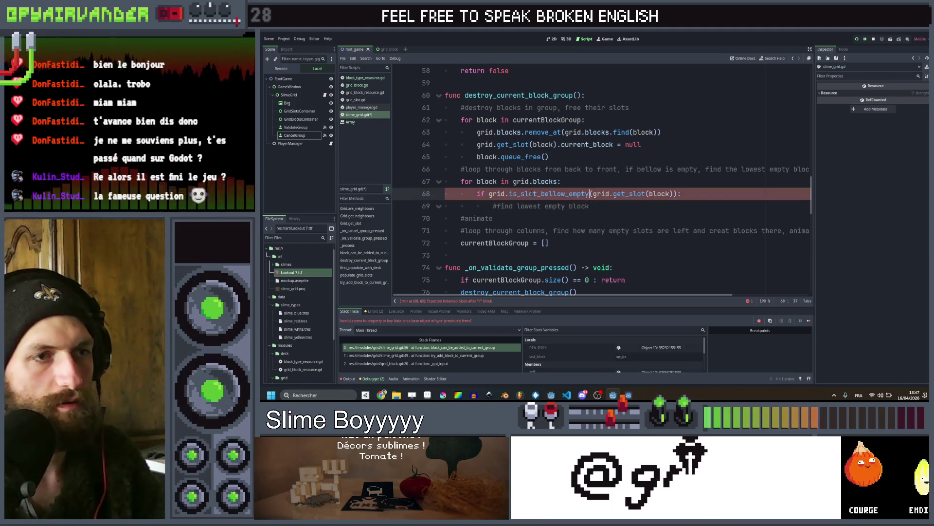
pyautogui.press('End')
pyautogui.press('Return')
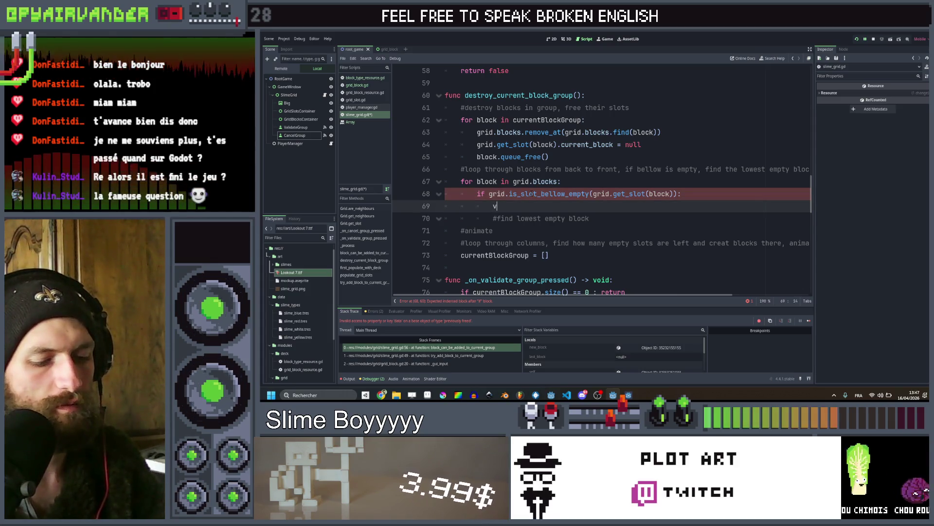
pyautogui.write('vart')
pyautogui.write('targetS')
pyautogui.write('lot =')
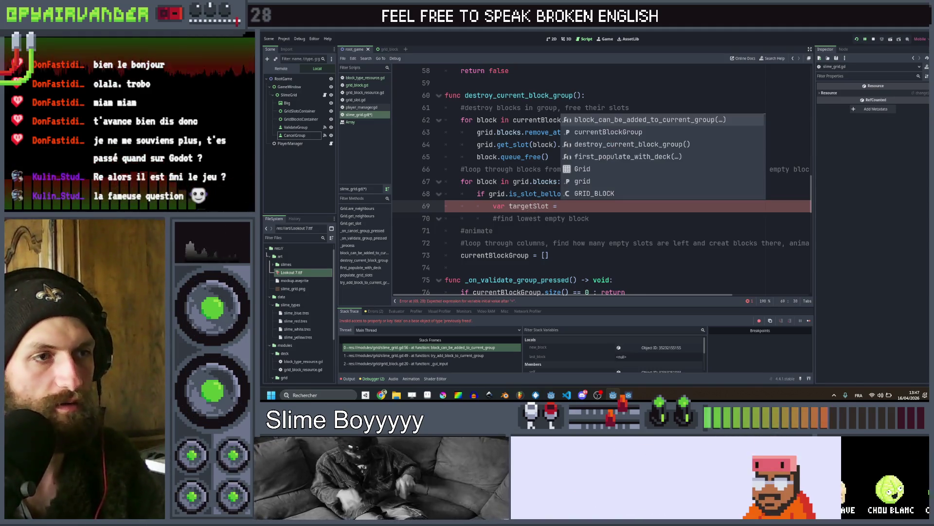
pyautogui.press('Escape')
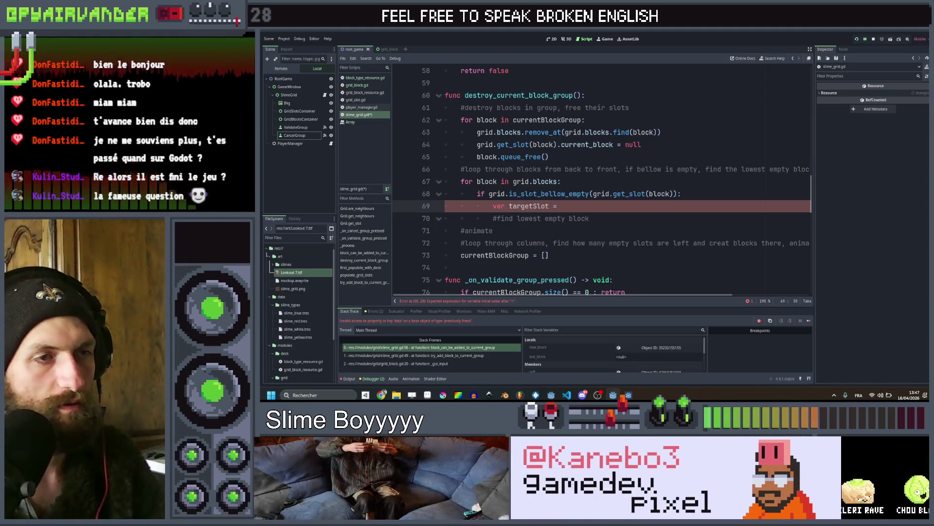
pyautogui.scroll(-14, 586, 183)
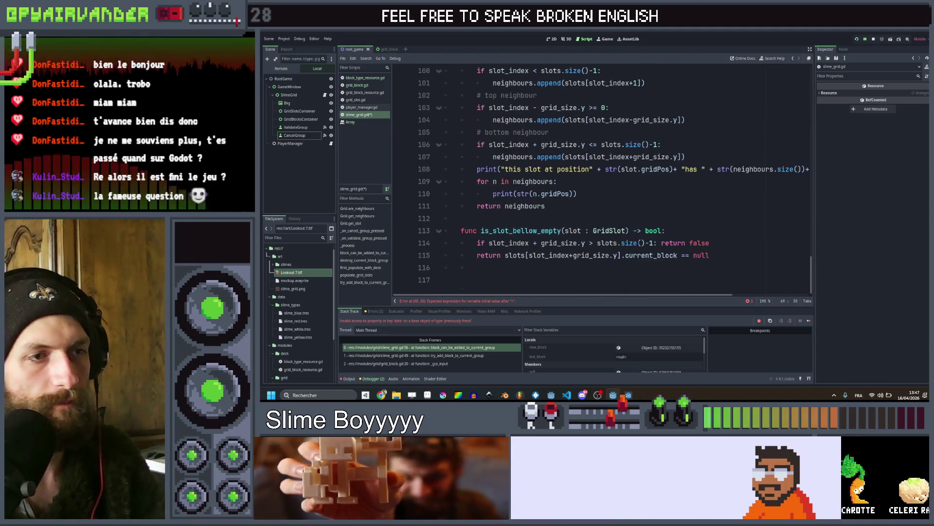
# Insert a new 'func get_block_bellow' declaration above is_slot_bellow_empty
pyautogui.click(682, 242)
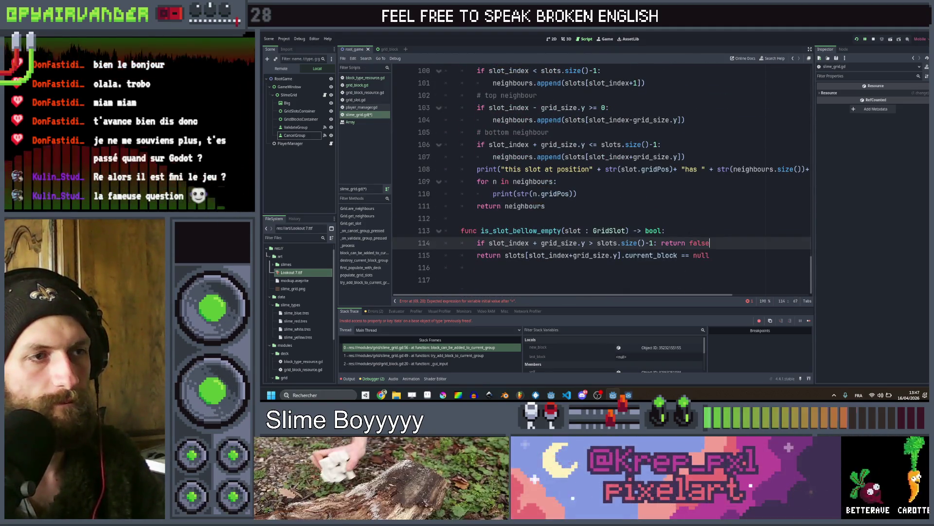
pyautogui.scroll(1, 682, 231)
pyautogui.scroll(11, 682, 231)
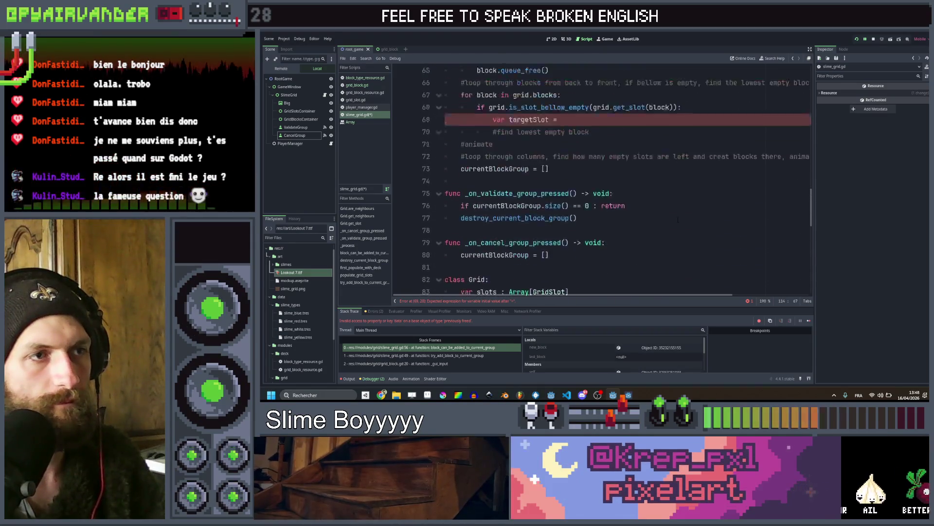
pyautogui.scroll(1, 583, 173)
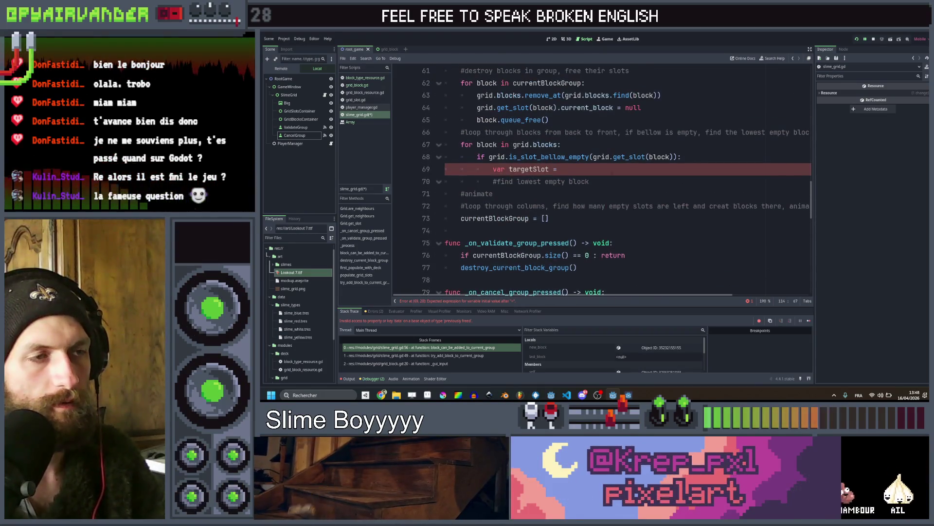
pyautogui.click(583, 172)
pyautogui.scroll(-13, 583, 170)
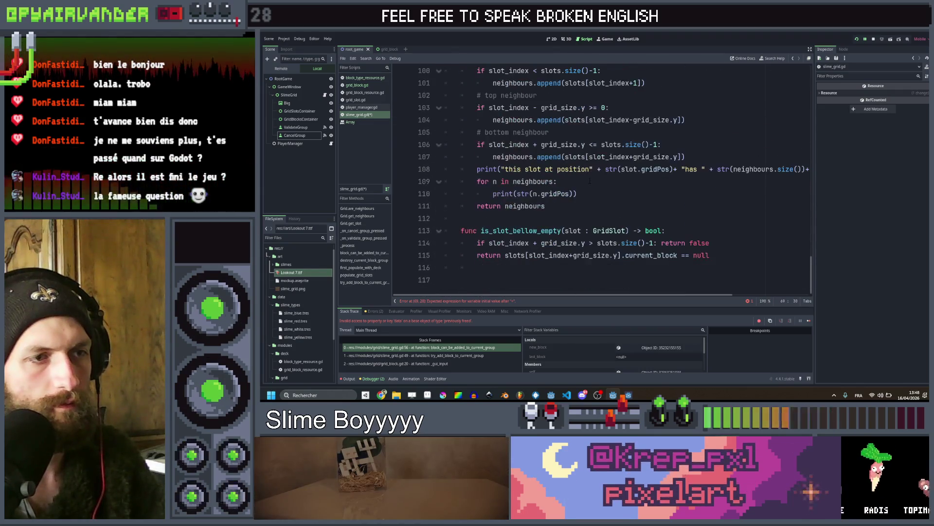
pyautogui.click(579, 218)
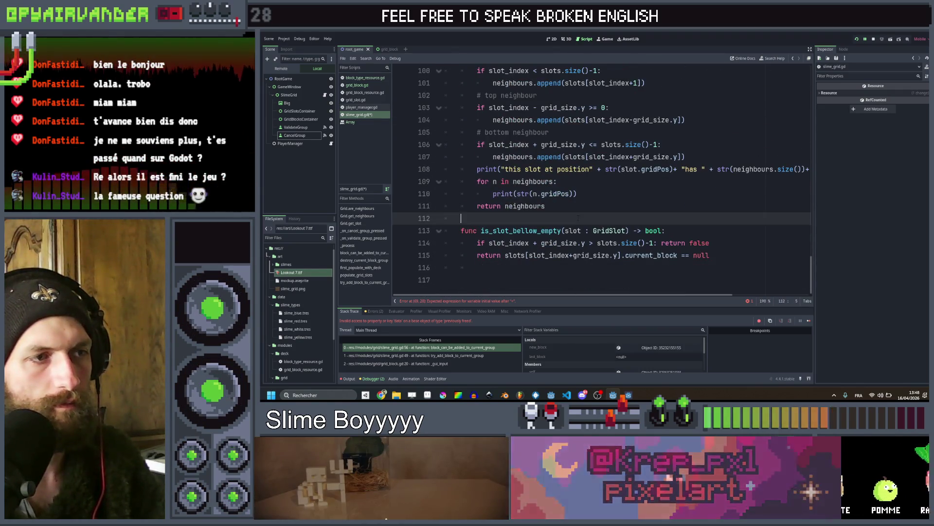
pyautogui.press('Return')
pyautogui.press('Return')
pyautogui.press('Up')
pyautogui.write('func')
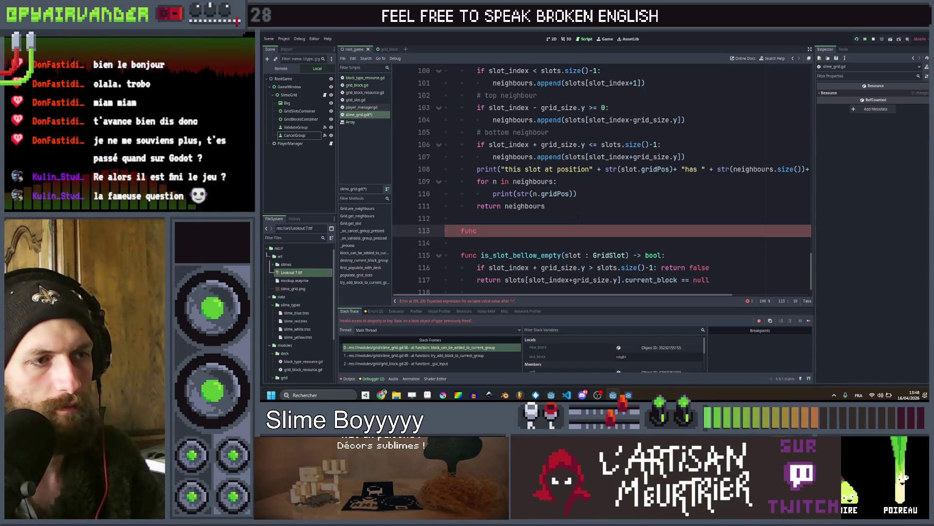
pyautogui.write(' get_')
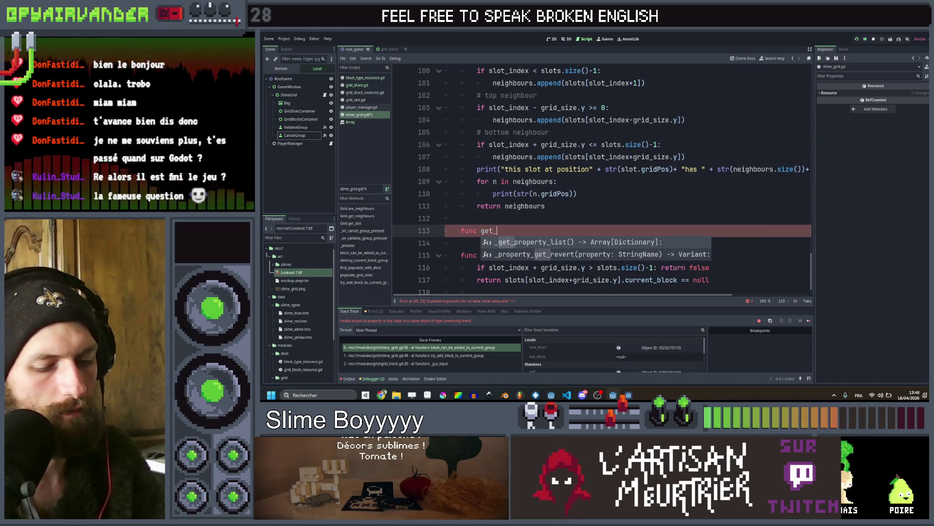
pyautogui.write('block_bellow')
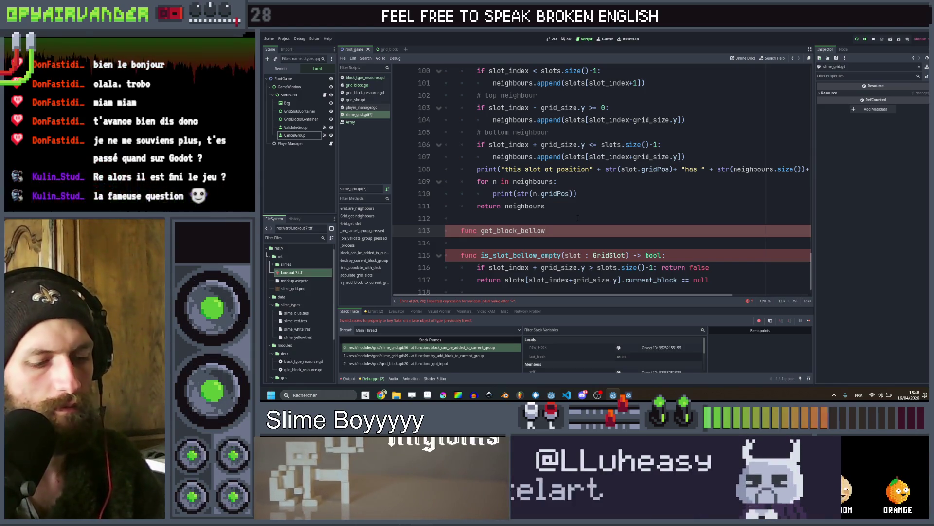
# Give the function the slot parameter and a GridSlot return type, and rename it get_slot_bellow
pyautogui.press('Down')
pyautogui.press('Down')
pyautogui.hotkey('ctrl', 'Right')
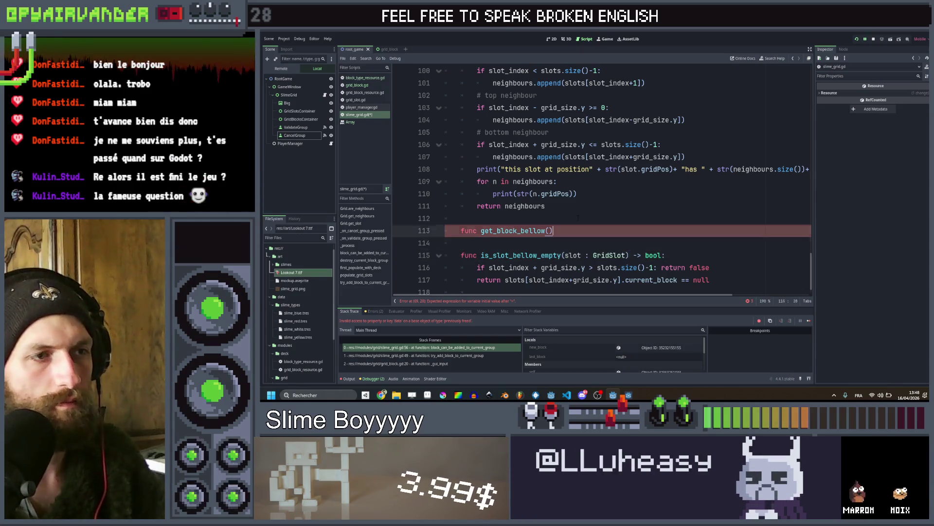
pyautogui.click(548, 230)
pyautogui.write('slot : GridSlot')
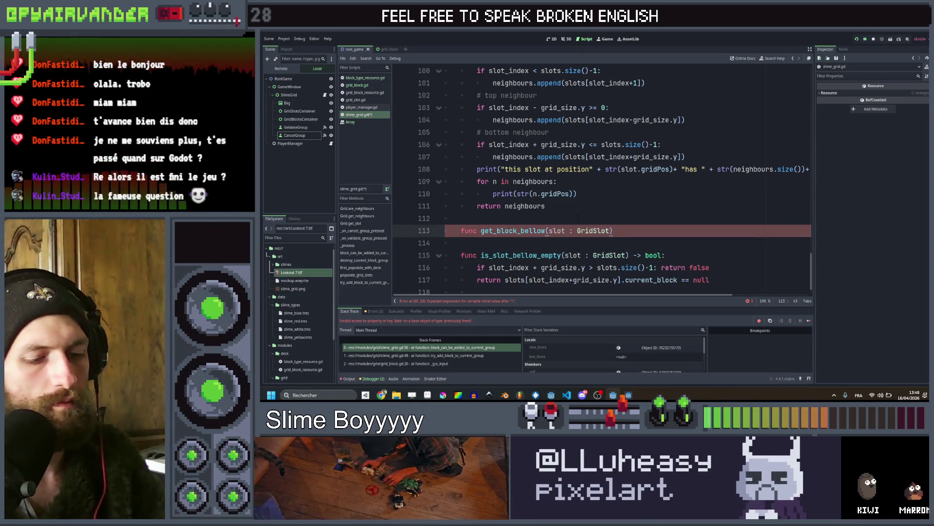
pyautogui.write('-> G')
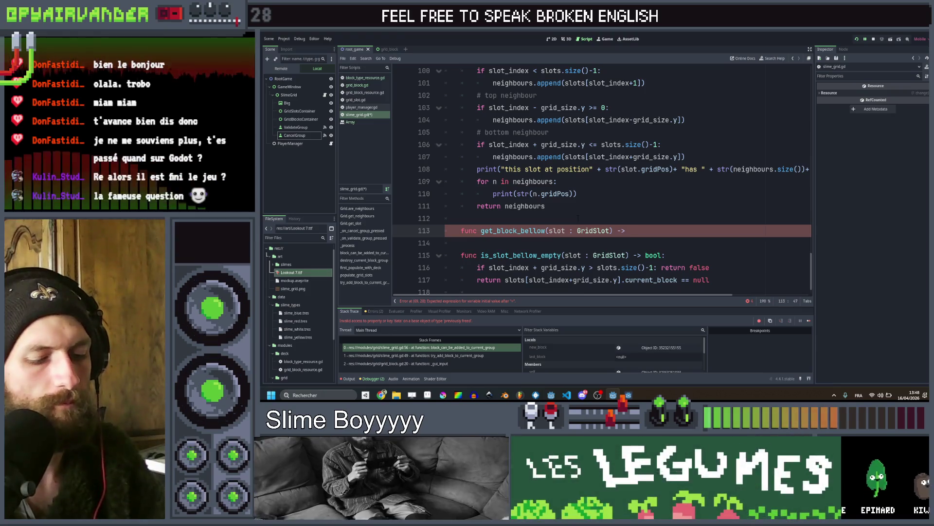
pyautogui.write('ri')
pyautogui.press('Down')
pyautogui.press('Down')
pyautogui.press('Down')
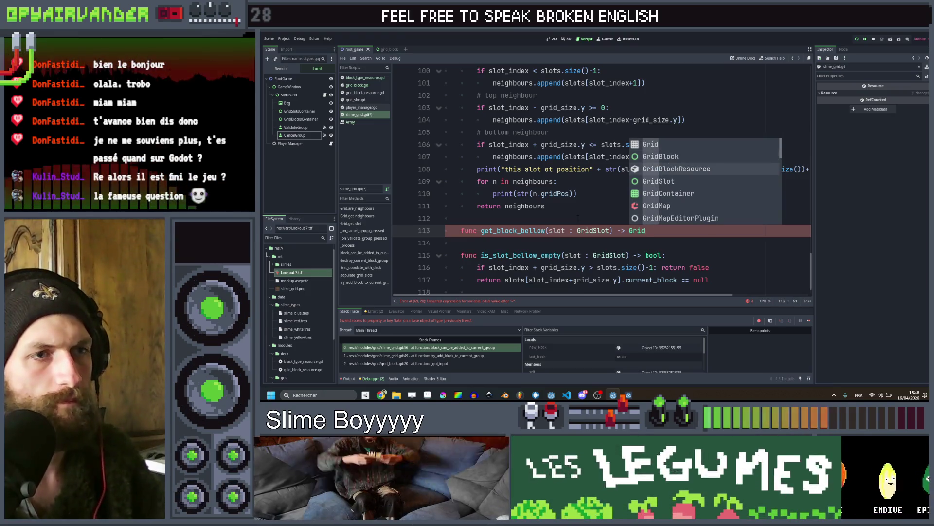
pyautogui.press('Return')
pyautogui.click(577, 229)
pyautogui.press('Right')
pyautogui.press('Right')
pyautogui.press('Right')
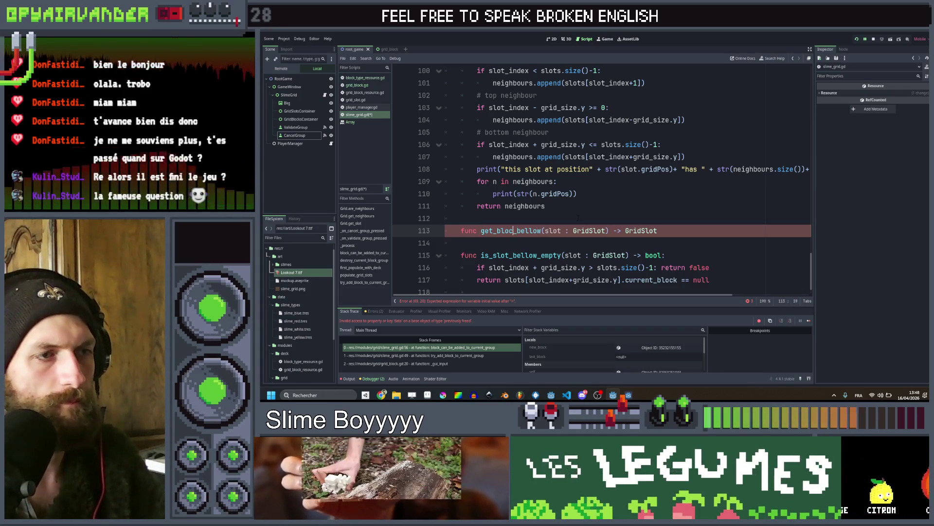
pyautogui.press('Left')
pyautogui.press('BackSpace')
pyautogui.press('BackSpace')
pyautogui.press('BackSpace')
pyautogui.write('slo')
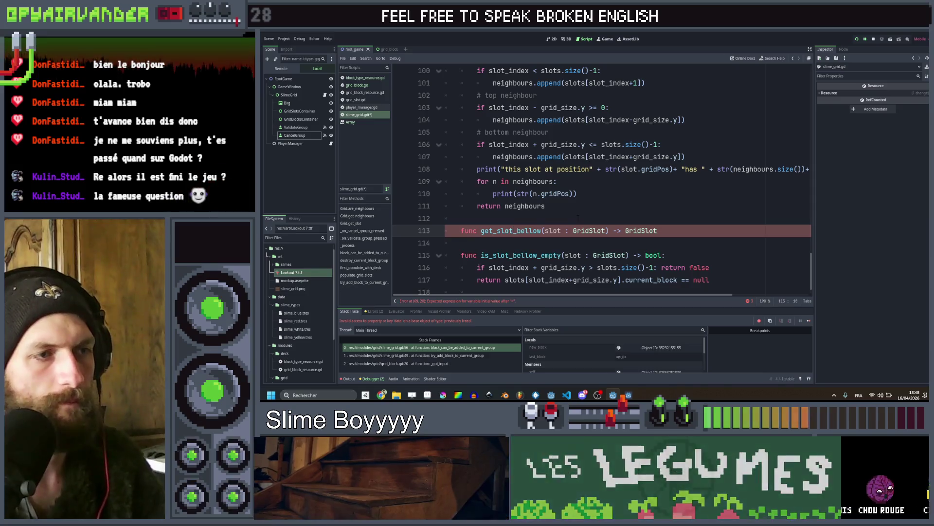
pyautogui.write('t')
pyautogui.press('Down')
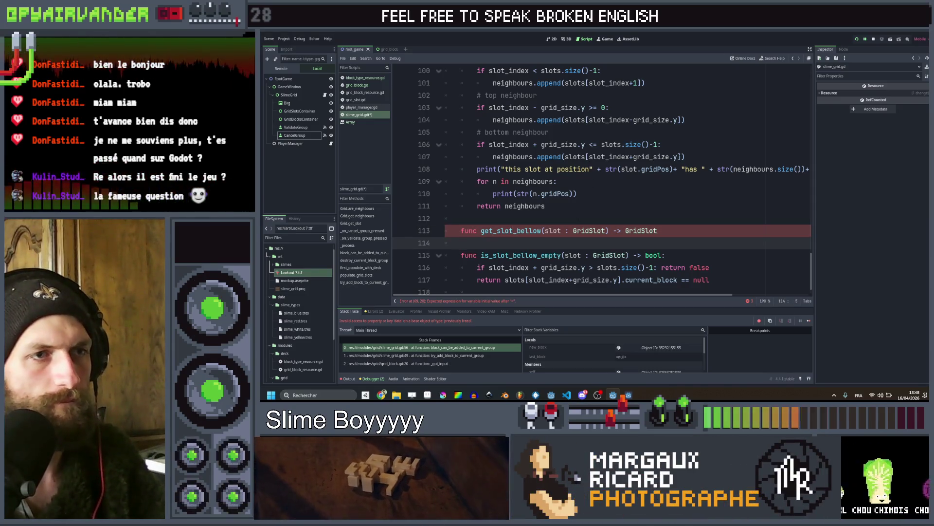
# Reuse the bottom-neighbour bounds check in get_slot_bellow, returning the slot instead of appending it
pyautogui.moveTo(686, 157); pyautogui.dragTo(477, 145)
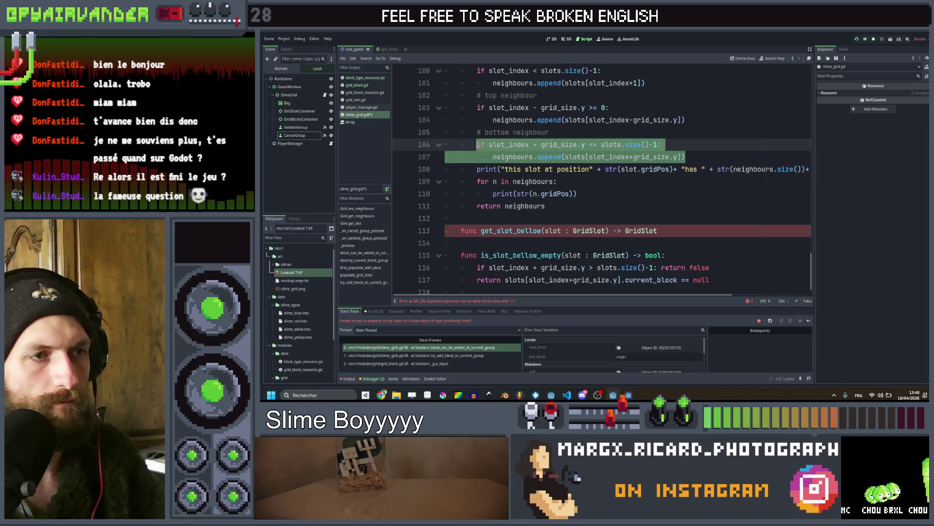
pyautogui.hotkey('ctrl', 'c')
pyautogui.click(462, 242)
pyautogui.hotkey('ctrl', 'v')
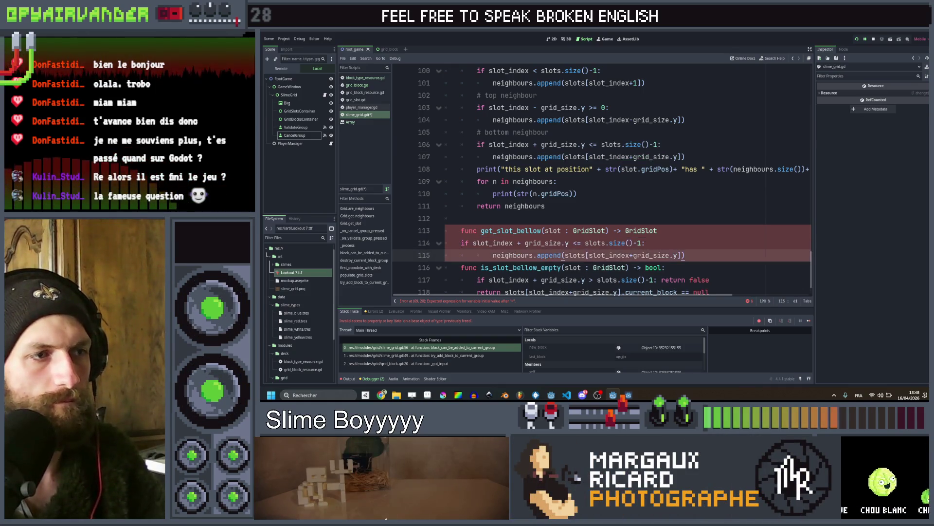
pyautogui.click(461, 243)
pyautogui.press('Tab')
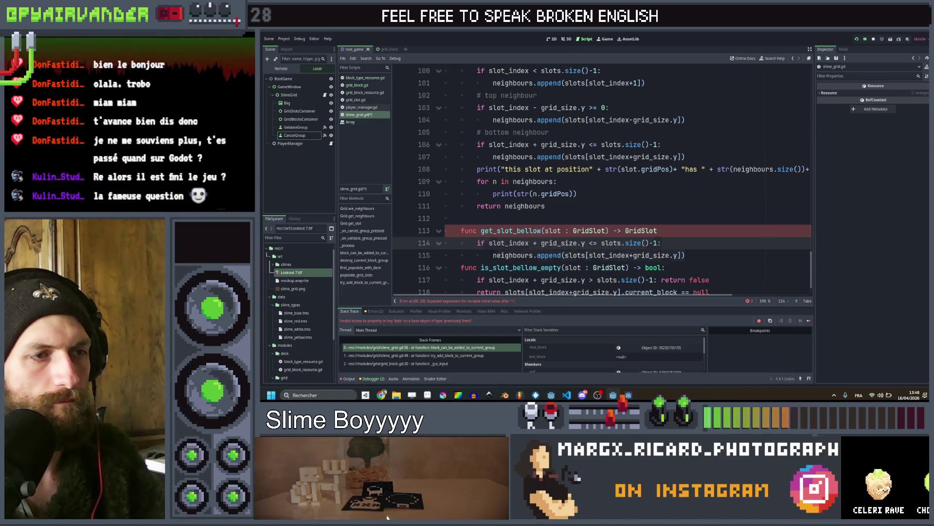
pyautogui.click(492, 255)
pyautogui.moveTo(493, 255); pyautogui.dragTo(565, 255)
pyautogui.write('rn')
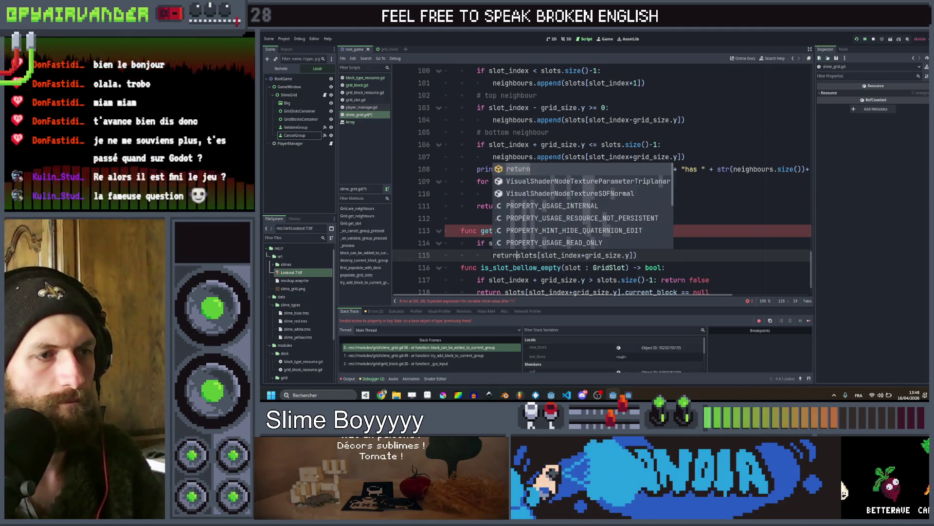
# Add a 'return null' fallback, add the header's missing colon, and save the script
pyautogui.click(672, 255)
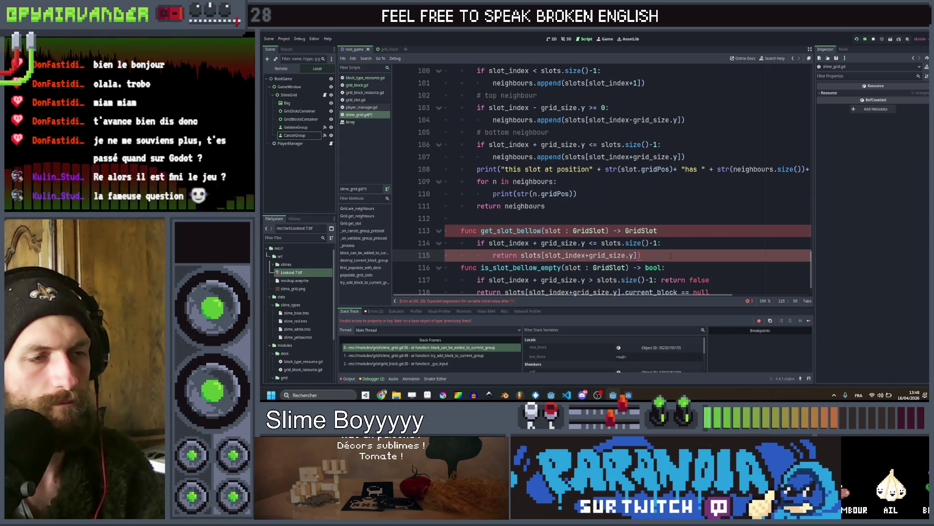
pyautogui.press('BackSpace')
pyautogui.press('Return')
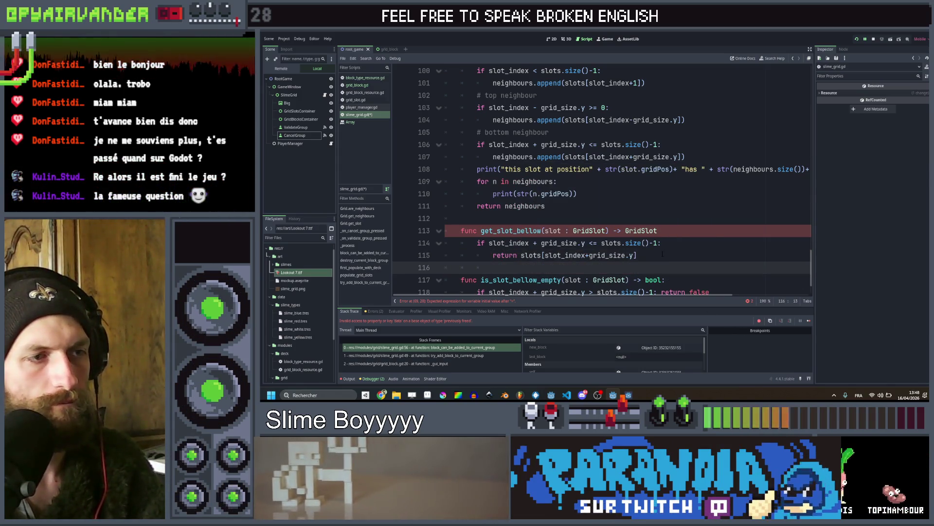
pyautogui.write('return null')
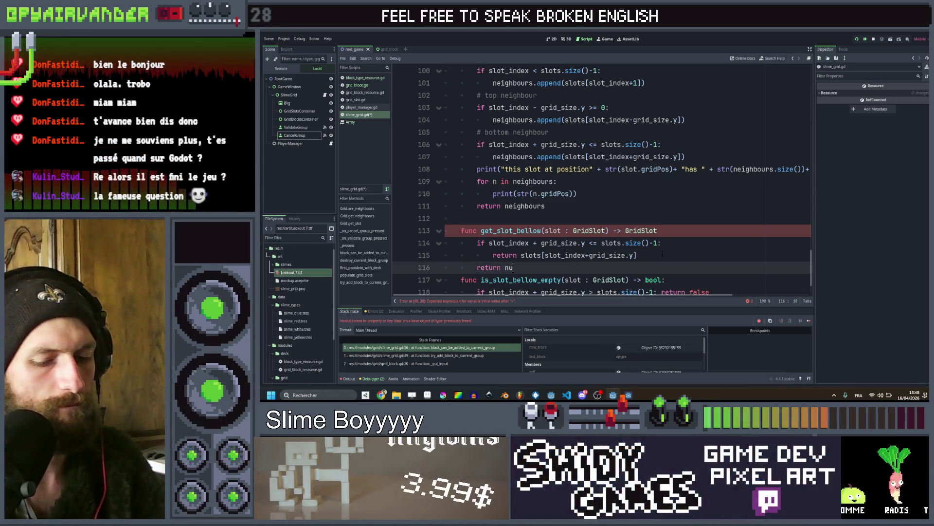
pyautogui.press('BackSpace')
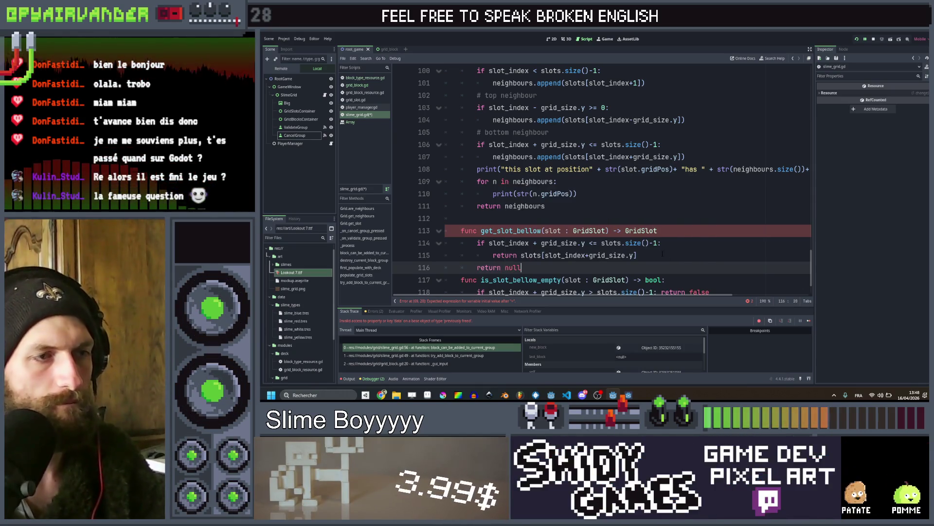
pyautogui.press('Return')
pyautogui.click(667, 231)
pyautogui.write(':')
pyautogui.hotkey('ctrl', 's')
pyautogui.click(675, 211)
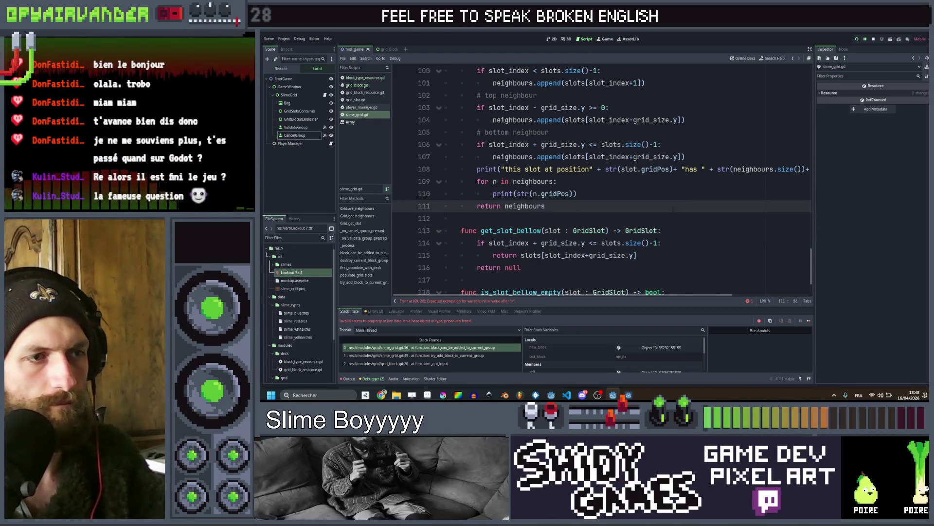
# Add 'var currentSlot = grid.get_slot(block)' and pass currentSlot to the is_slot_bellow_empty check
pyautogui.scroll(10, 674, 212)
pyautogui.click(578, 206)
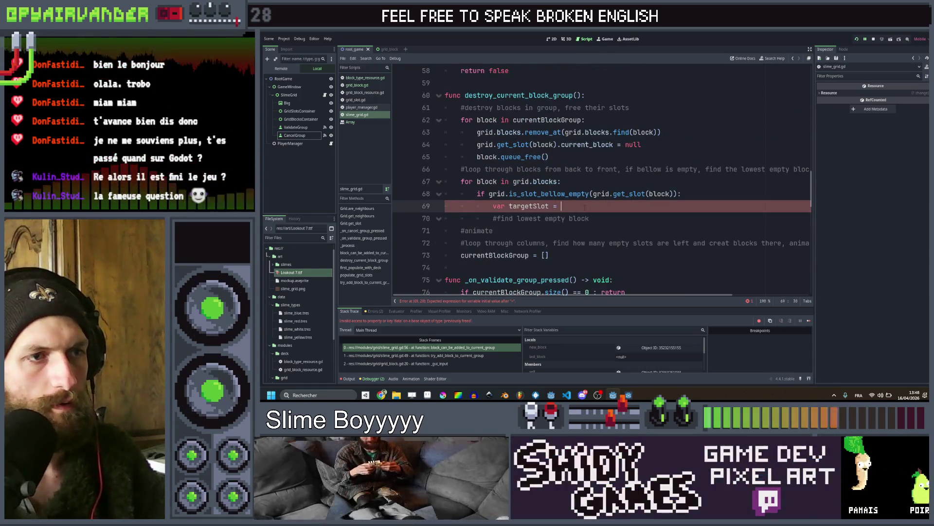
pyautogui.write('d.')
pyautogui.press('Escape')
pyautogui.press('Up')
pyautogui.press('Up')
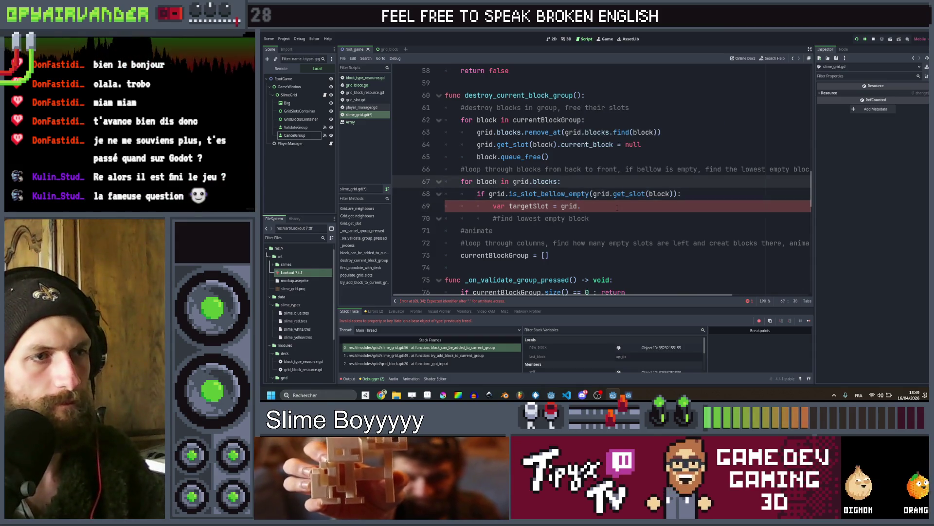
pyautogui.press('Return')
pyautogui.write('var currentSlot =')
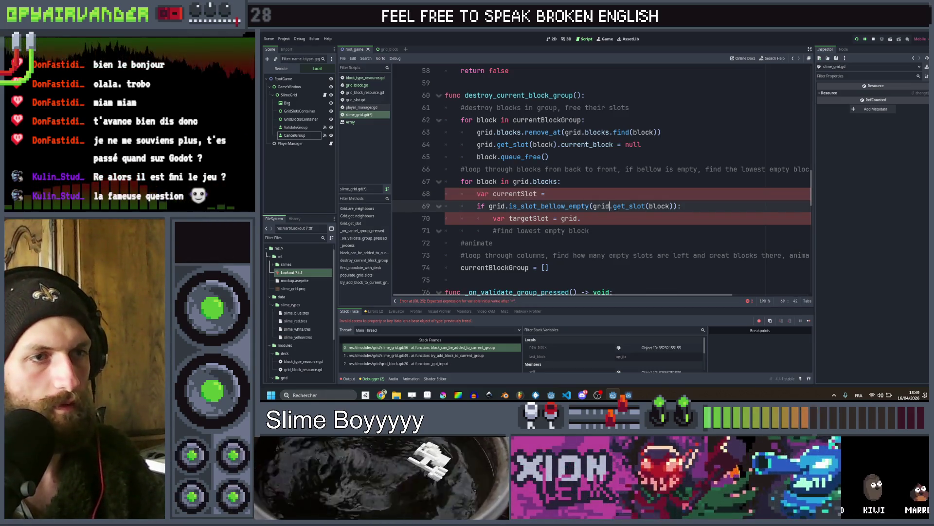
pyautogui.moveTo(593, 206); pyautogui.dragTo(670, 206)
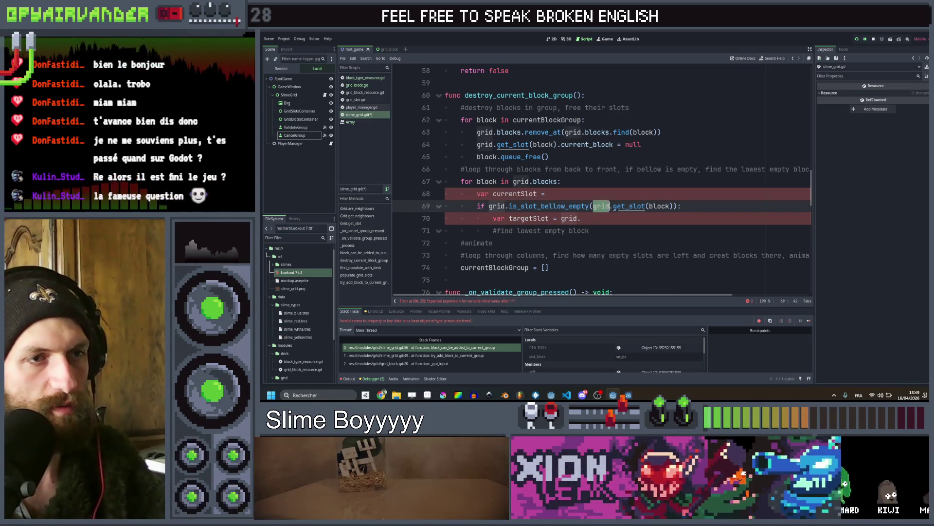
pyautogui.hotkey('shift', 'Right')
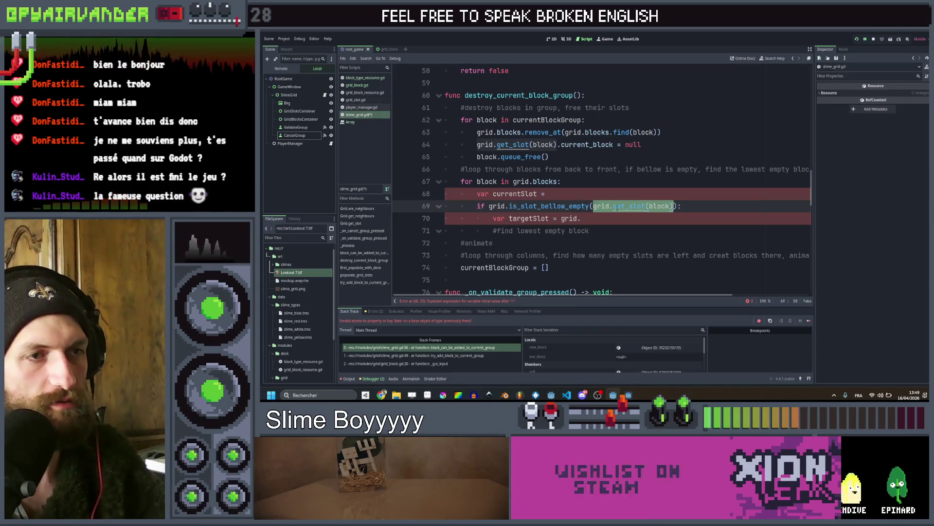
pyautogui.hotkey('ctrl', 'x')
pyautogui.press('Up')
pyautogui.hotkey('ctrl', 'v')
pyautogui.press('Down')
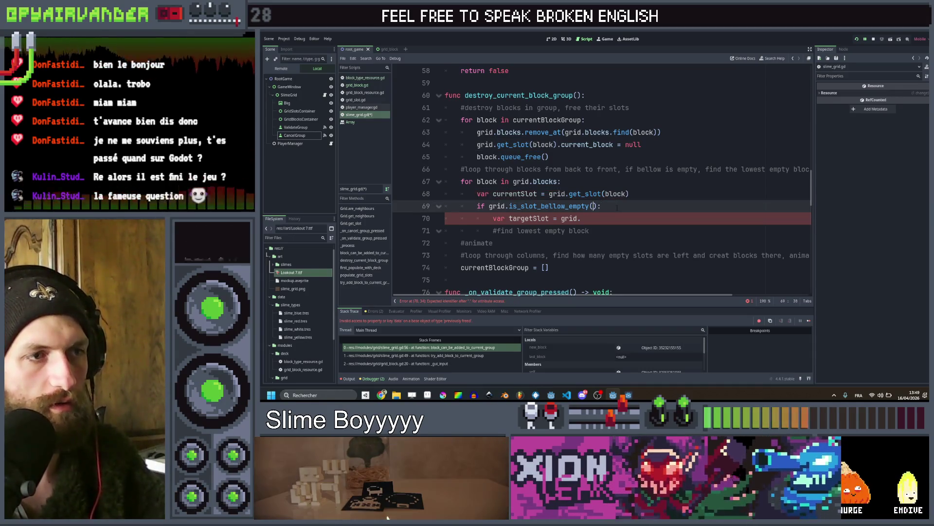
pyautogui.write('curren')
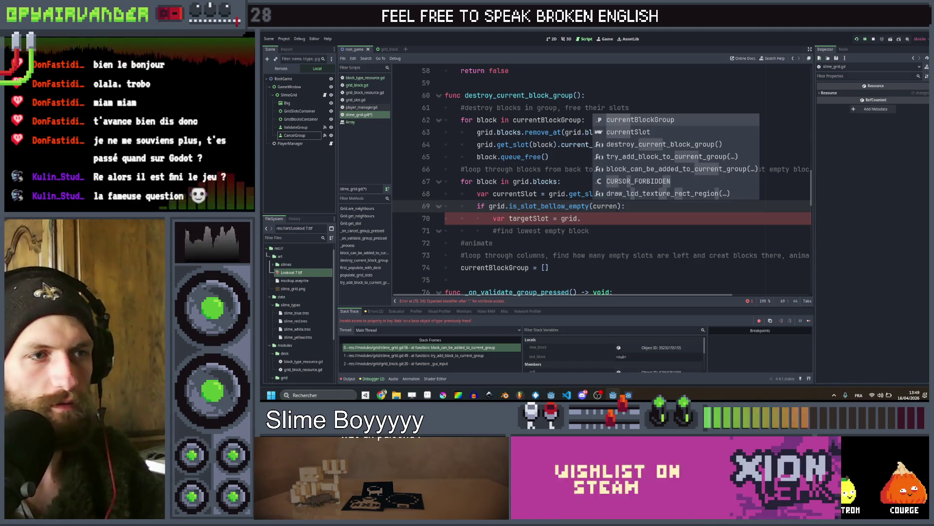
pyautogui.press('Return')
# Set targetSlot to grid.get_slot_bellow(currentSlot)
pyautogui.press('Down')
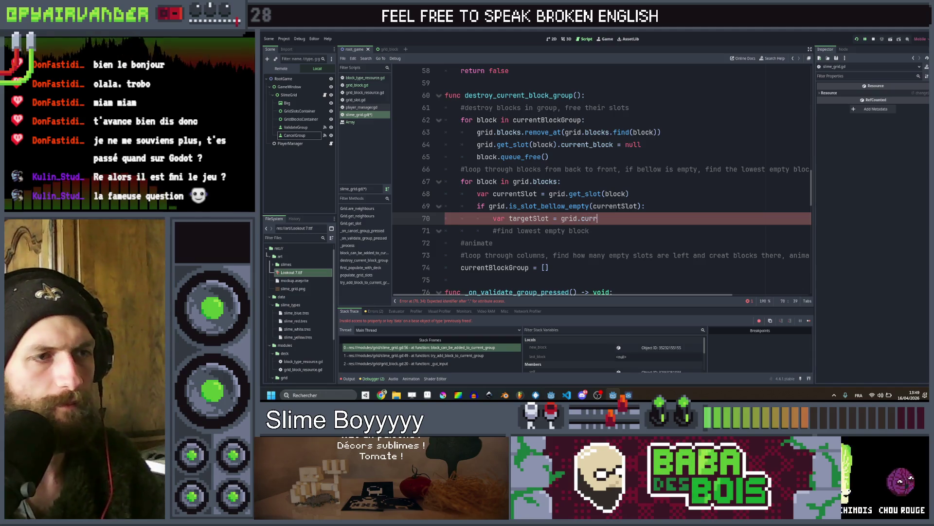
pyautogui.press('BackSpace')
pyautogui.press('BackSpace')
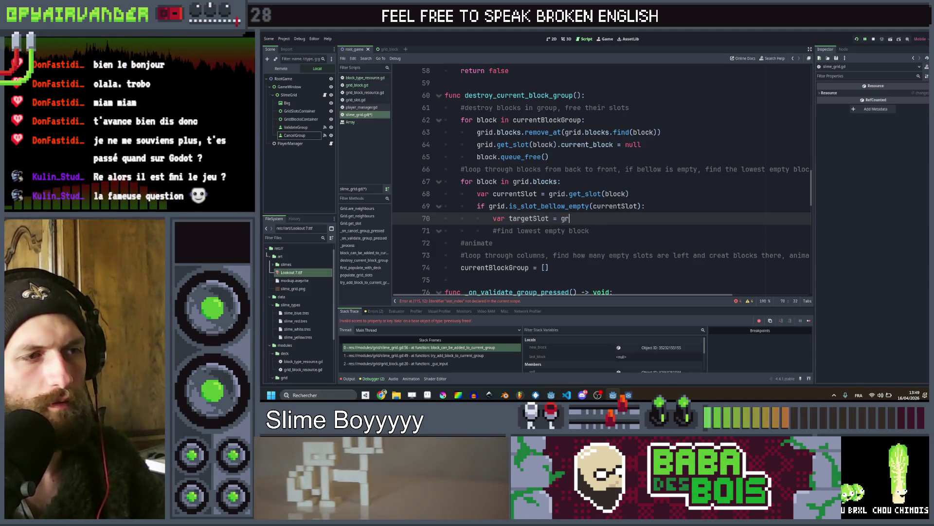
pyautogui.write('id.get')
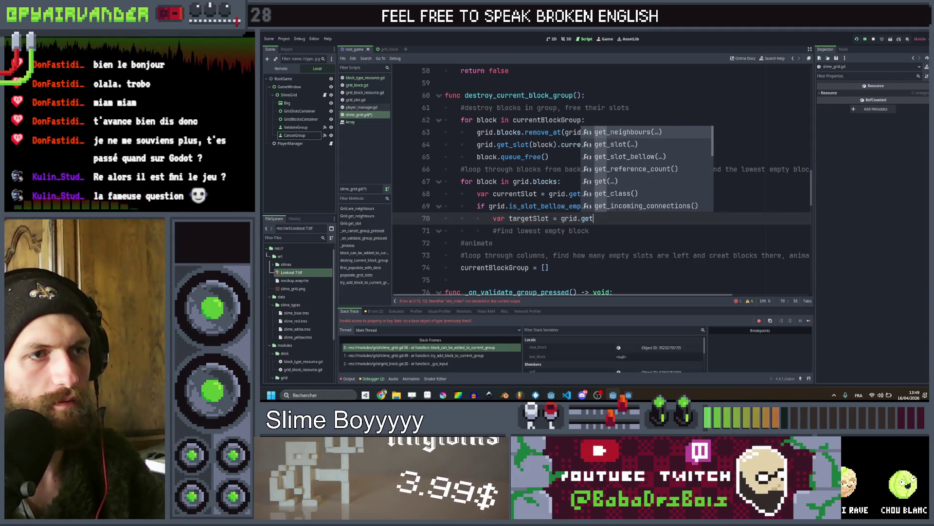
pyautogui.press('Down')
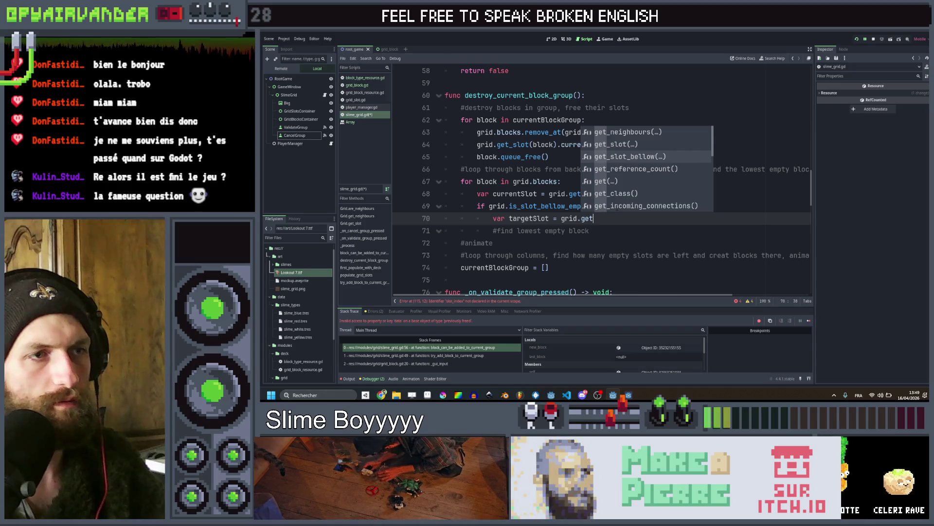
pyautogui.press('Return')
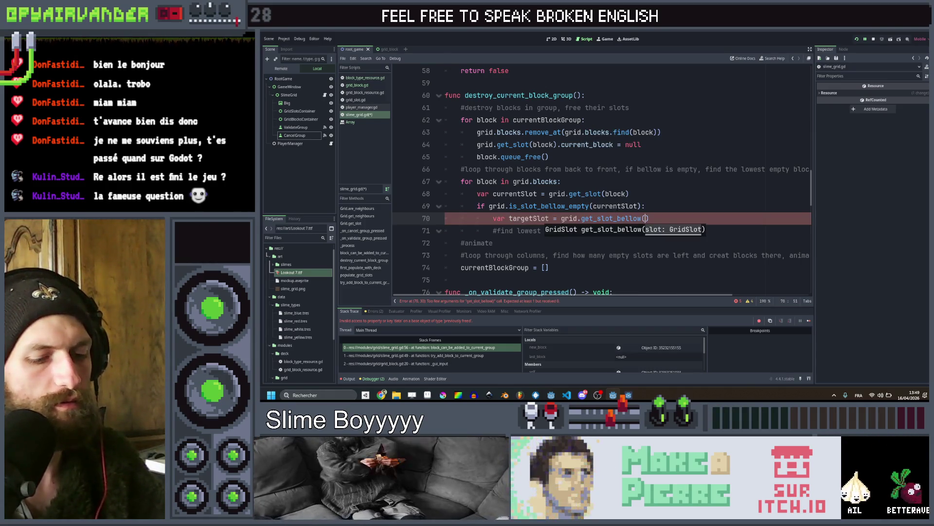
pyautogui.write('curr')
pyautogui.press('Down')
pyautogui.press('Return')
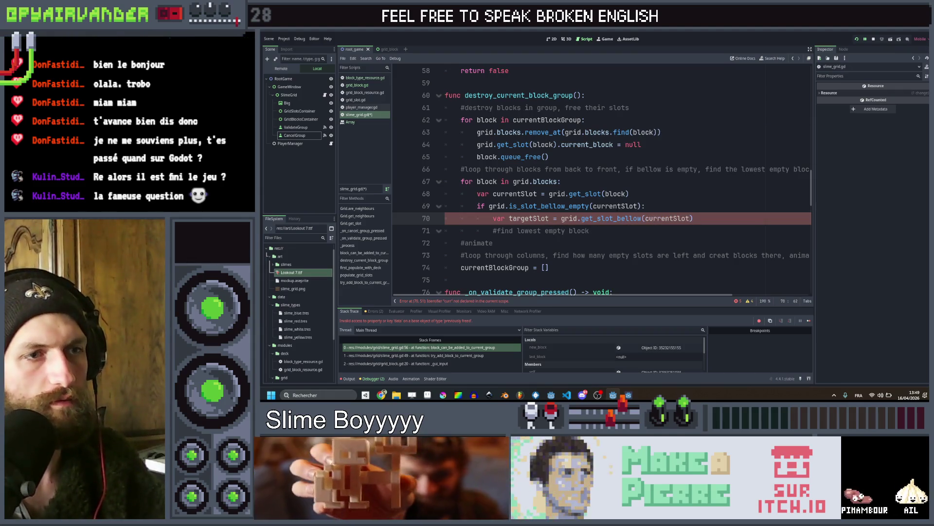
# Begin a while line testing get_slot_bellow(targetSlot) != null, then cut the call out
pyautogui.press('End')
pyautogui.press('Return')
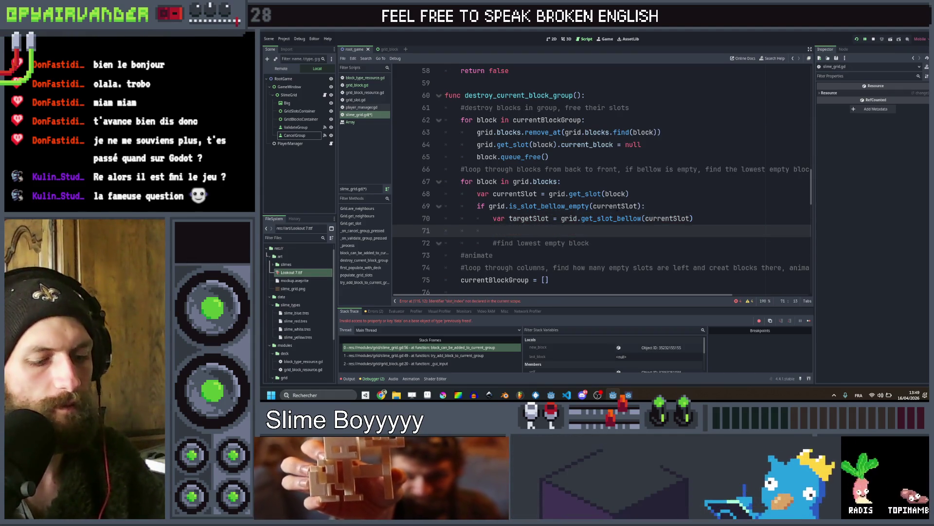
pyautogui.write('while')
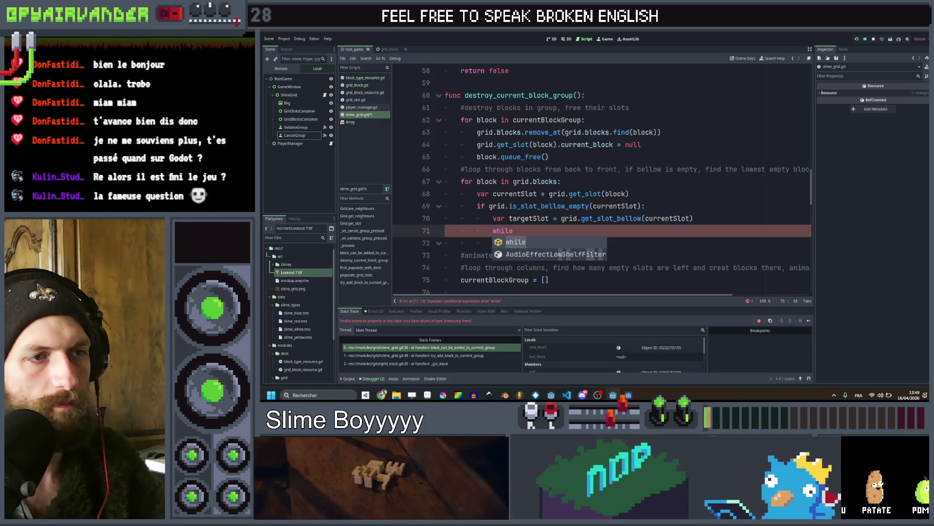
pyautogui.write(' target')
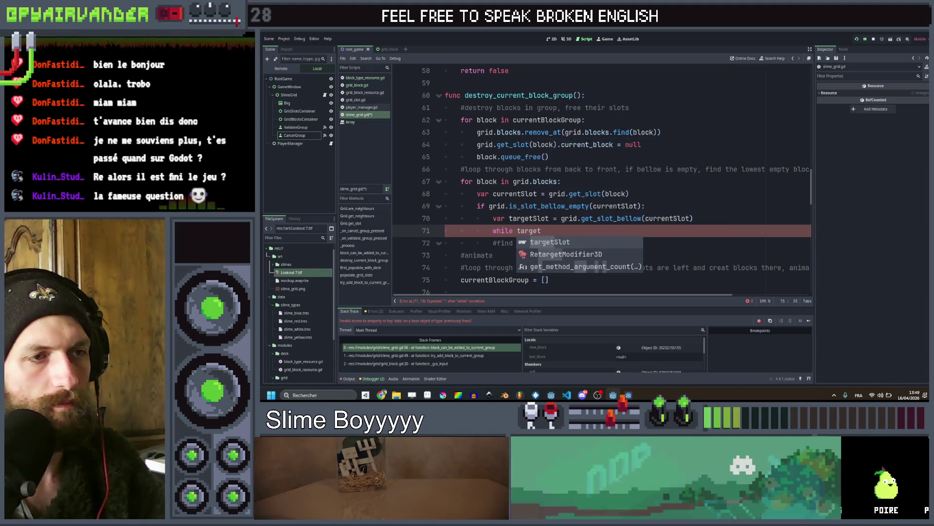
pyautogui.press('Escape')
pyautogui.press('Up')
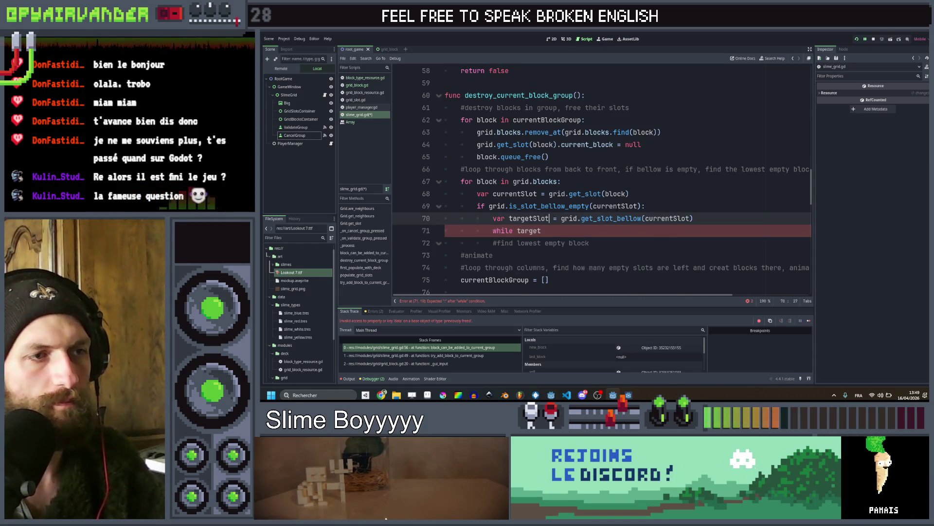
pyautogui.press('Right')
pyautogui.press('Right')
pyautogui.hotkey('shift', 'End')
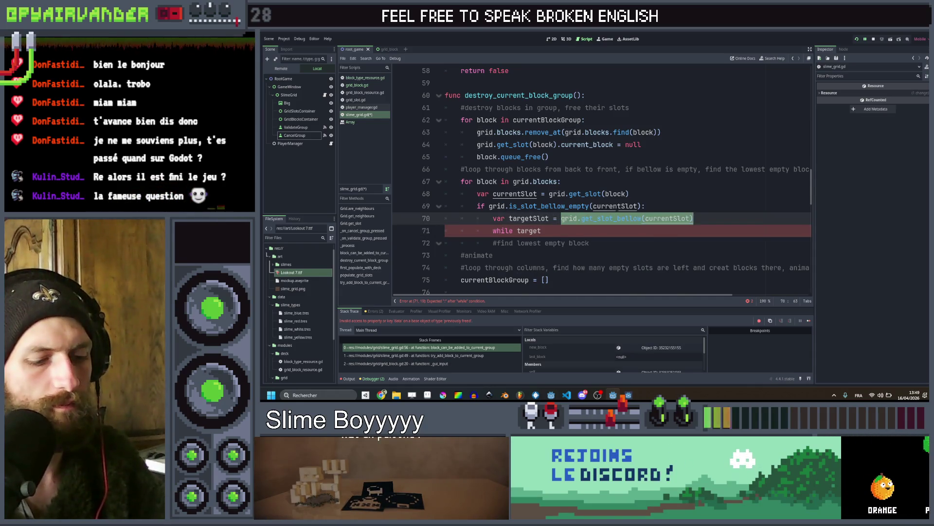
pyautogui.press('Down')
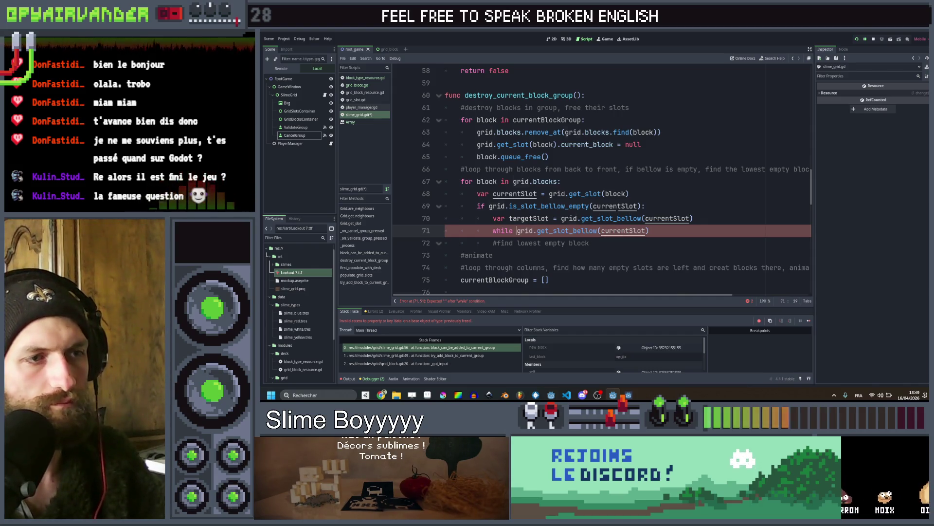
pyautogui.doubleClick(623, 231)
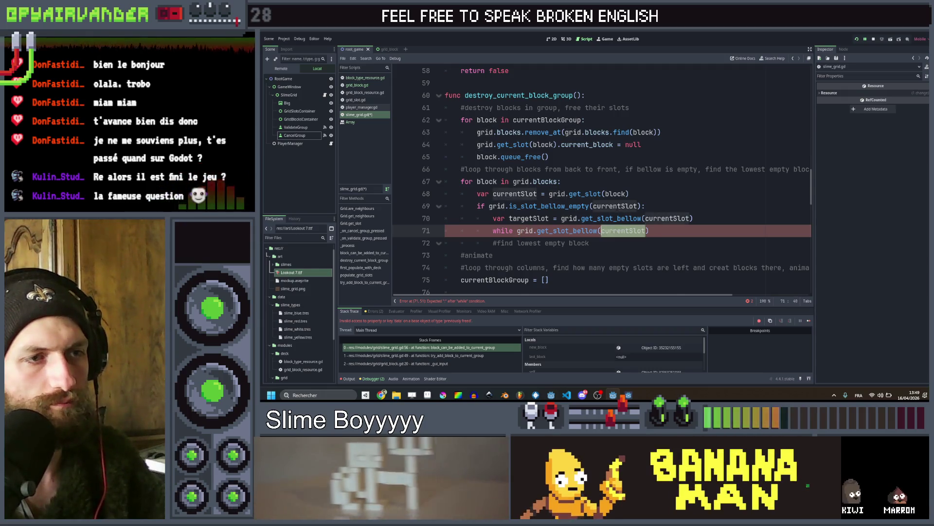
pyautogui.write('targe')
pyautogui.write('tSlot)')
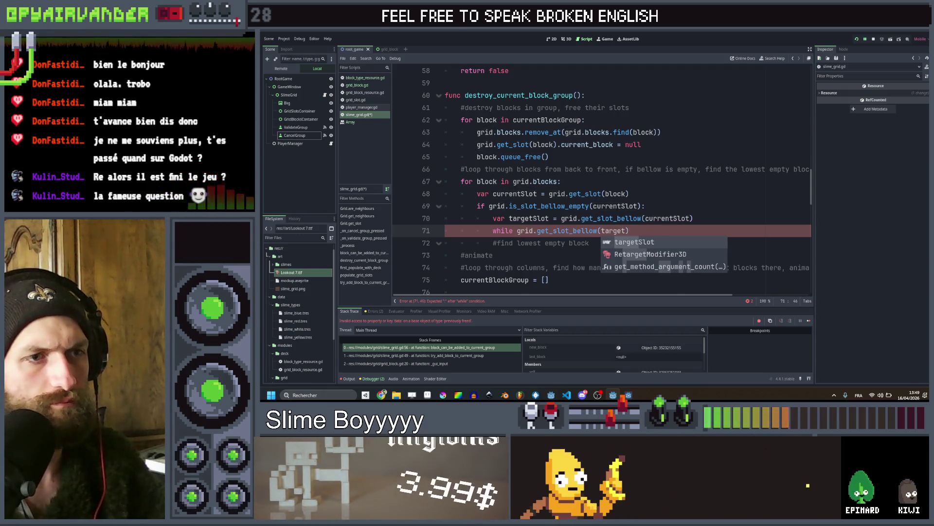
pyautogui.write(' !=')
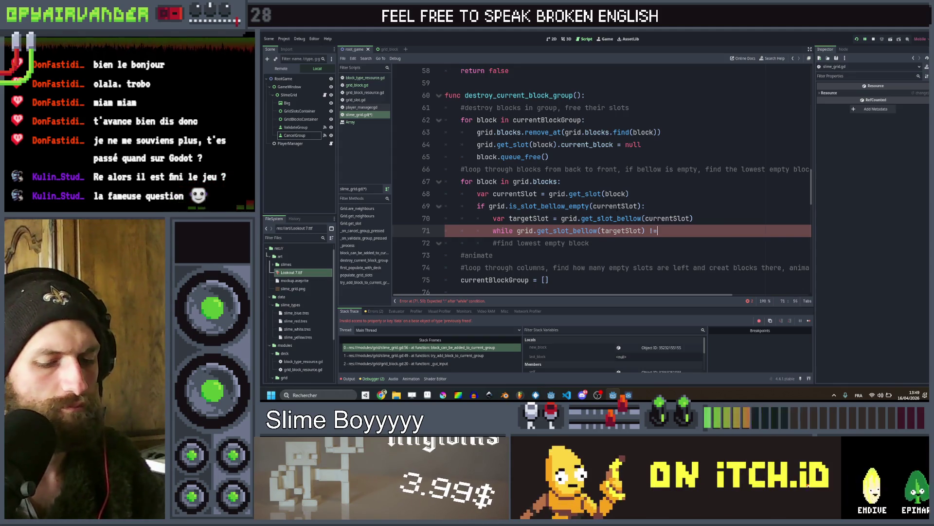
pyautogui.write(' null')
pyautogui.click(658, 230)
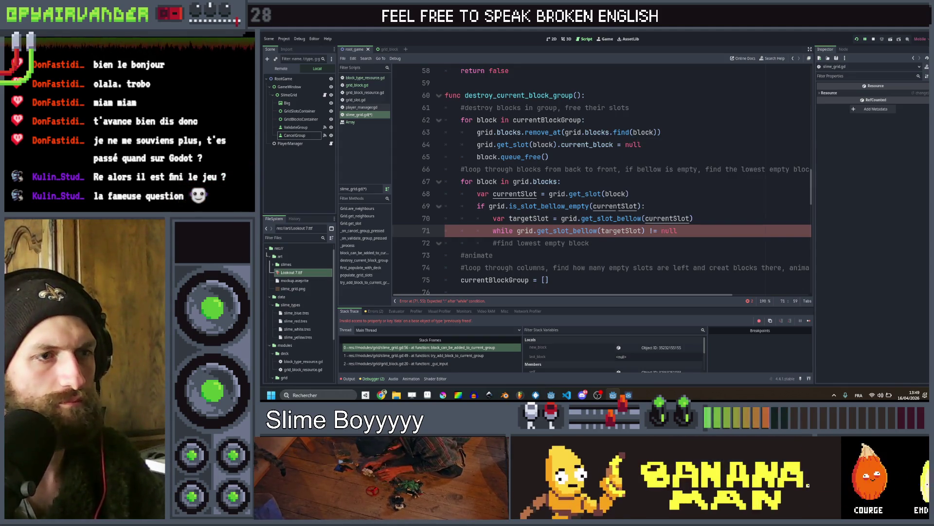
pyautogui.click(645, 231)
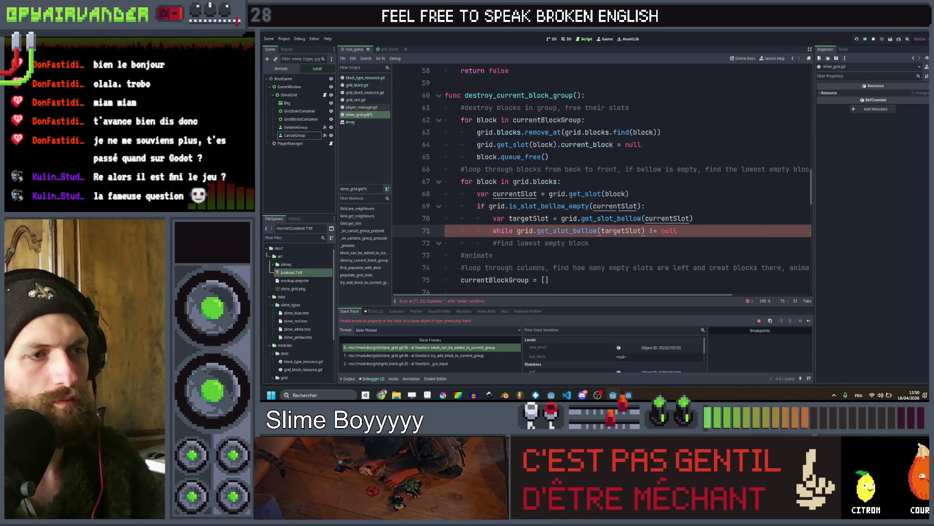
pyautogui.hotkey('ctrl', 'x')
pyautogui.press('Up')
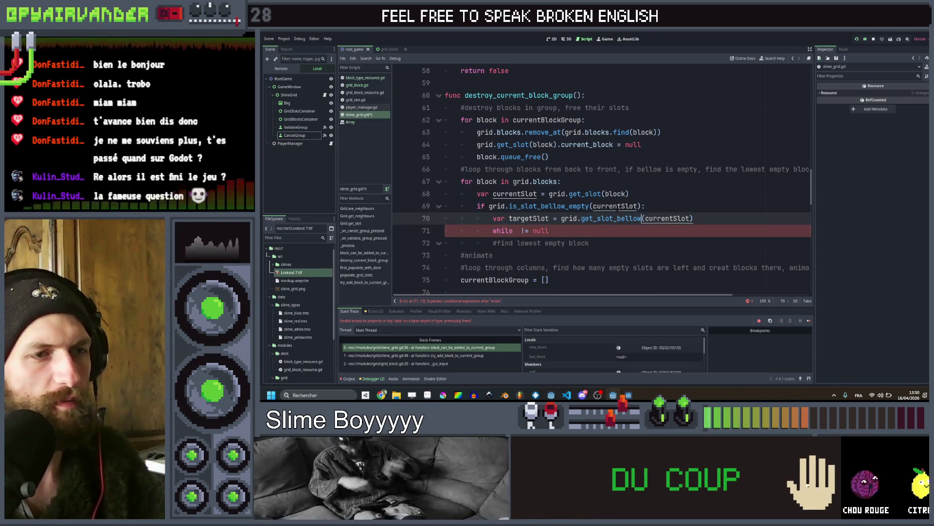
# Add 'var bellowSlot = grid.get_slot_bellow(targetSlot)' below the targetSlot line
pyautogui.press('End')
pyautogui.press('Return')
pyautogui.write('var ')
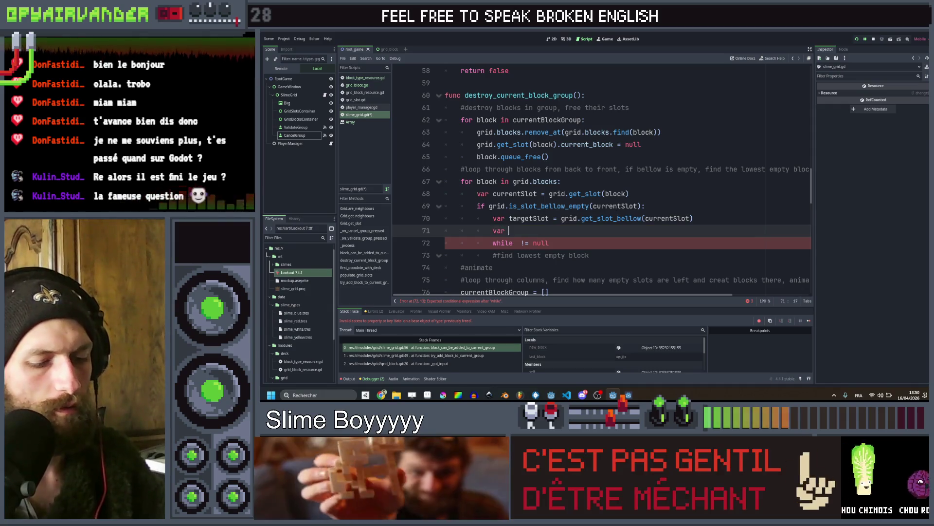
pyautogui.write('bellow')
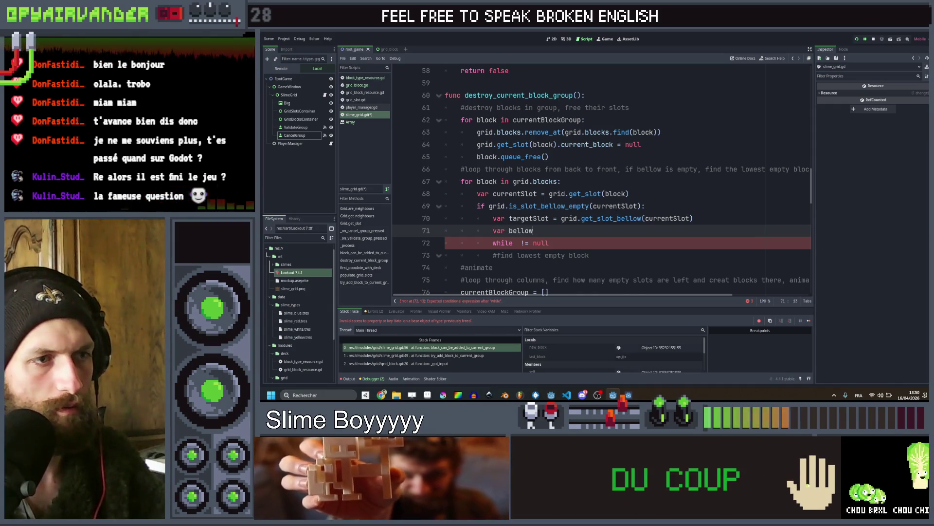
pyautogui.write('Slot = grid.get_slot_bellow(targetSlot)')
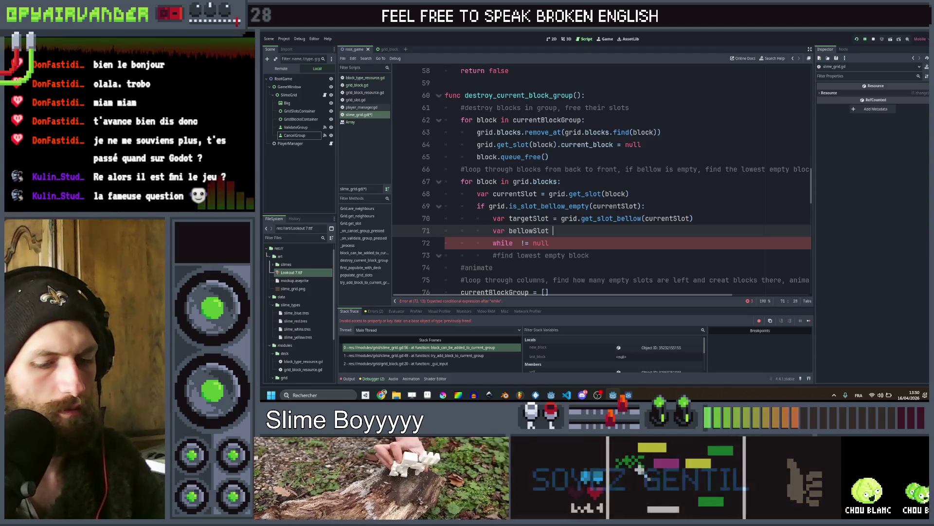
pyautogui.press('Escape')
pyautogui.press('Down')
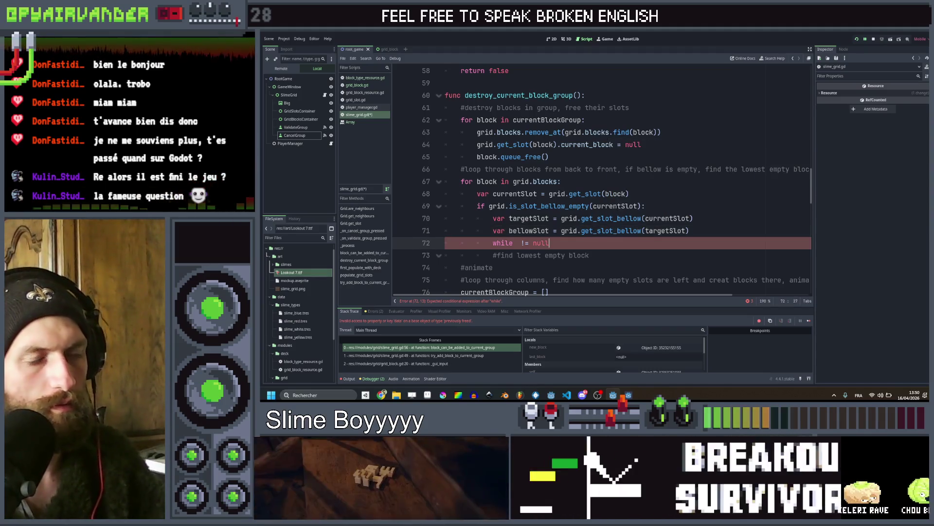
# Write the condition 'while bellowSlot != null && bellowSlot.current_block == null:'
pyautogui.click(533, 243)
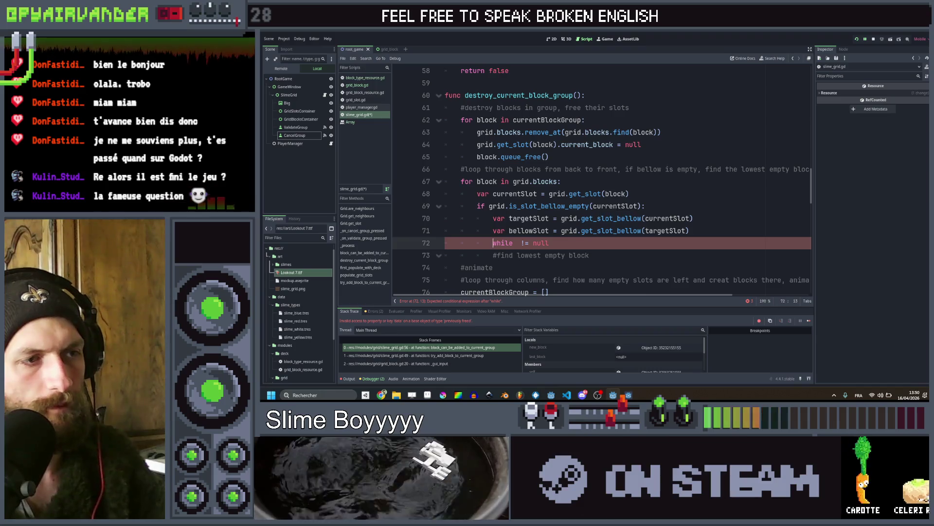
pyautogui.click(517, 243)
pyautogui.write('l')
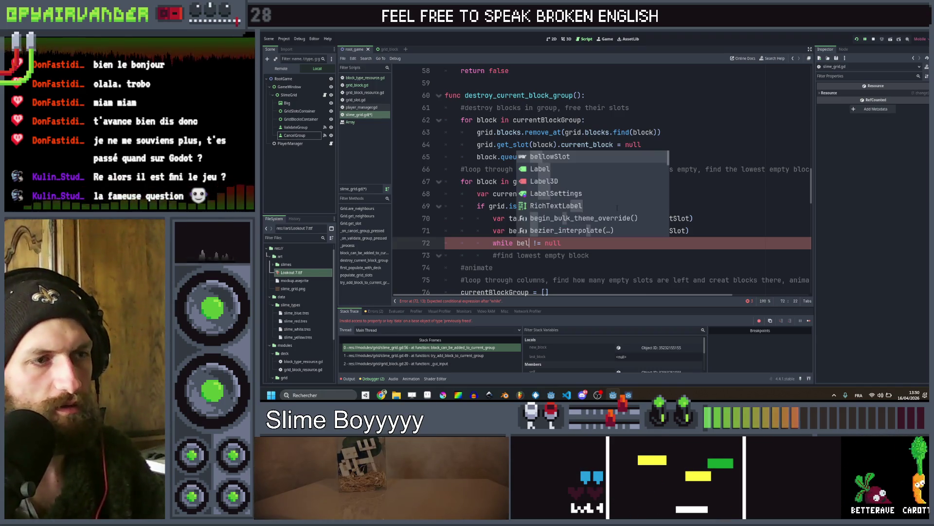
pyautogui.press('Return')
pyautogui.press('End')
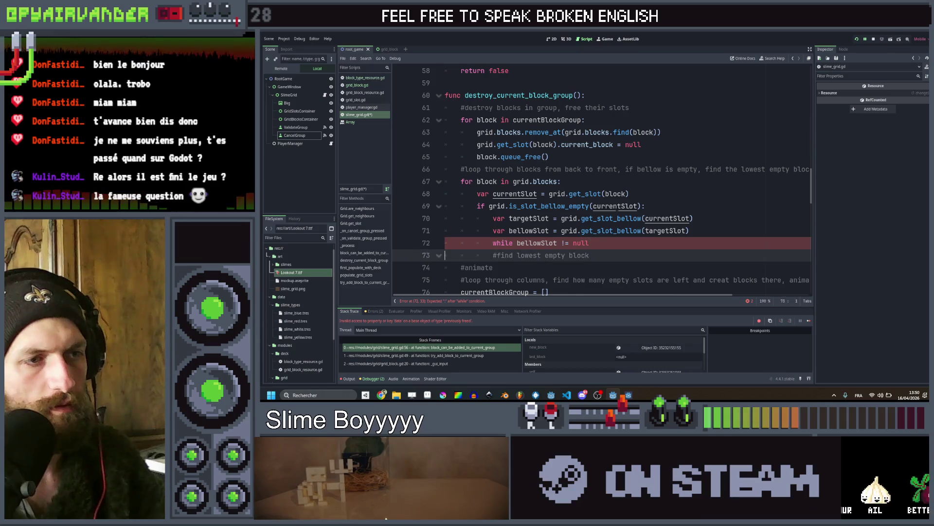
pyautogui.write('&& ')
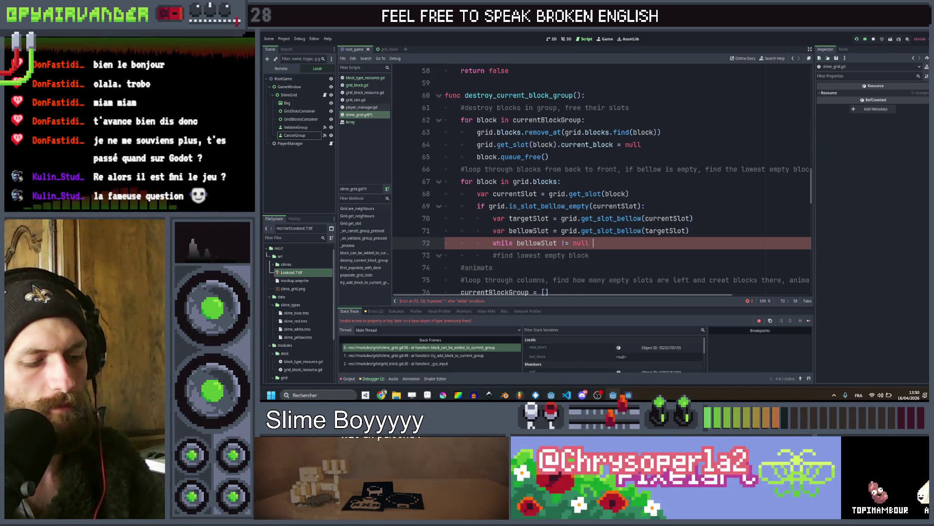
pyautogui.write('bell')
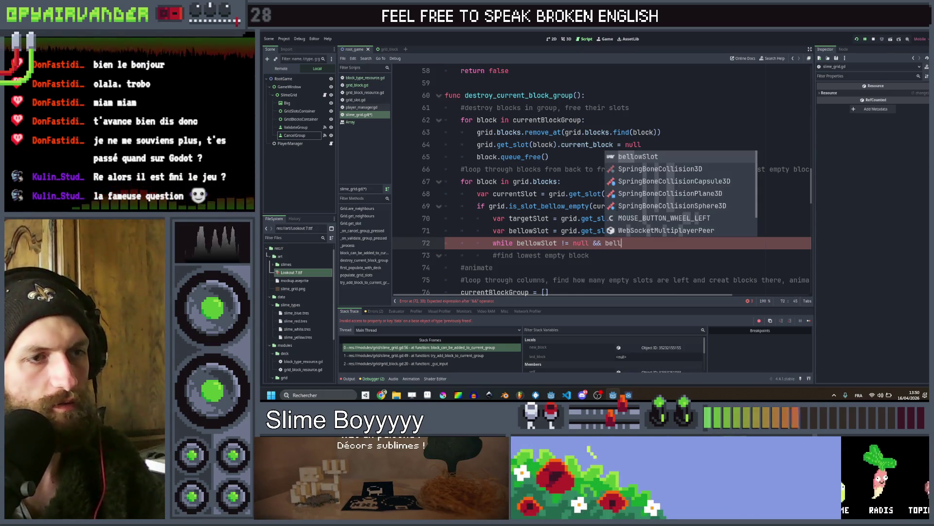
pyautogui.press('Return')
pyautogui.write('.cur')
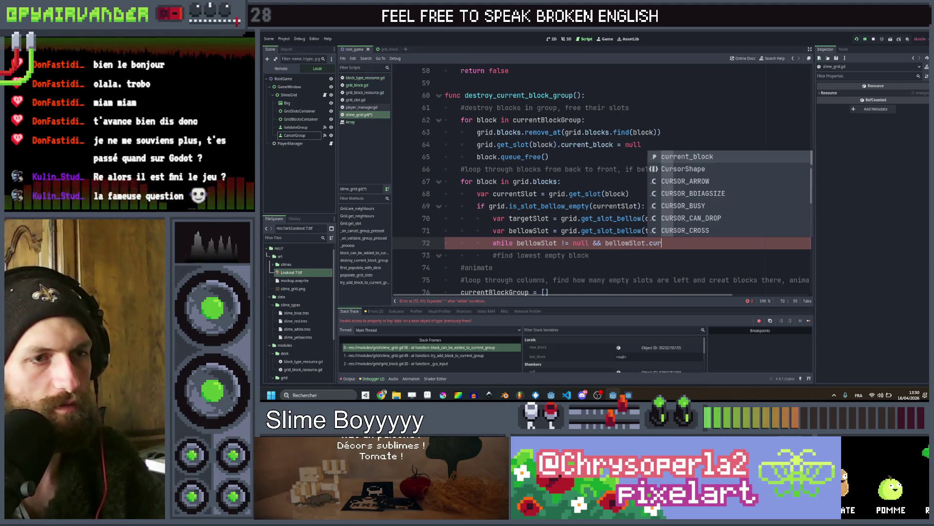
pyautogui.press('Return')
pyautogui.press('BackSpace')
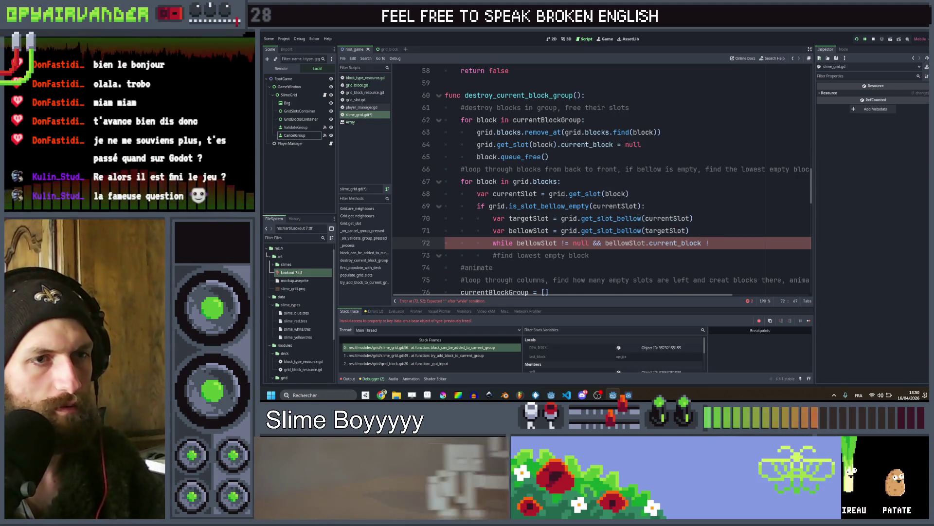
pyautogui.write('==')
pyautogui.write(' null')
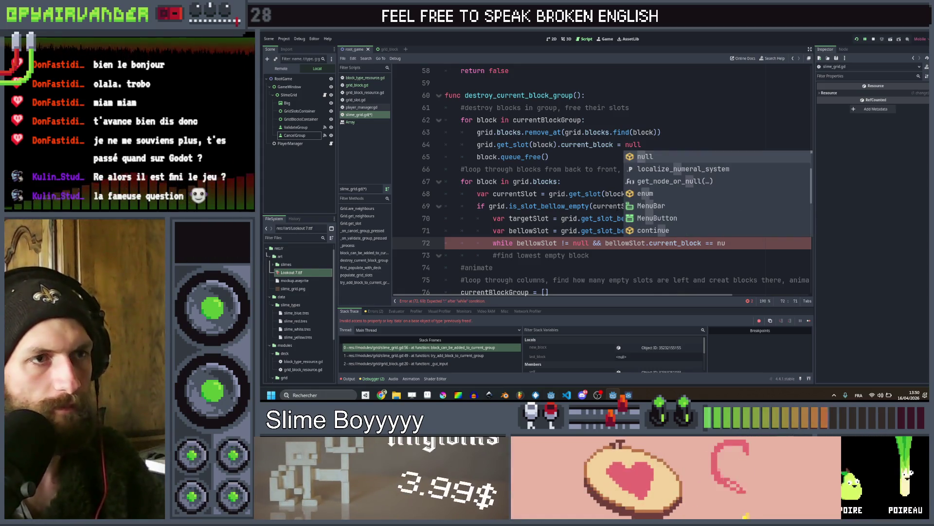
pyautogui.write(':')
pyautogui.press('Return')
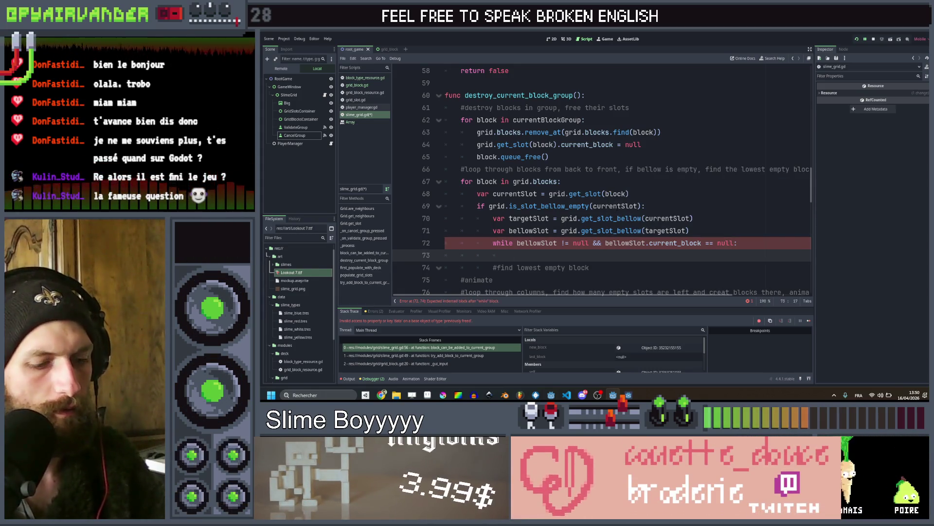
# Make the loop body set targetSlot = bellowSlot and re-fetch bellowSlot, save, and move the comment up
pyautogui.write('targetSlot = ')
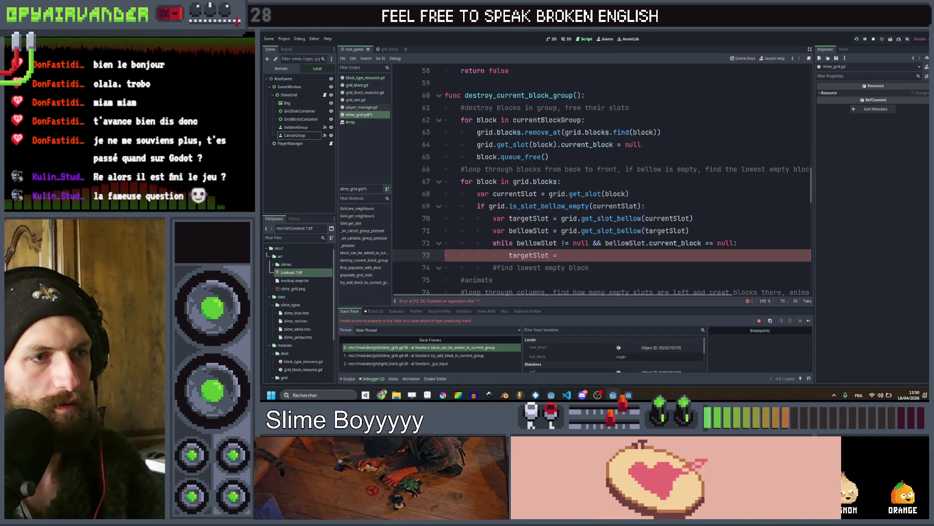
pyautogui.write('bel')
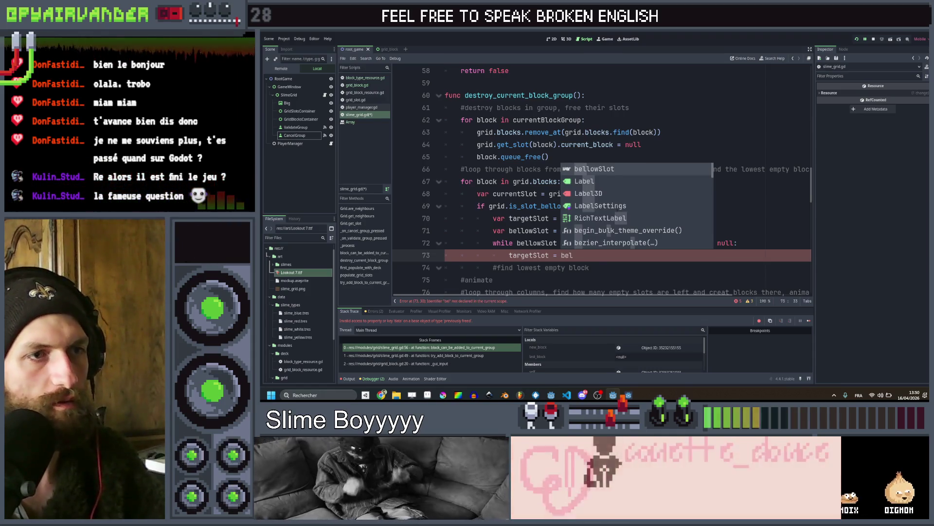
pyautogui.press('Return')
pyautogui.press('Up')
pyautogui.press('Up')
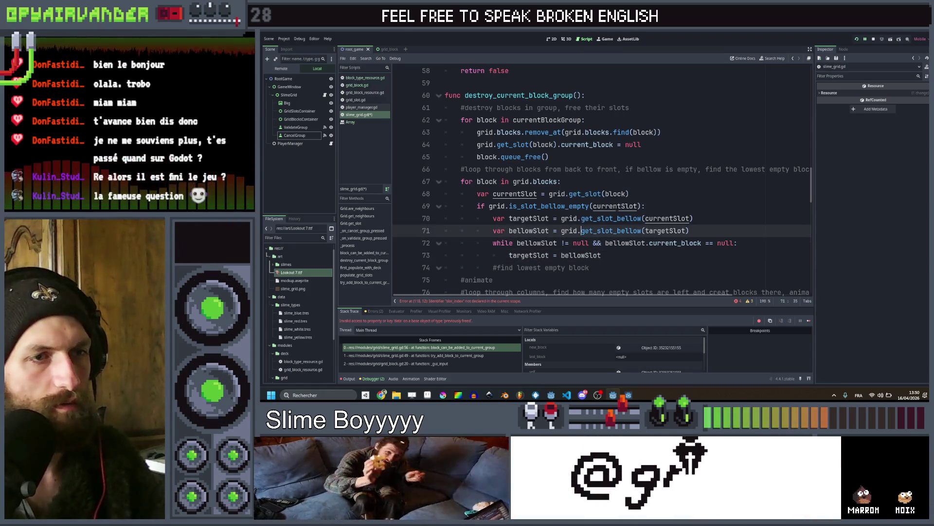
pyautogui.hotkey('shift', 'End')
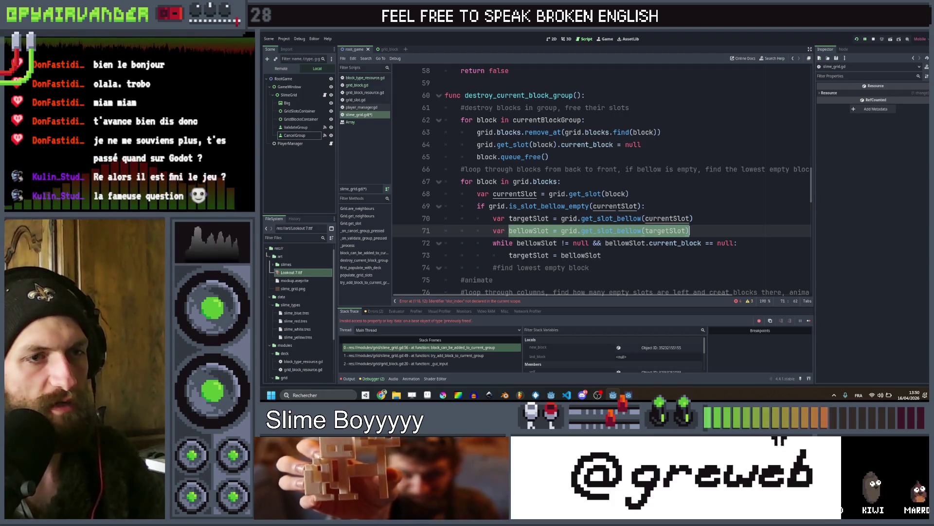
pyautogui.hotkey('ctrl', 'c')
pyautogui.press('Down')
pyautogui.press('Down')
pyautogui.press('Return')
pyautogui.hotkey('ctrl', 'v')
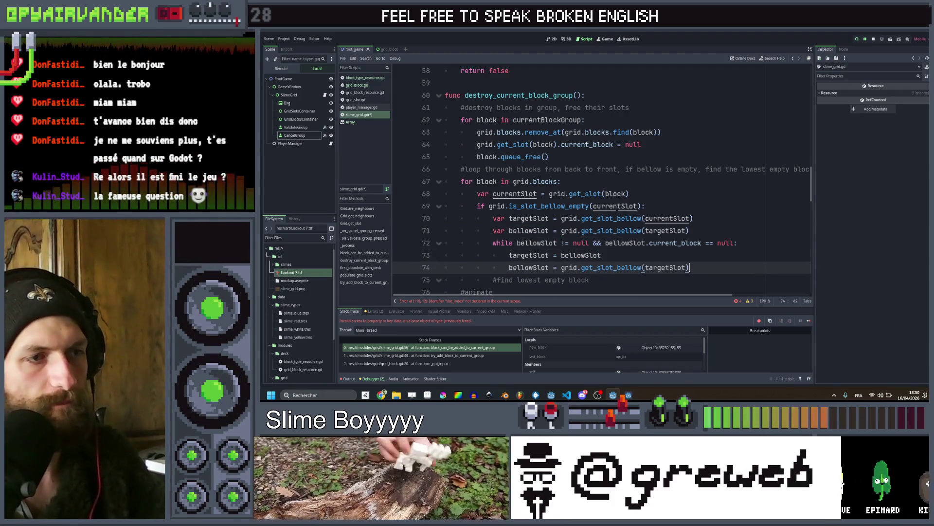
pyautogui.hotkey('ctrl', 's')
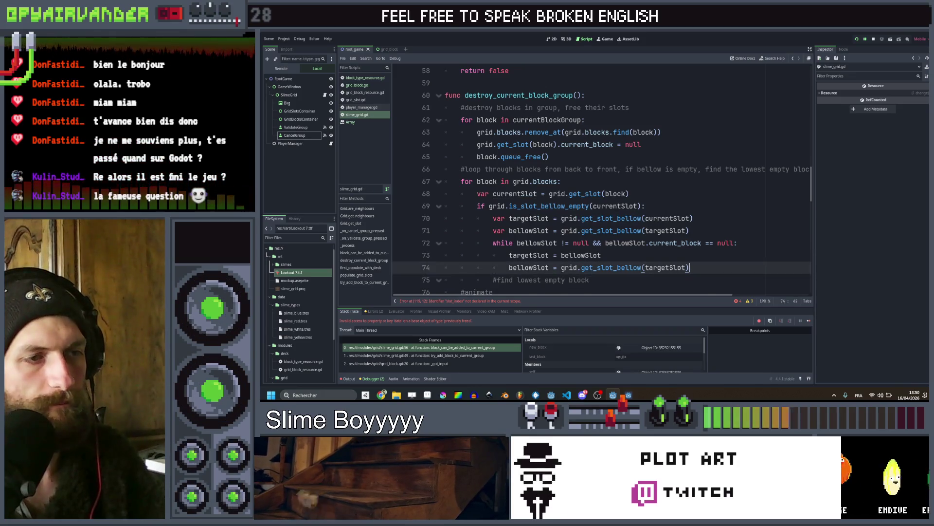
pyautogui.press('Down')
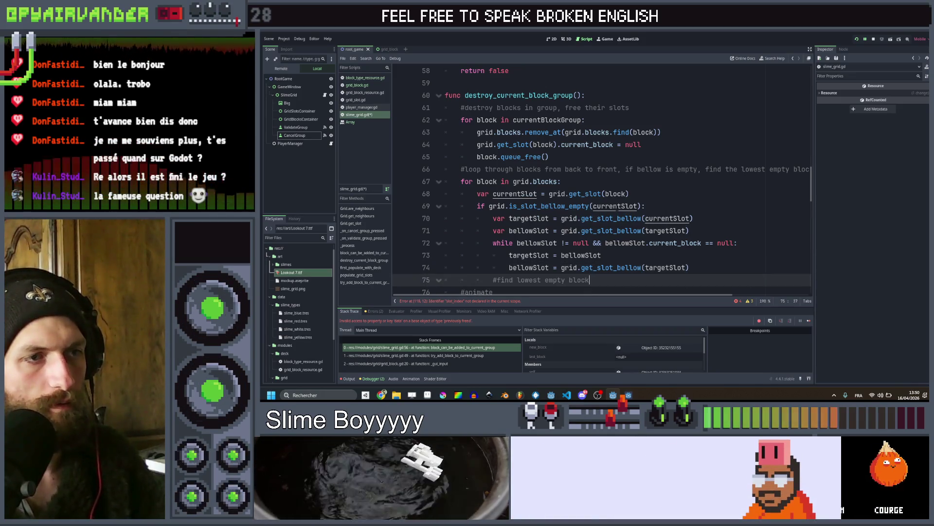
pyautogui.hotkey('alt', 'Up')
pyautogui.hotkey('alt', 'Up')
pyautogui.hotkey('alt', 'Up')
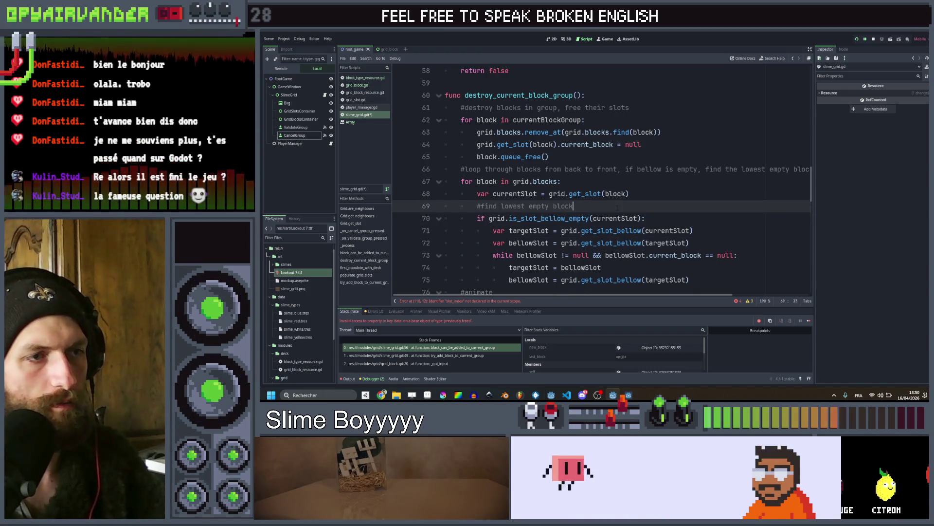
# Below the while loop, add the line 'targetSlot.current_block = block'
pyautogui.press('Down')
pyautogui.click(686, 280)
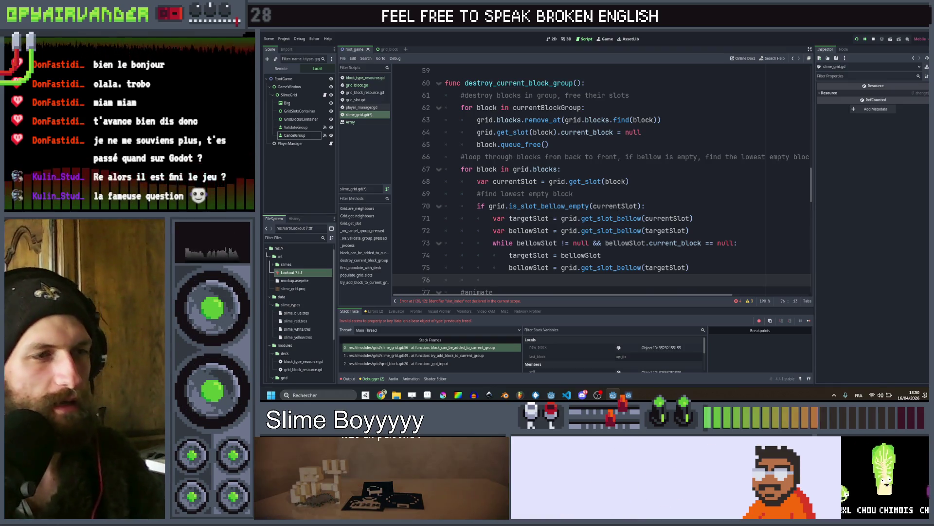
pyautogui.press('Return')
pyautogui.scroll(-2, 647, 194)
pyautogui.scroll(1, 647, 195)
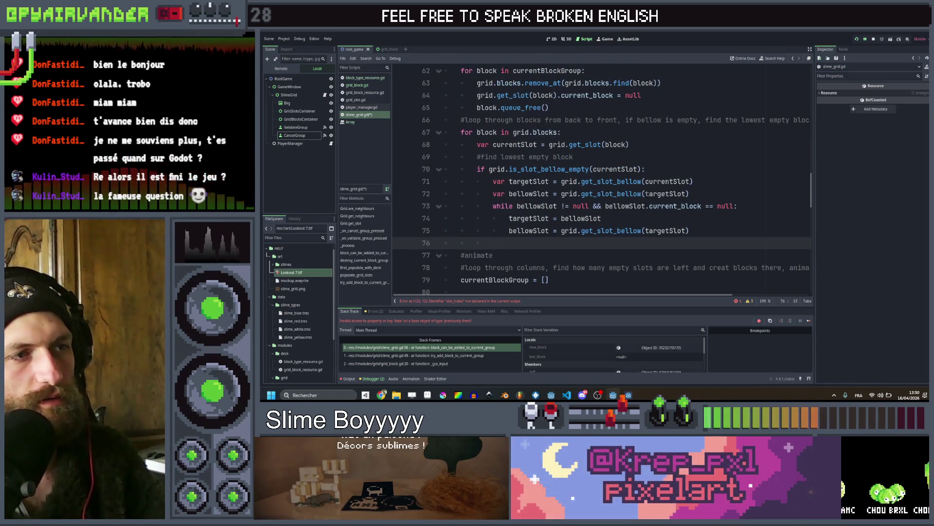
pyautogui.hotkey('ctrl', 'space')
pyautogui.press('Escape')
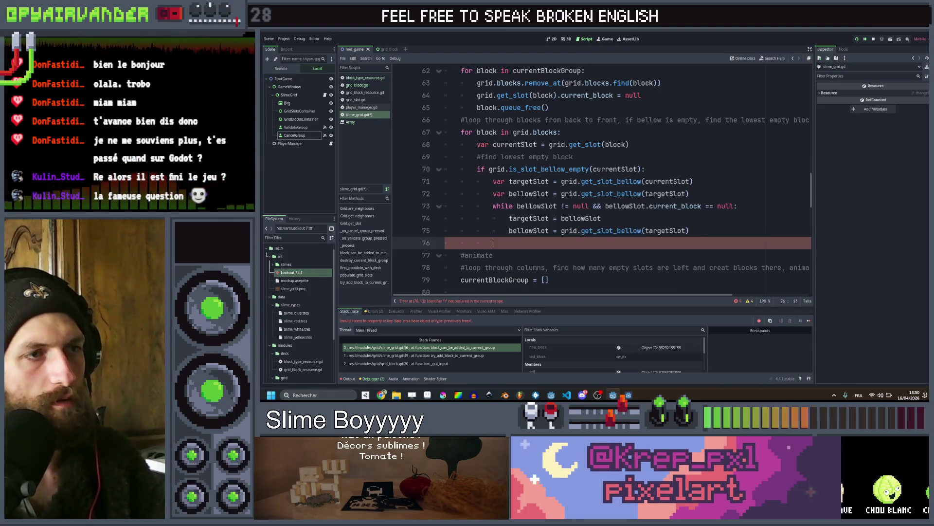
pyautogui.hotkey('ctrl', 'space')
pyautogui.press('Escape')
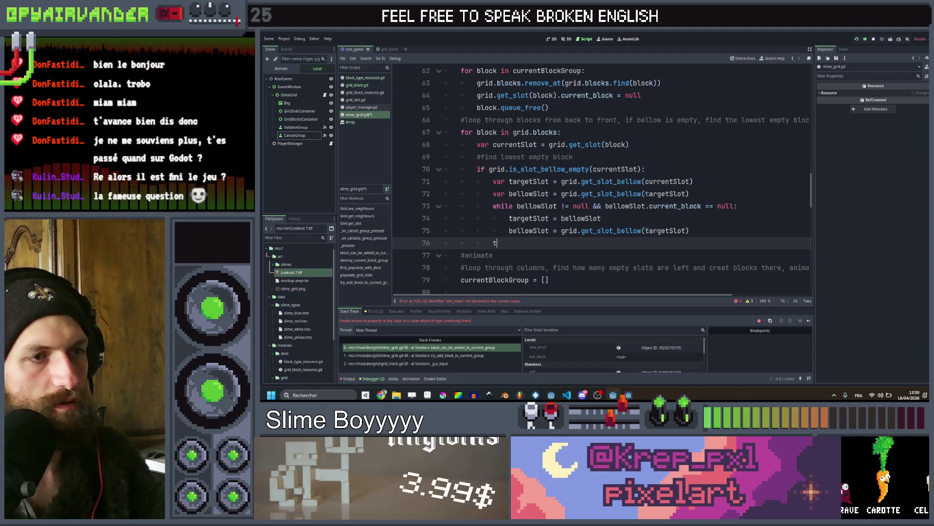
pyautogui.write('targetSlot')
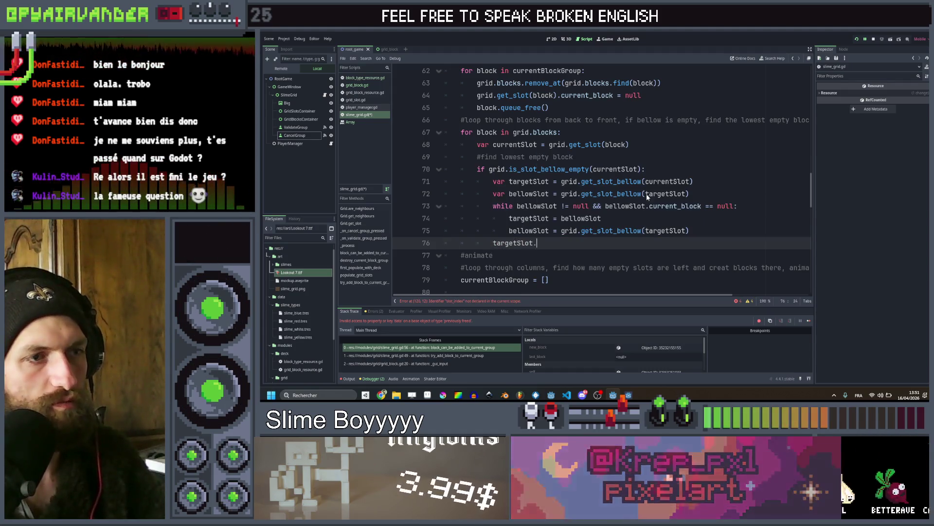
pyautogui.write('.current_block')
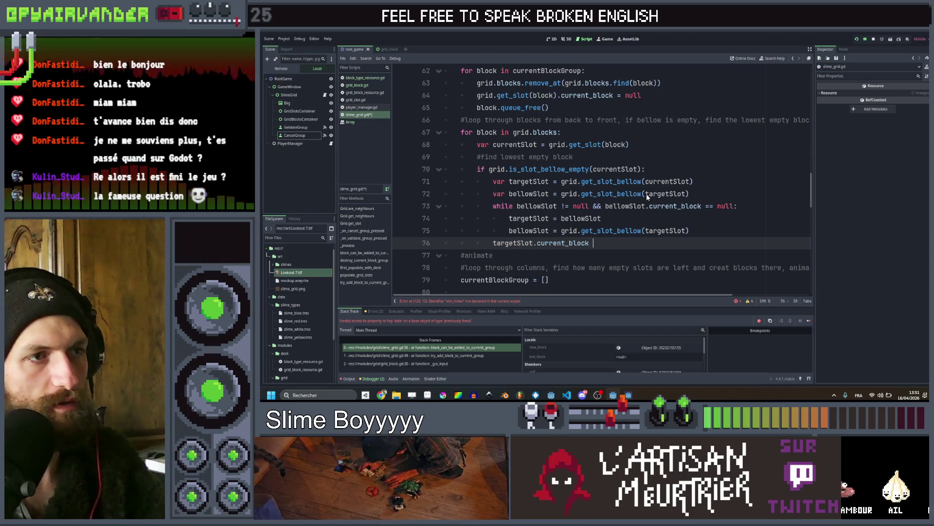
pyautogui.write(' = bl')
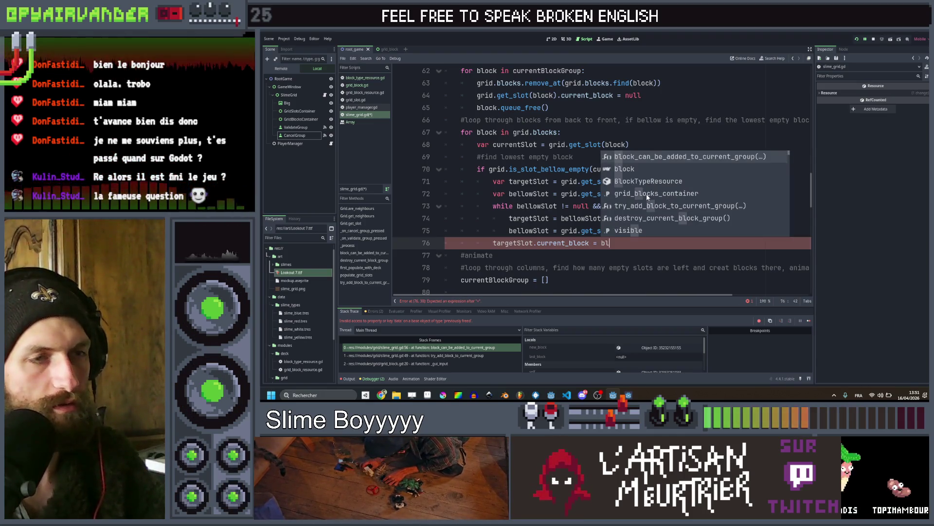
pyautogui.write('ock')
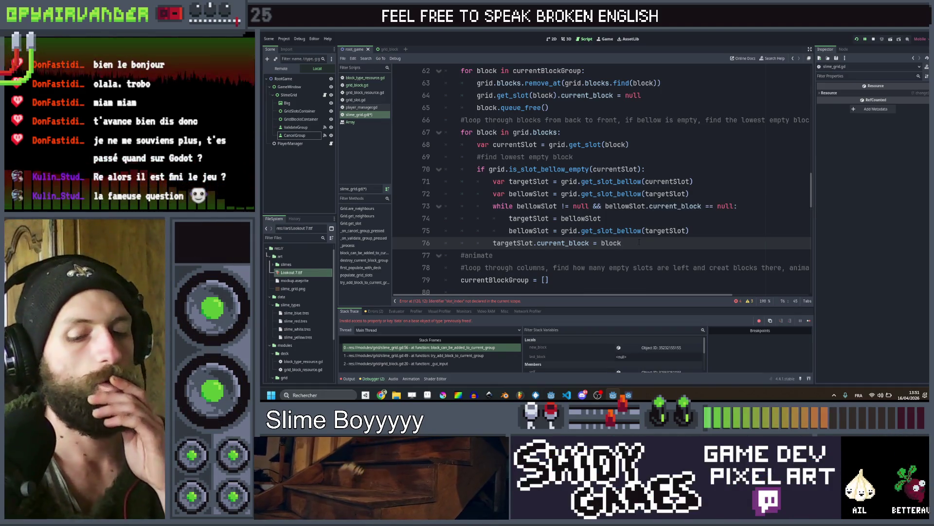
# Declare an empty blocksToMove array above the grid.blocks loop
pyautogui.press('Return')
pyautogui.press('BackSpace')
pyautogui.press('BackSpace')
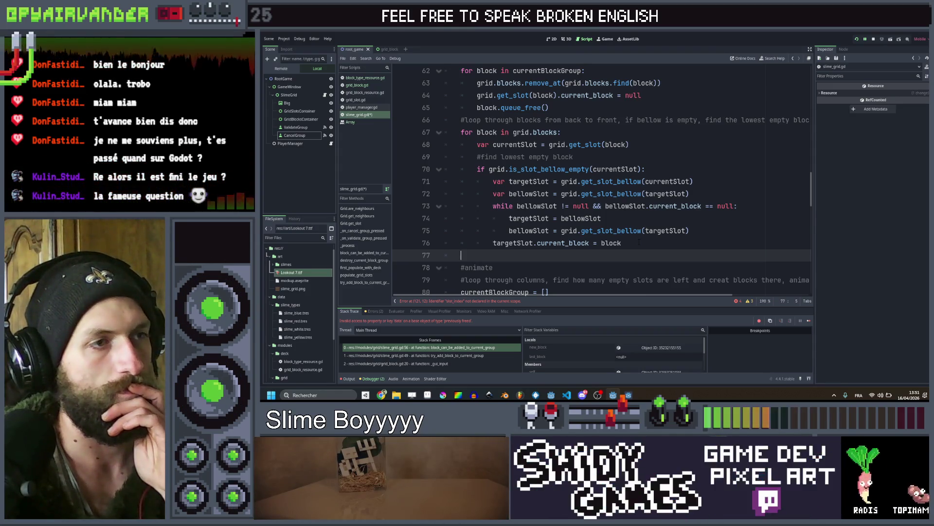
pyautogui.press('Up')
pyautogui.press('Up')
pyautogui.press('Up')
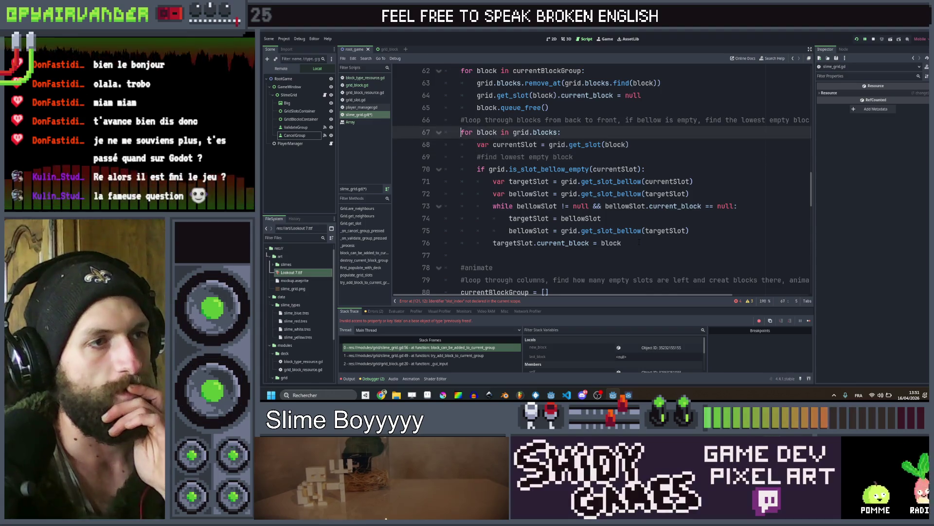
pyautogui.press('Return')
pyautogui.press('Up')
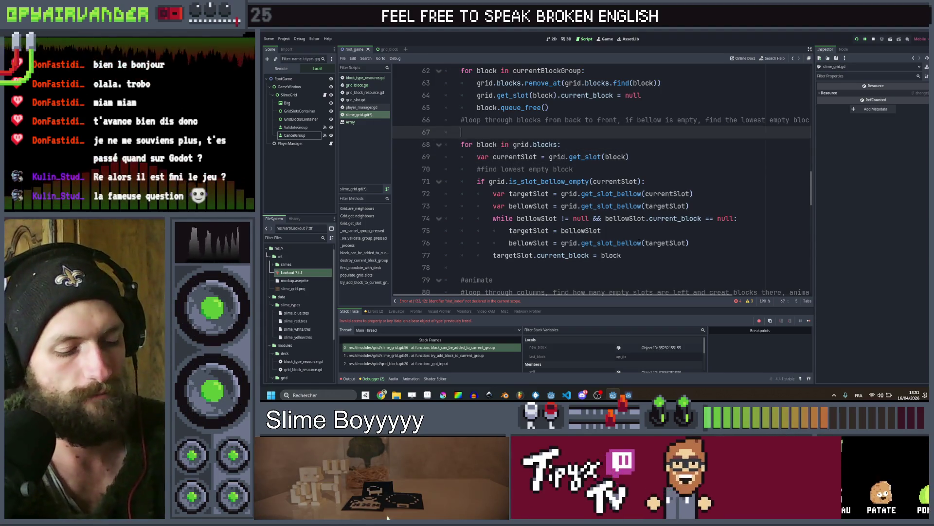
pyautogui.write('var block')
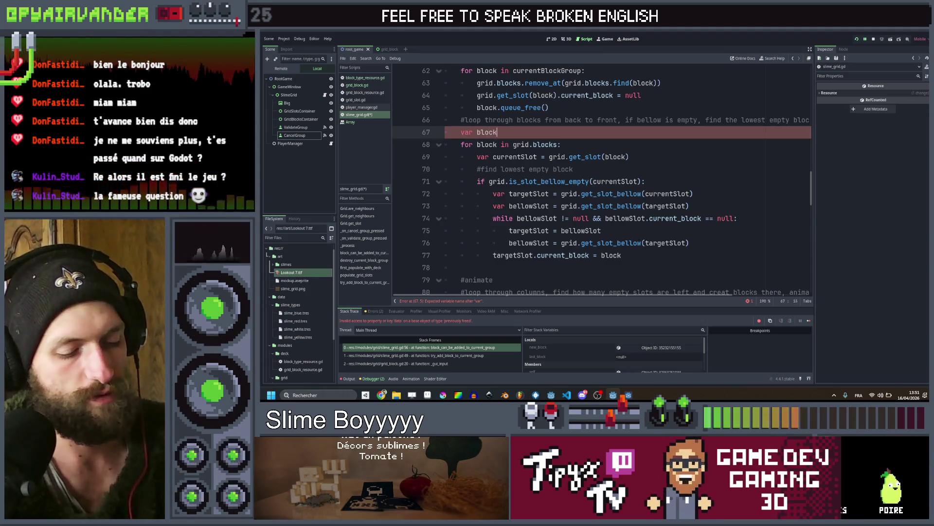
pyautogui.write('s')
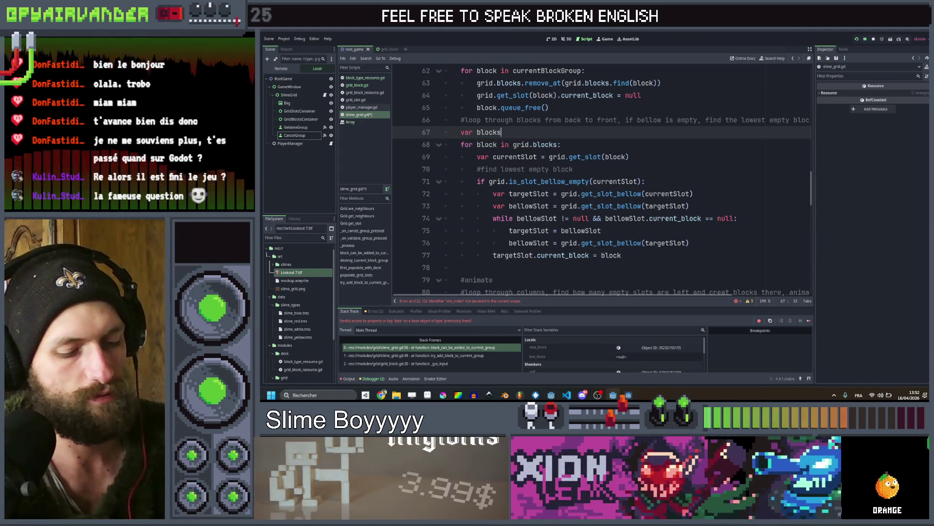
pyautogui.write('To')
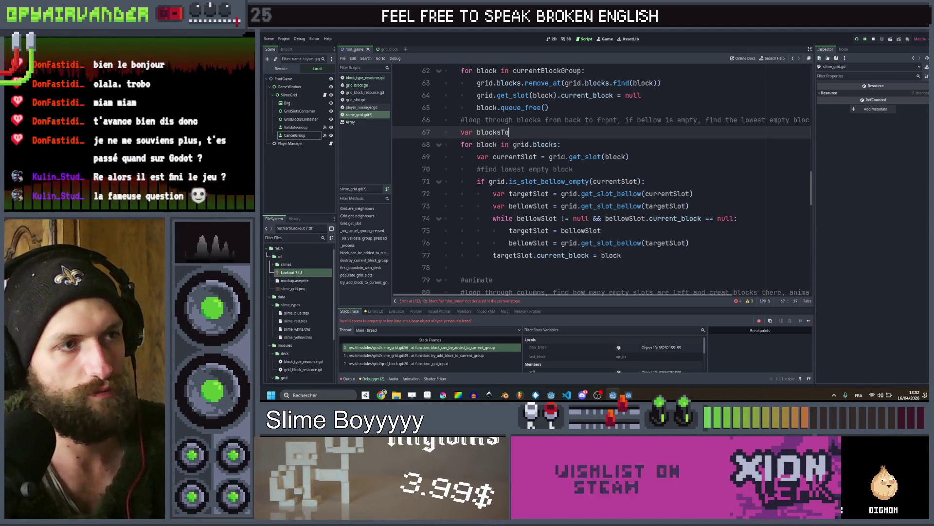
pyautogui.write('Move =')
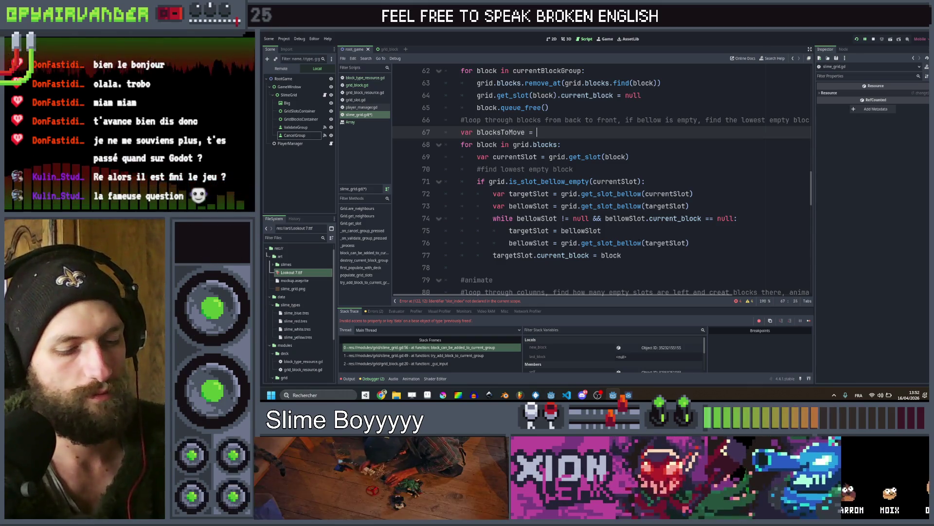
# Add blocksToMove.append(block) inside the is_slot_bellow_empty check
pyautogui.press('Down')
pyautogui.press('Down')
pyautogui.press('Down')
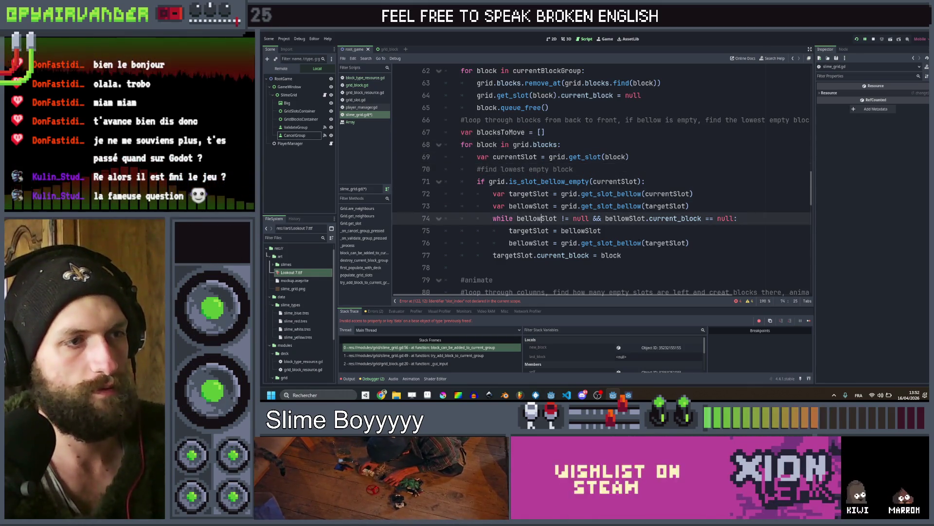
pyautogui.press('Up')
pyautogui.press('Up')
pyautogui.press('Up')
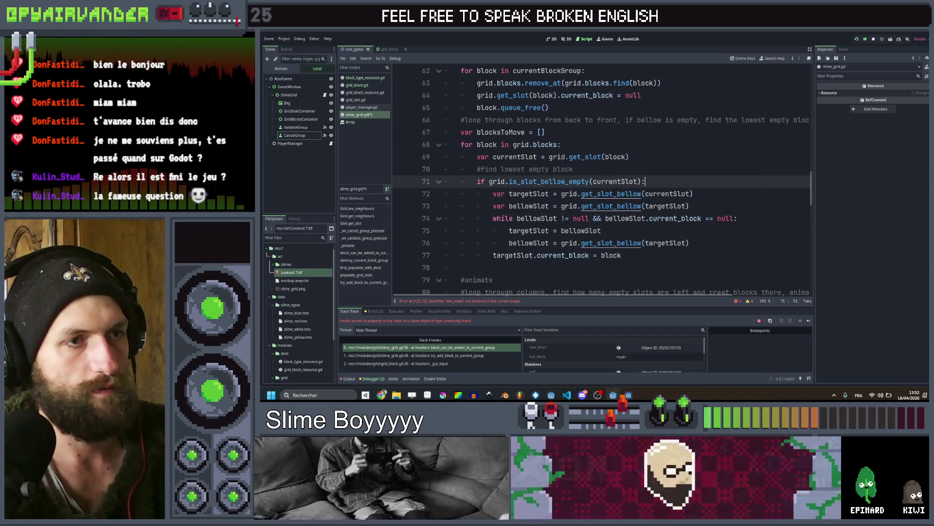
pyautogui.press('End')
pyautogui.press('Return')
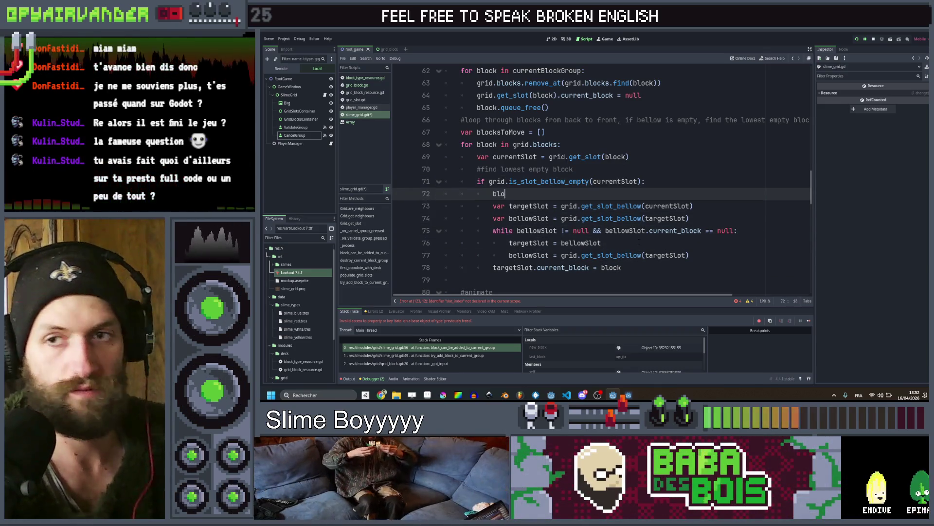
pyautogui.write('ck')
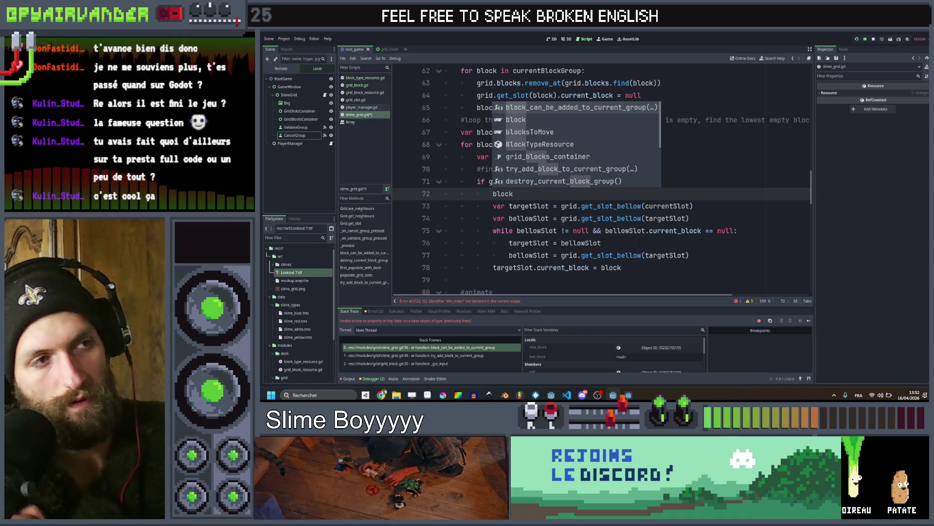
pyautogui.press('Down')
pyautogui.press('Down')
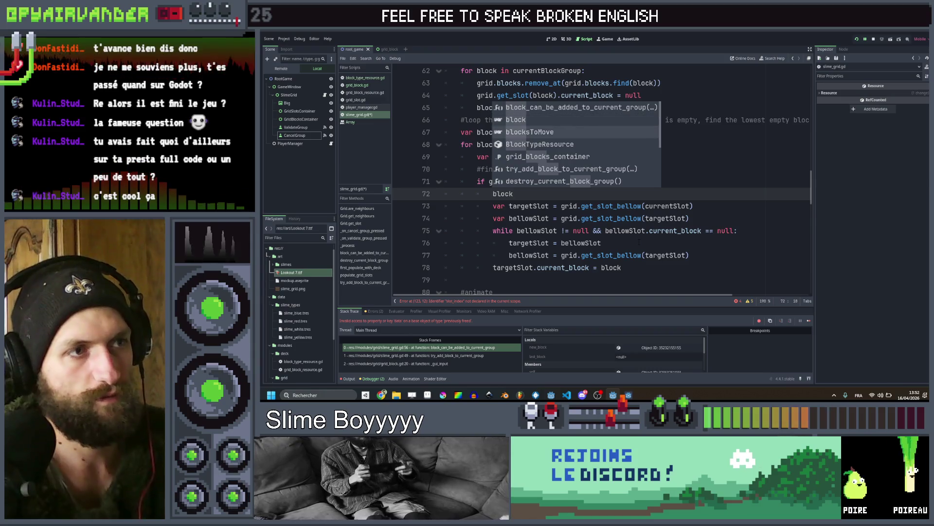
pyautogui.press('Return')
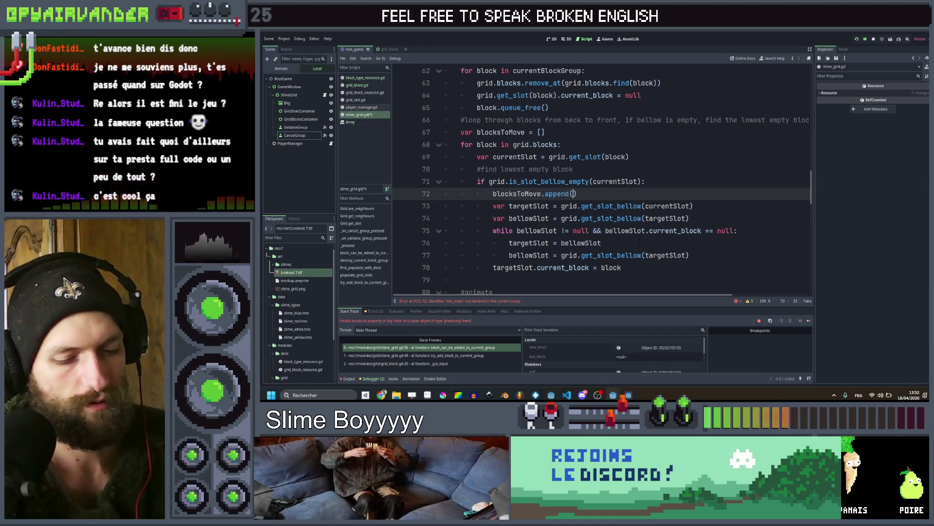
pyautogui.write('block')
# Review the block-dropping loop and place the cursor after the #animate comment
pyautogui.scroll(-3, 639, 242)
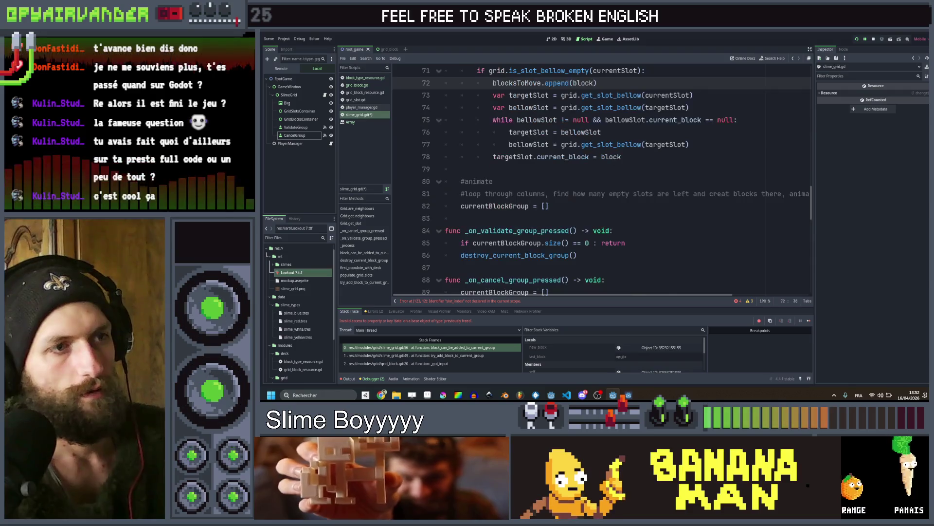
pyautogui.press('Down')
pyautogui.press('Down')
pyautogui.press('Down')
pyautogui.scroll(2, 602, 180)
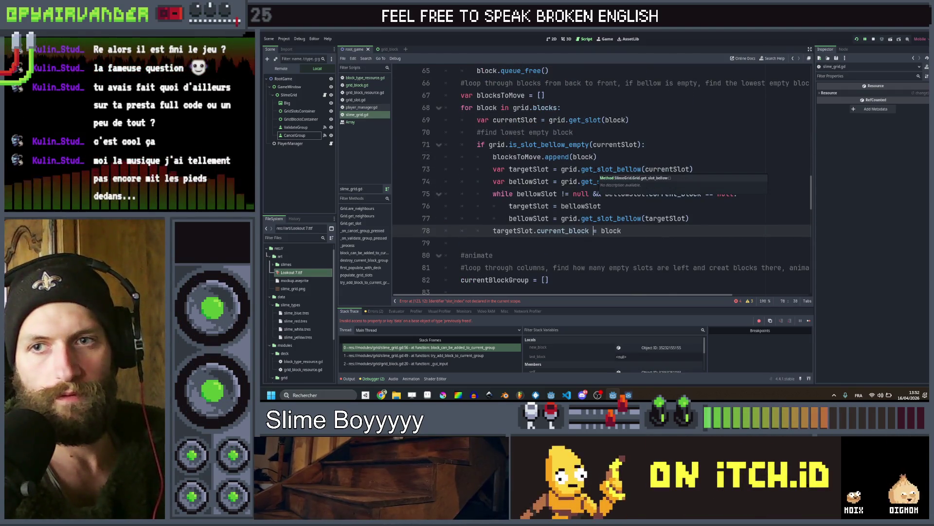
pyautogui.scroll(1, 591, 181)
pyautogui.scroll(-1, 591, 181)
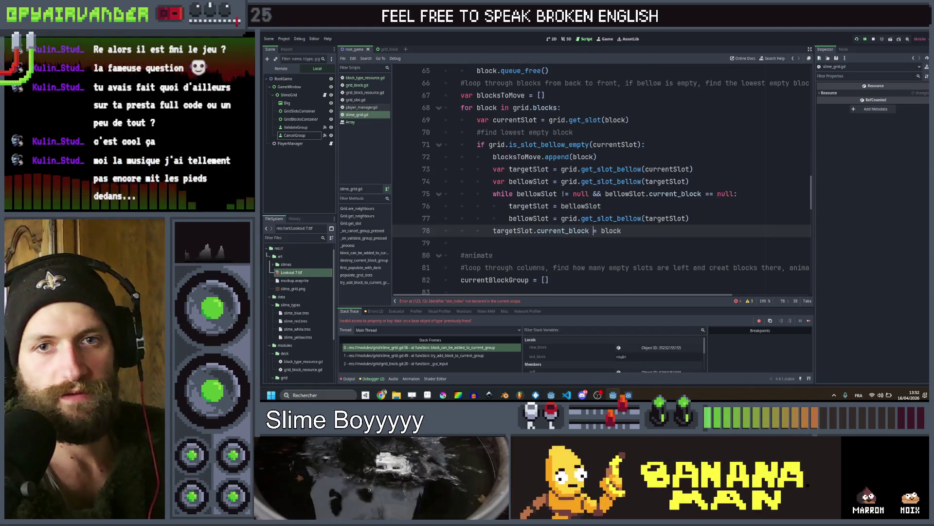
pyautogui.click(501, 230)
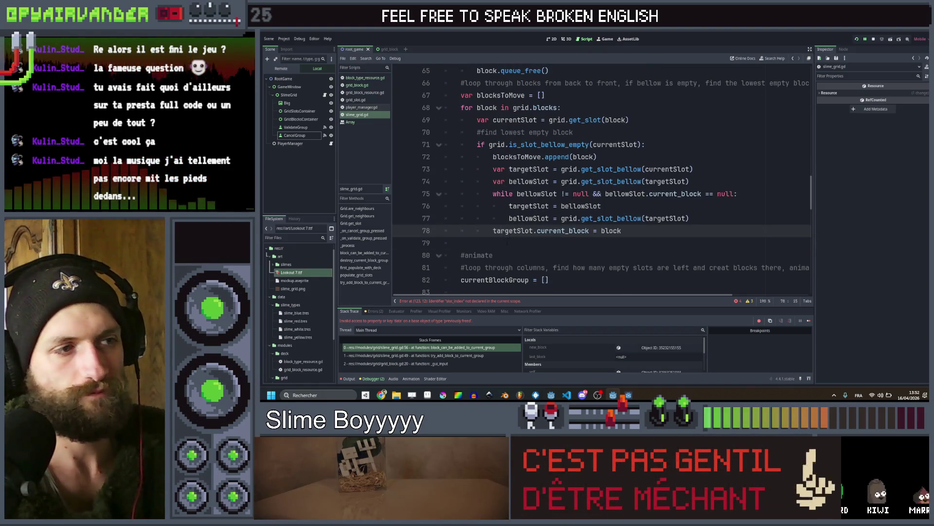
pyautogui.click(506, 242)
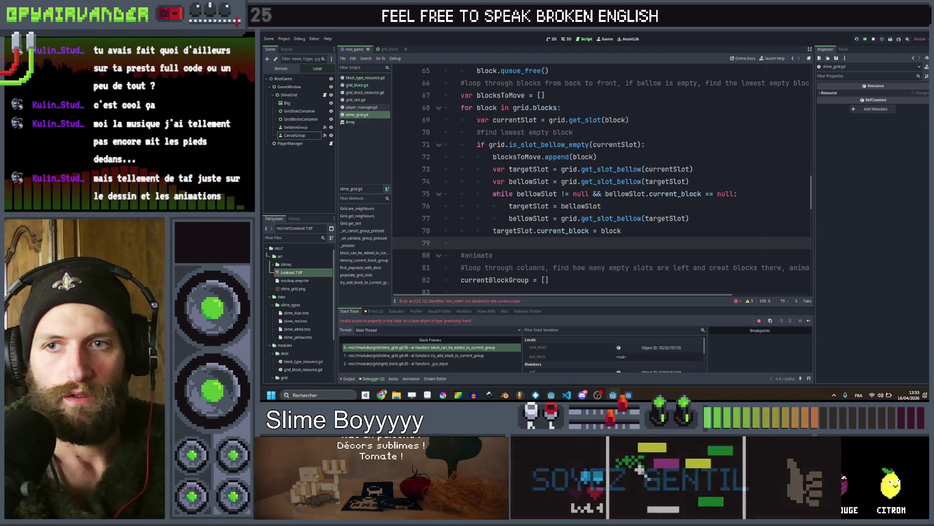
pyautogui.scroll(1, 602, 180)
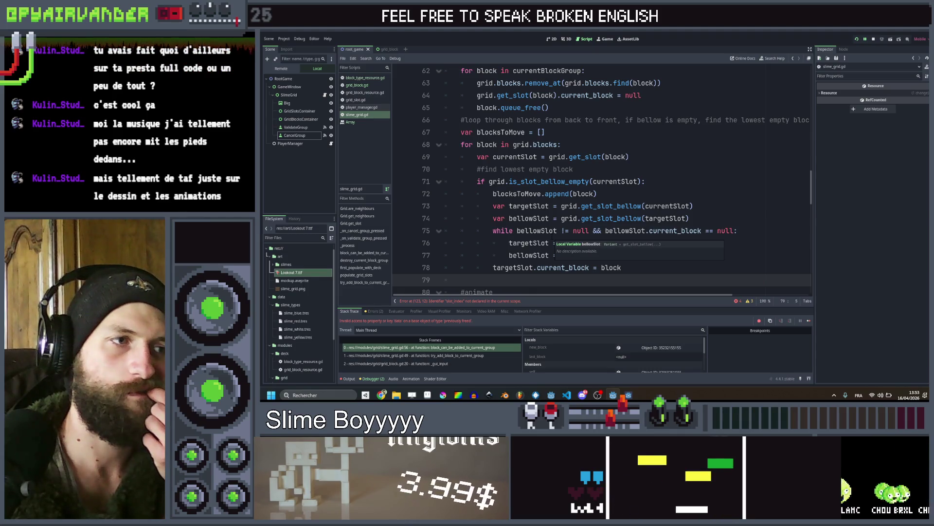
pyautogui.scroll(-2, 560, 236)
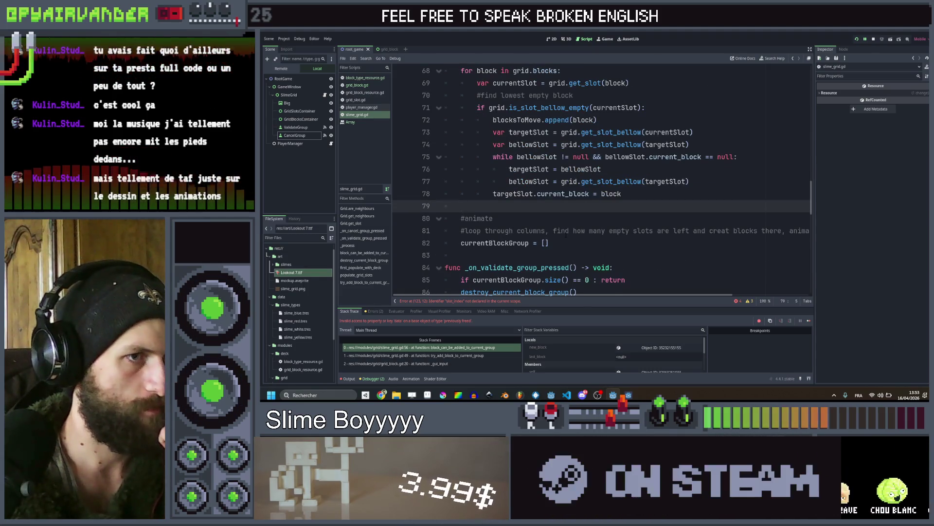
pyautogui.scroll(2, 566, 234)
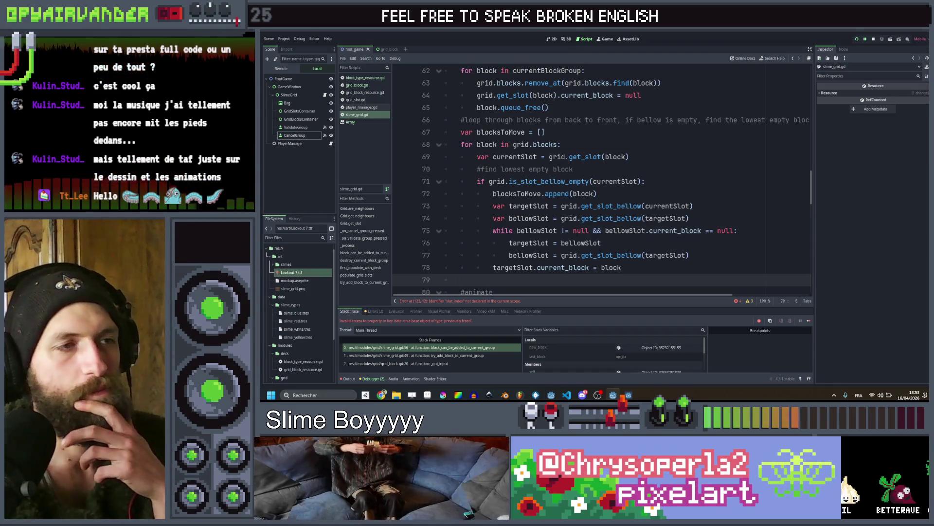
pyautogui.scroll(-1, 602, 181)
pyautogui.click(541, 257)
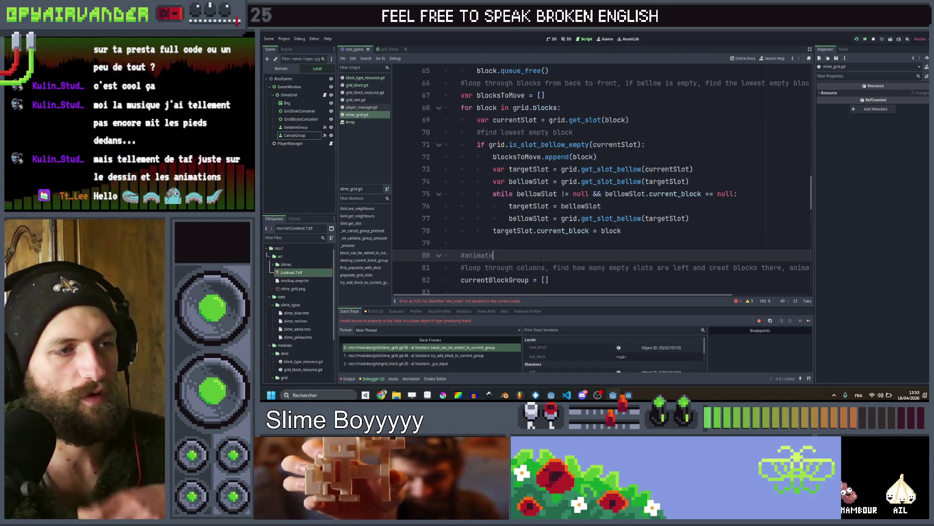
# Start a for loop over blocksToMove under the #animate comment
pyautogui.press('Return')
pyautogui.write('for ')
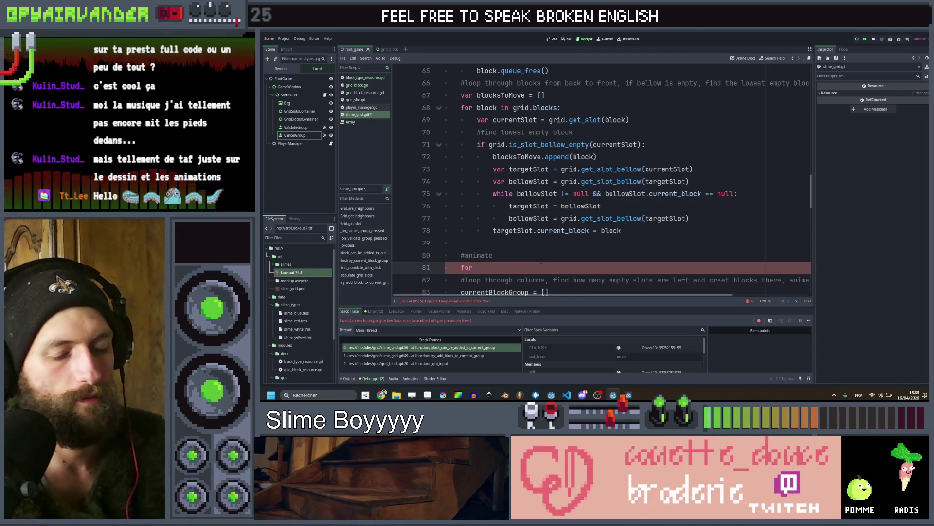
pyautogui.write('block')
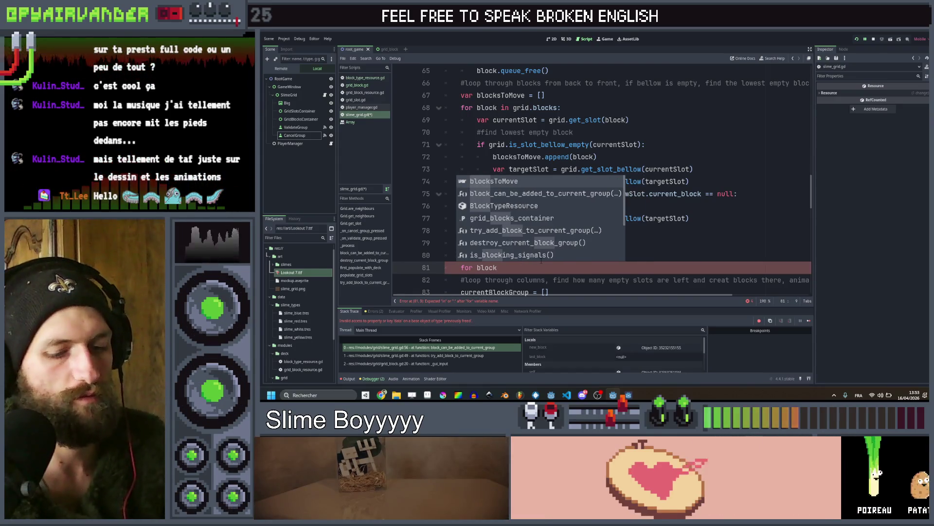
pyautogui.write('moving')
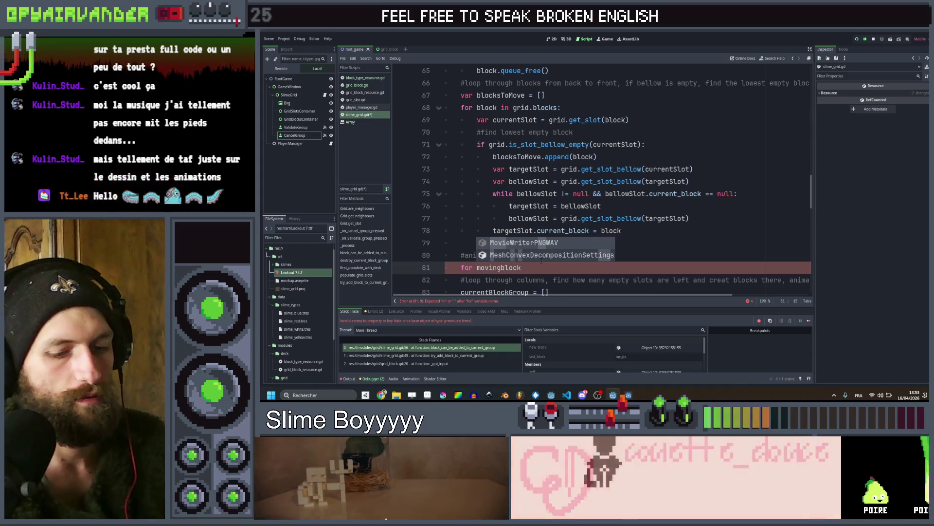
pyautogui.press('Right')
pyautogui.write('B')
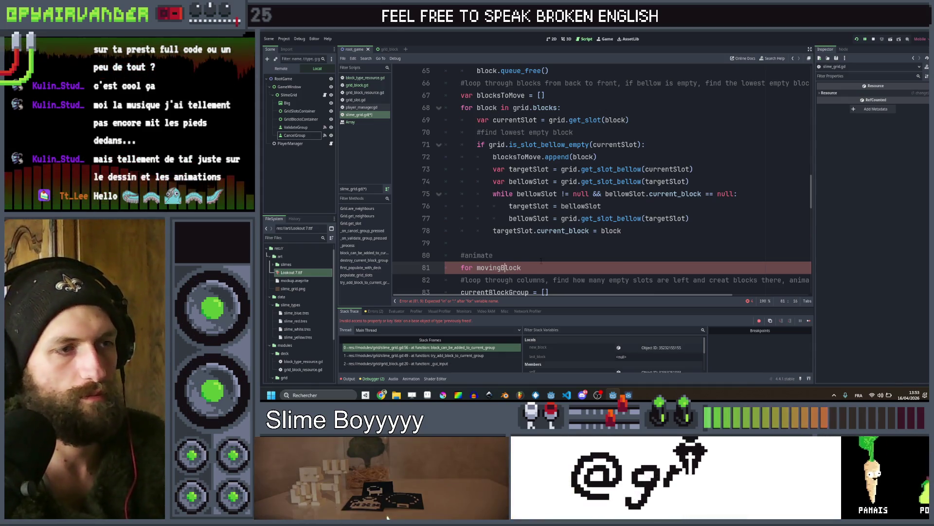
pyautogui.write('in ')
pyautogui.write('blocks')
pyautogui.press('Return')
pyautogui.write(':')
pyautogui.press('Return')
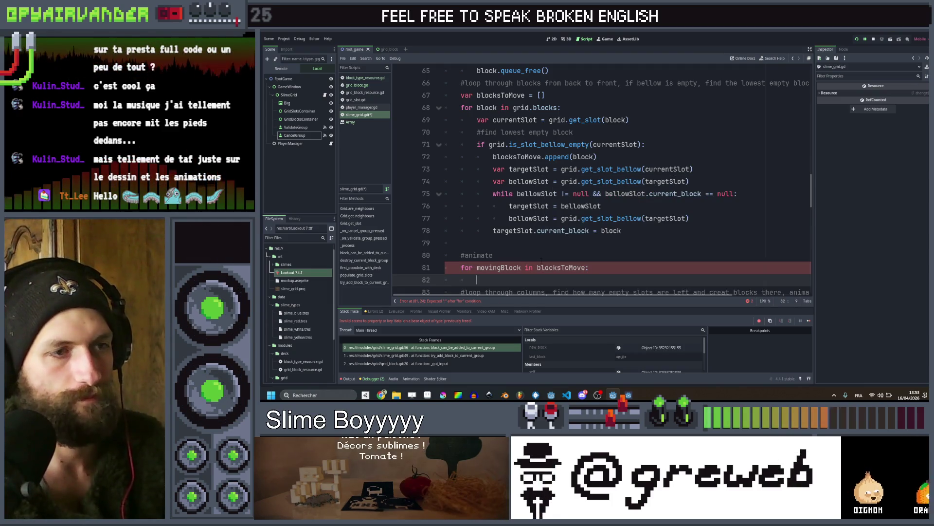
# Create a tween in the loop with Tween.EASE_IN easing and Tween.TRANS_CIRC transition
pyautogui.write('var tw')
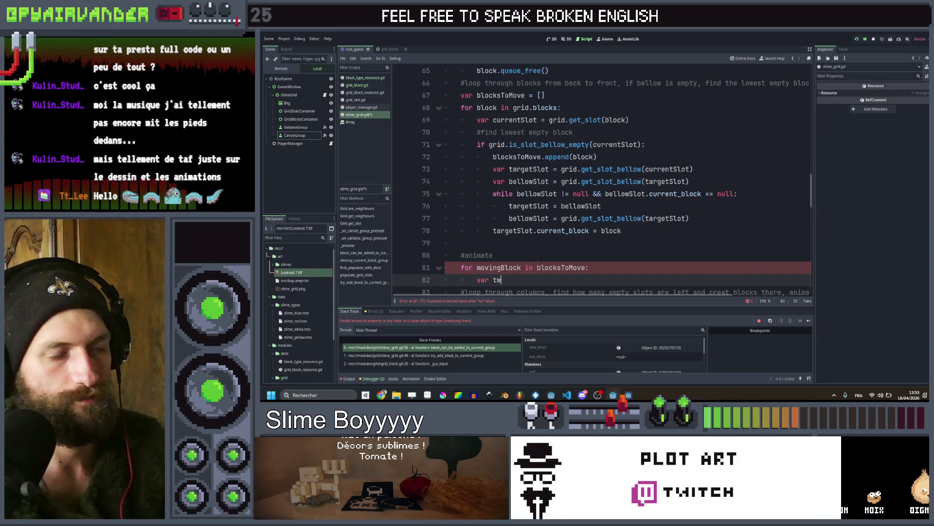
pyautogui.write('een ')
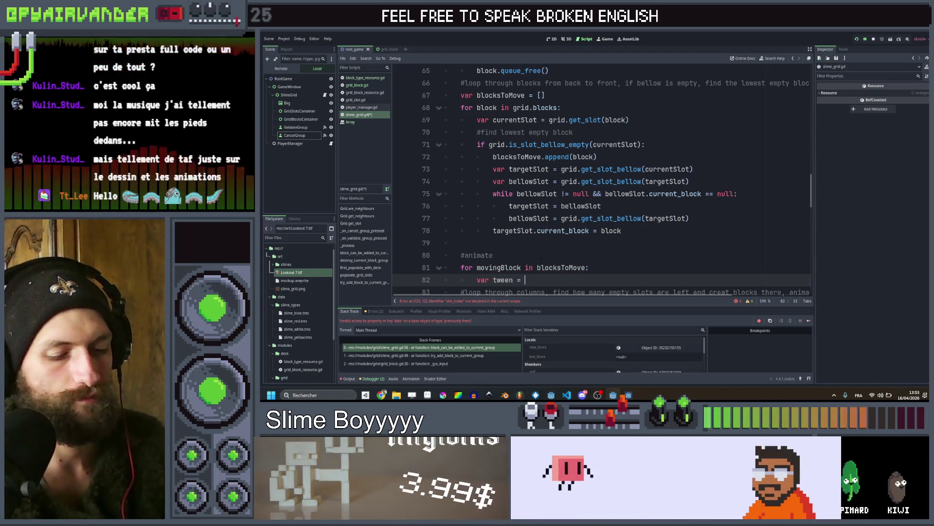
pyautogui.write('= tw')
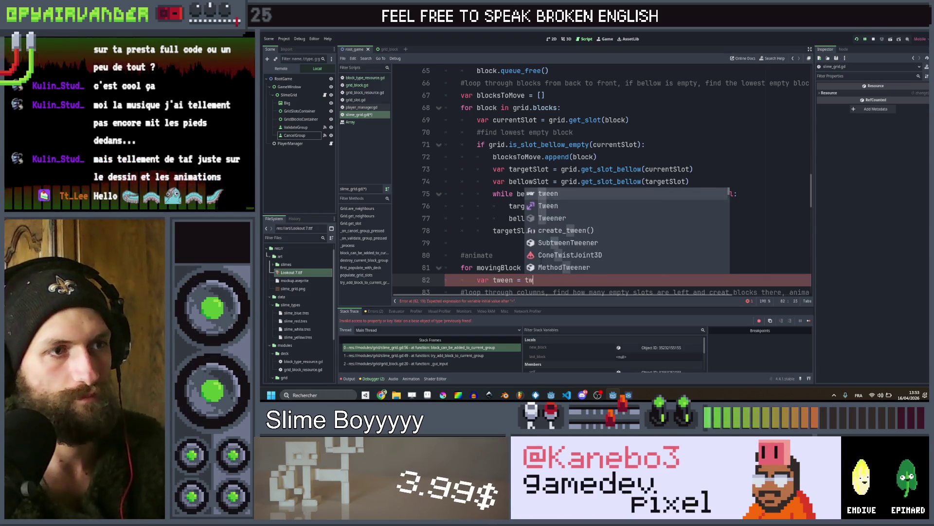
pyautogui.write('een.')
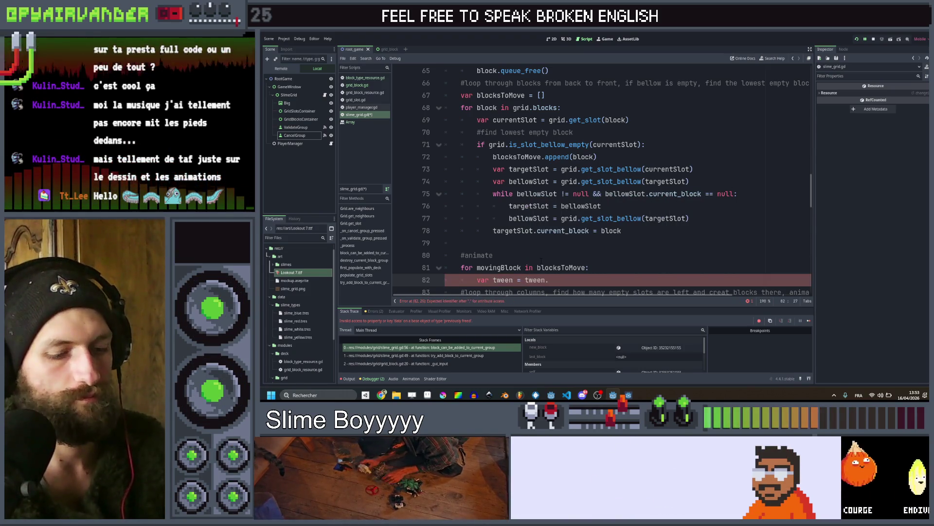
pyautogui.press('BackSpace')
pyautogui.press('BackSpace')
pyautogui.press('BackSpace')
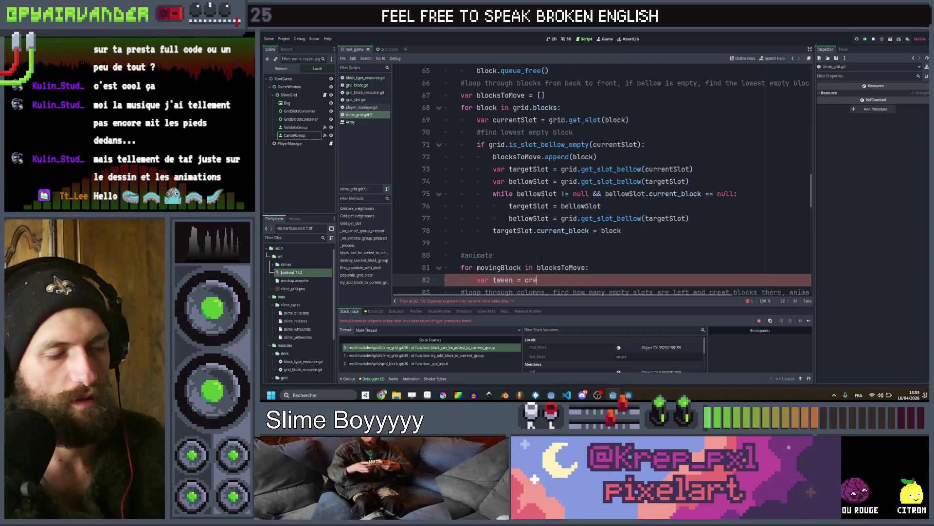
pyautogui.write('crea')
pyautogui.press('Return')
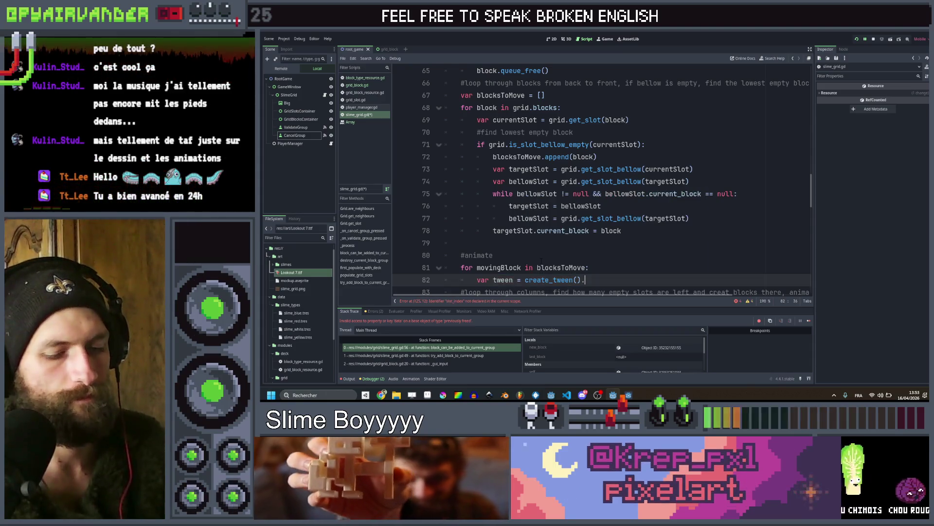
pyautogui.write('.set')
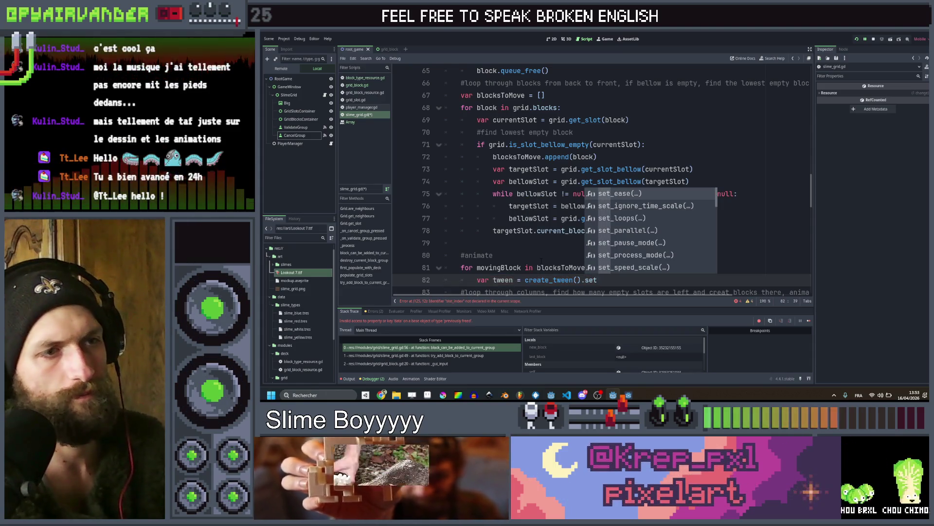
pyautogui.press('Return')
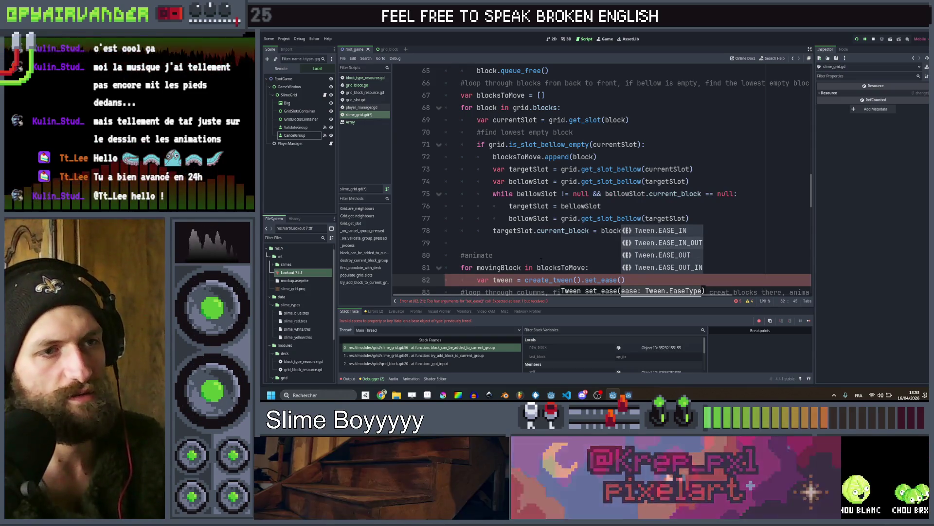
pyautogui.press('Return')
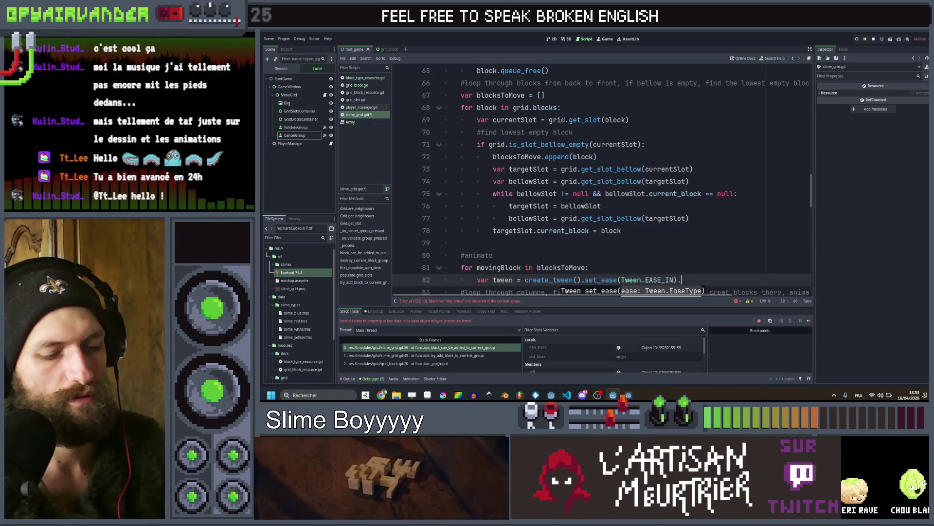
pyautogui.write('settr')
pyautogui.press('Return')
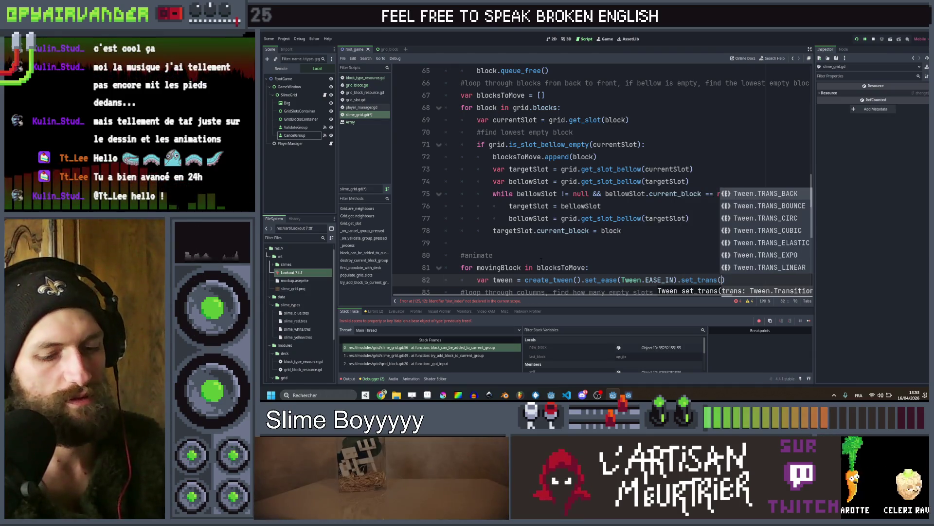
pyautogui.press('Up')
pyautogui.press('Return')
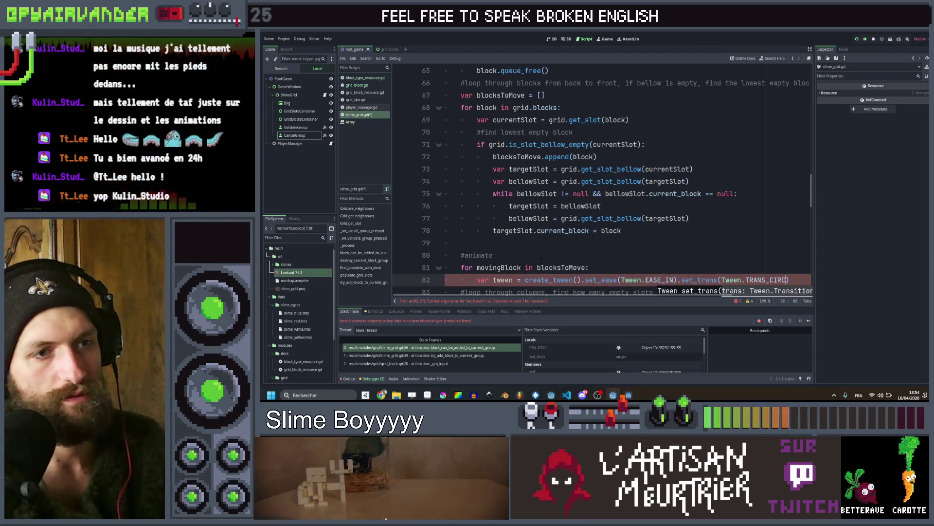
pyautogui.press('Return')
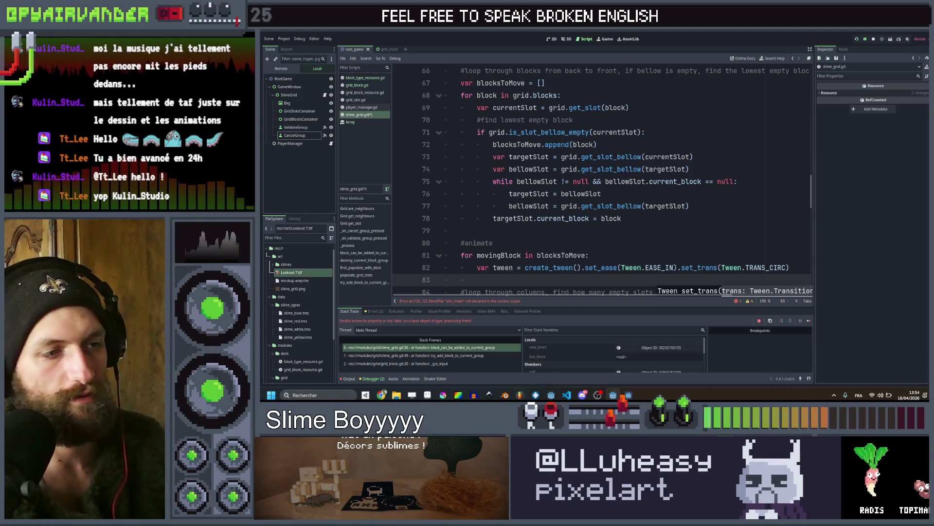
# Pan and zoom the pixel-art mockup to center the Current soup panel
pyautogui.click(427, 396)
pyautogui.scroll(-1, 685, 169)
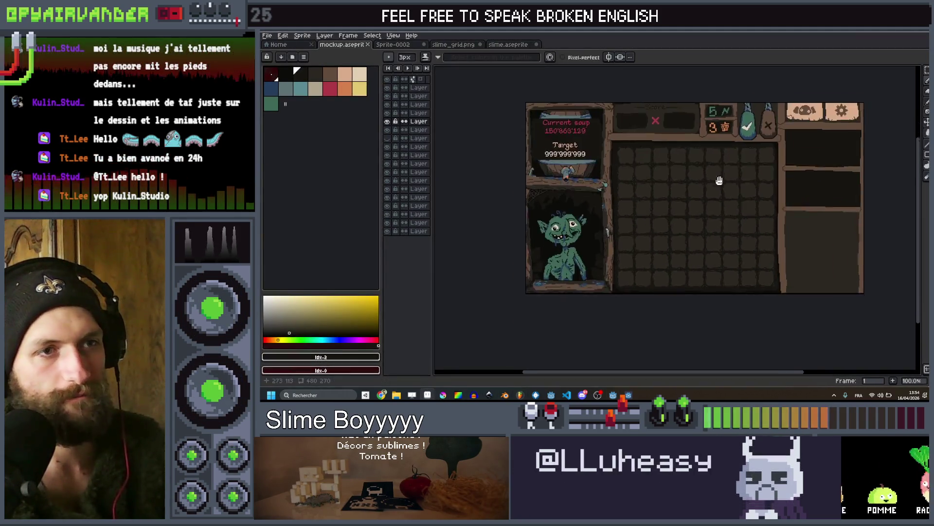
pyautogui.scroll(1, 684, 169)
pyautogui.moveTo(698, 225)
pyautogui.mouseDown()
pyautogui.moveTo(835, 188)
pyautogui.moveTo(842, 196)
pyautogui.moveTo(779, 178)
pyautogui.moveTo(729, 197)
pyautogui.moveTo(814, 210)
pyautogui.moveTo(696, 250)
pyautogui.moveTo(517, 245)
pyautogui.moveTo(810, 209)
pyautogui.moveTo(793, 150)
pyautogui.moveTo(751, 221)
pyautogui.moveTo(786, 241)
pyautogui.moveTo(723, 234)
pyautogui.moveTo(848, 235)
pyautogui.moveTo(730, 183)
pyautogui.mouseUp()
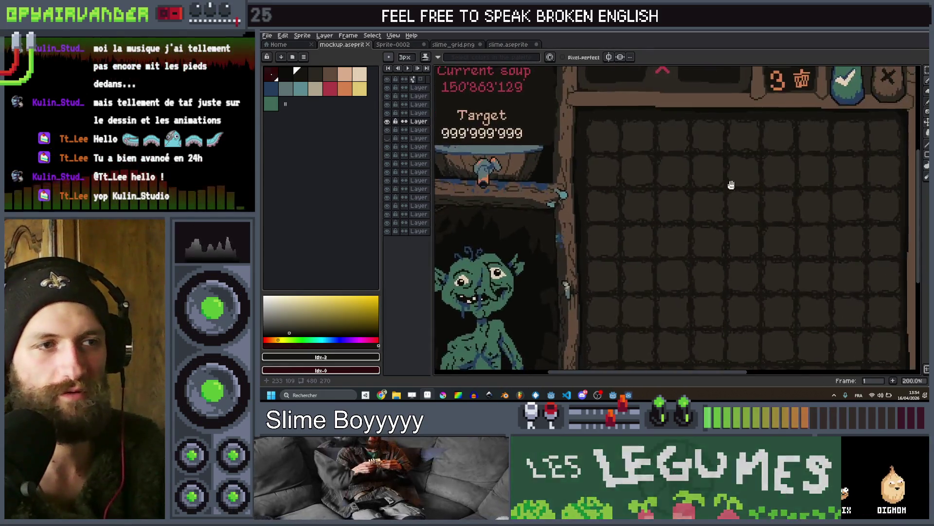
pyautogui.scroll(-1, 751, 236)
pyautogui.scroll(1, 581, 246)
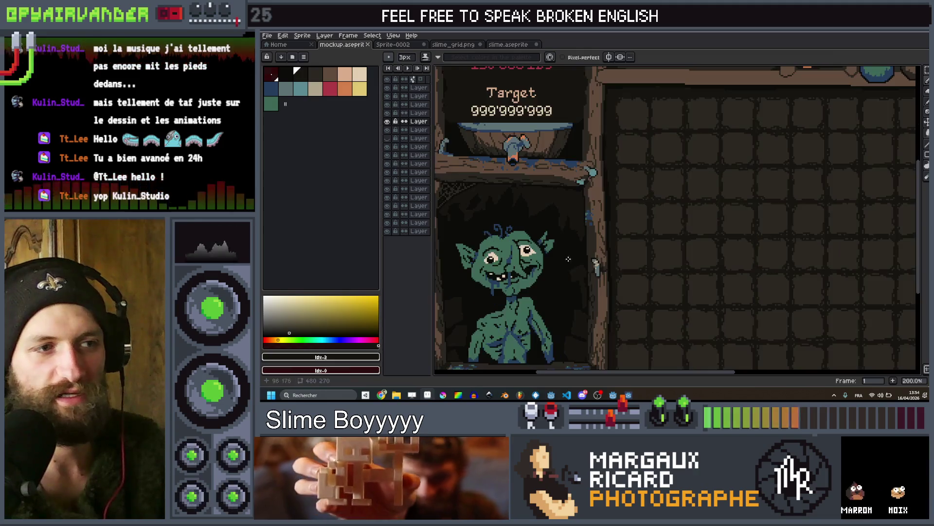
pyautogui.scroll(-1, 590, 225)
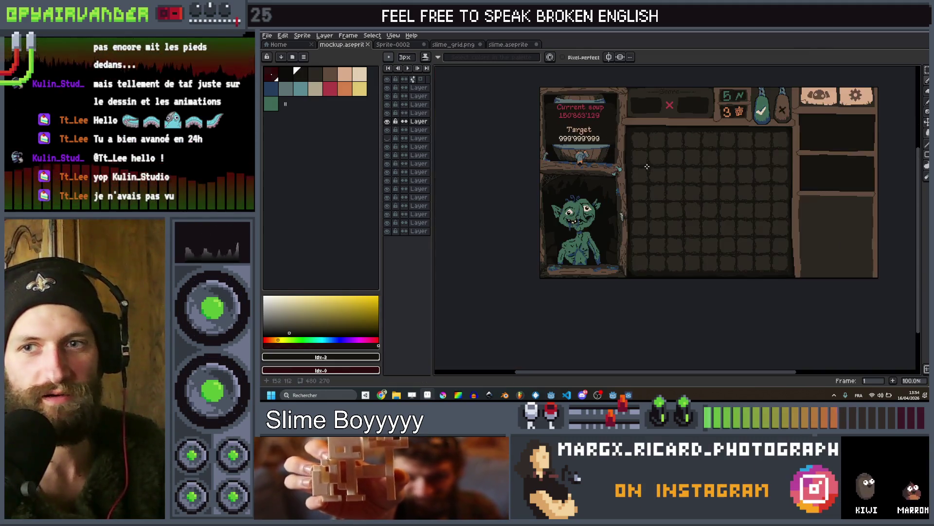
pyautogui.scroll(1, 633, 273)
pyautogui.moveTo(706, 180)
pyautogui.mouseDown()
pyautogui.moveTo(657, 299)
pyautogui.moveTo(713, 314)
pyautogui.moveTo(694, 192)
pyautogui.mouseUp()
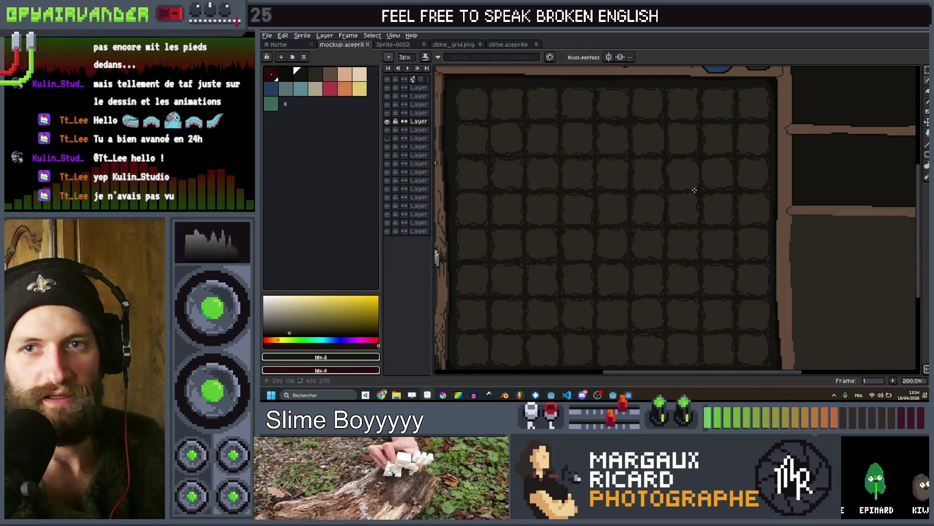
pyautogui.scroll(-1, 694, 192)
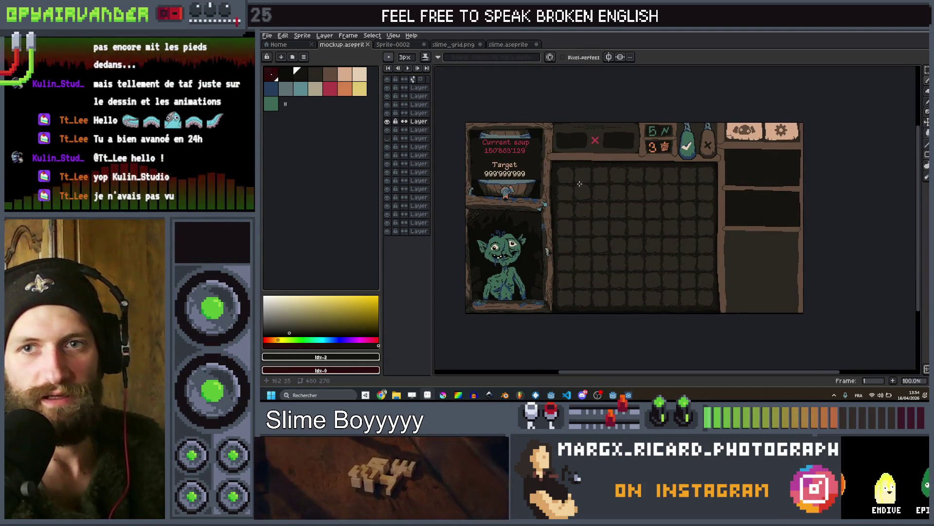
pyautogui.scroll(1, 636, 265)
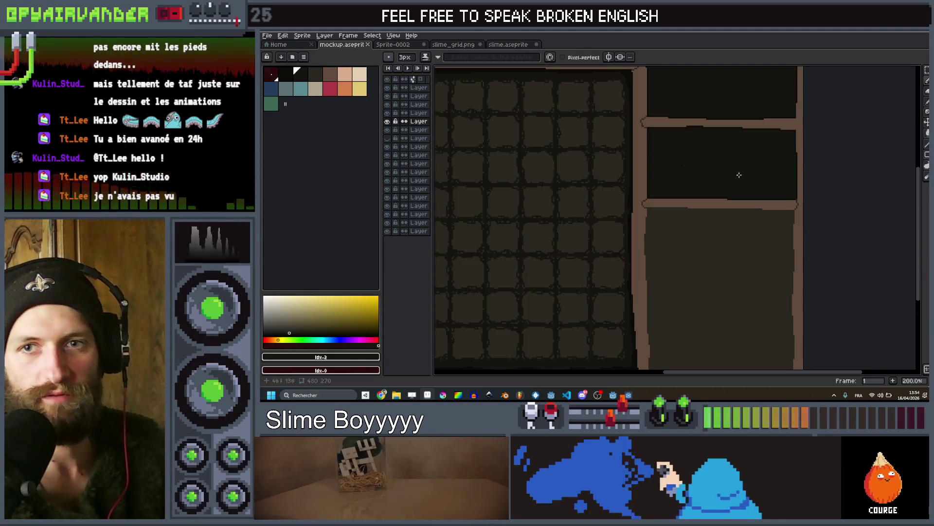
pyautogui.scroll(-2, 713, 264)
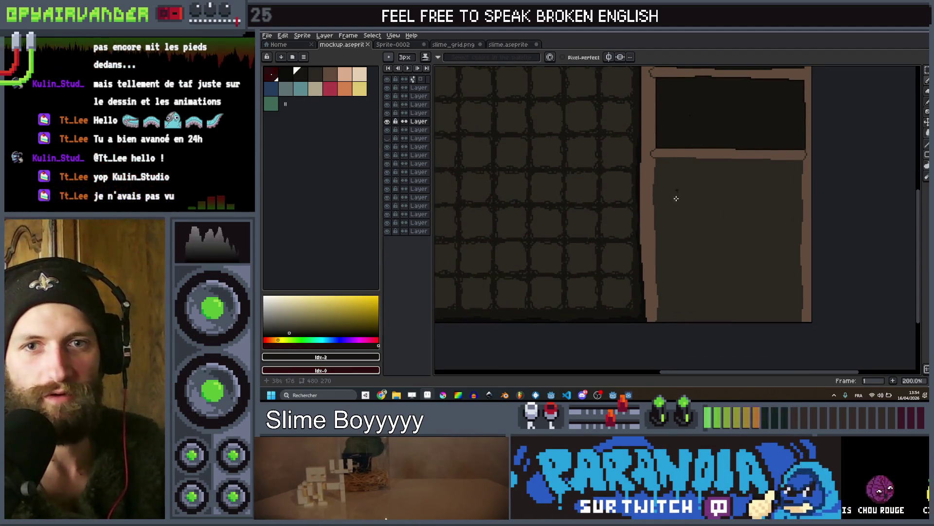
pyautogui.moveTo(677, 190)
pyautogui.mouseDown()
pyautogui.moveTo(784, 248)
pyautogui.moveTo(740, 246)
pyautogui.moveTo(697, 264)
pyautogui.moveTo(911, 276)
pyautogui.moveTo(867, 220)
pyautogui.mouseUp()
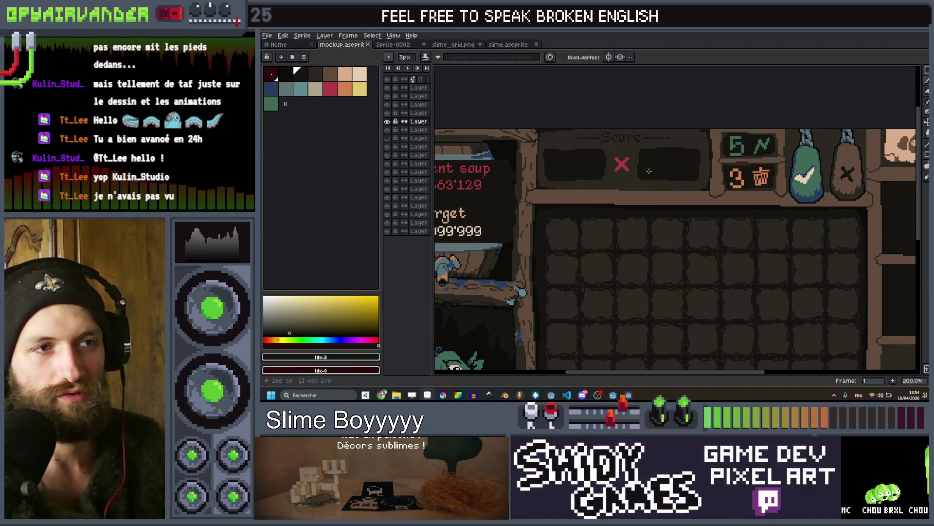
pyautogui.moveTo(682, 200)
pyautogui.mouseDown()
pyautogui.moveTo(730, 235)
pyautogui.moveTo(636, 259)
pyautogui.mouseUp()
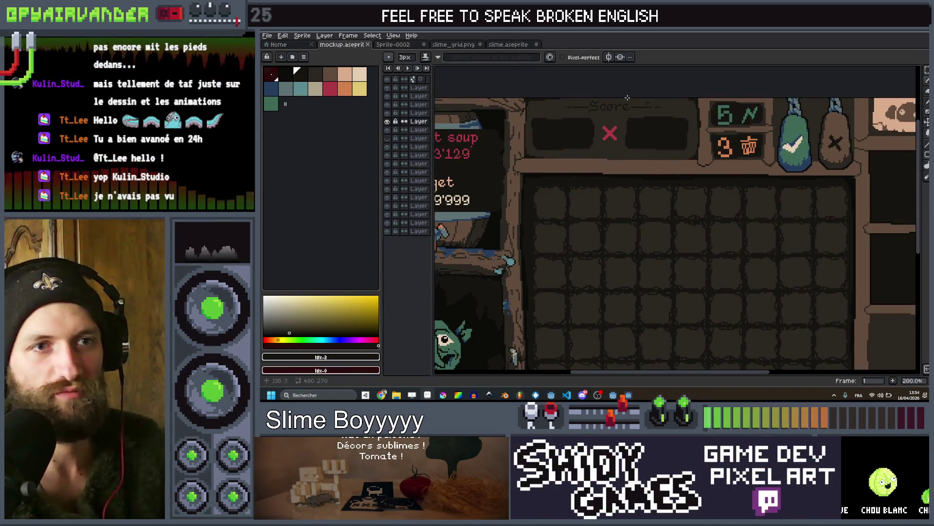
pyautogui.moveTo(645, 197); pyautogui.dragTo(746, 203)
pyautogui.moveTo(640, 126)
pyautogui.mouseDown()
pyautogui.moveTo(682, 79)
pyautogui.moveTo(734, 110)
pyautogui.mouseUp()
pyautogui.scroll(1, 655, 146)
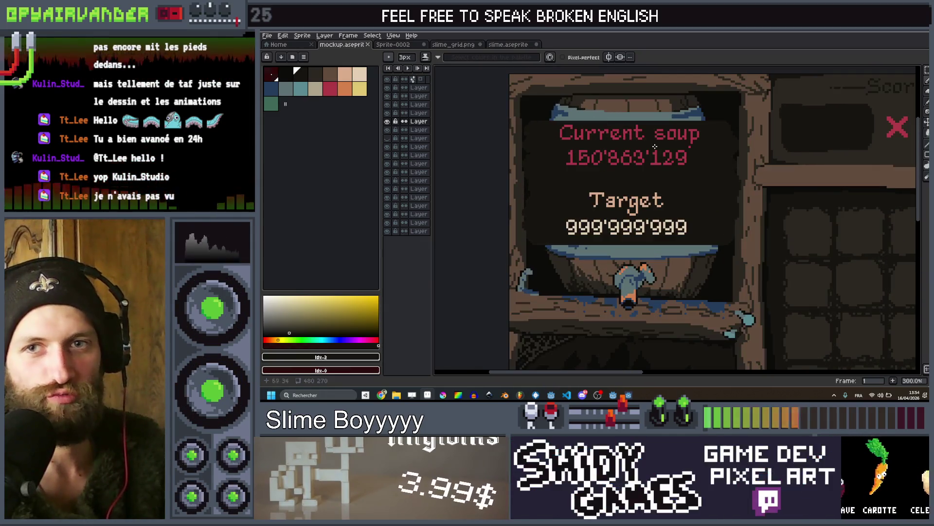
pyautogui.scroll(-2, 656, 151)
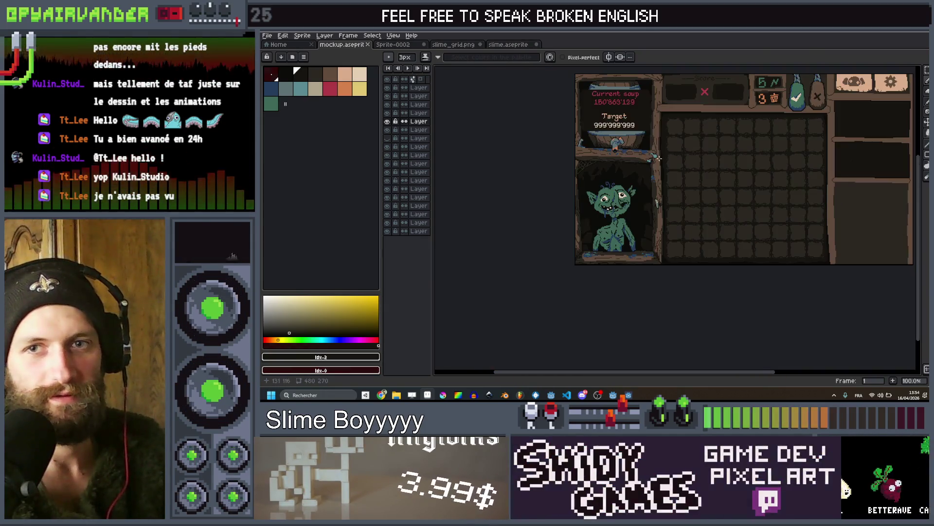
pyautogui.scroll(2, 663, 157)
pyautogui.scroll(-1, 669, 175)
pyautogui.scroll(2, 675, 198)
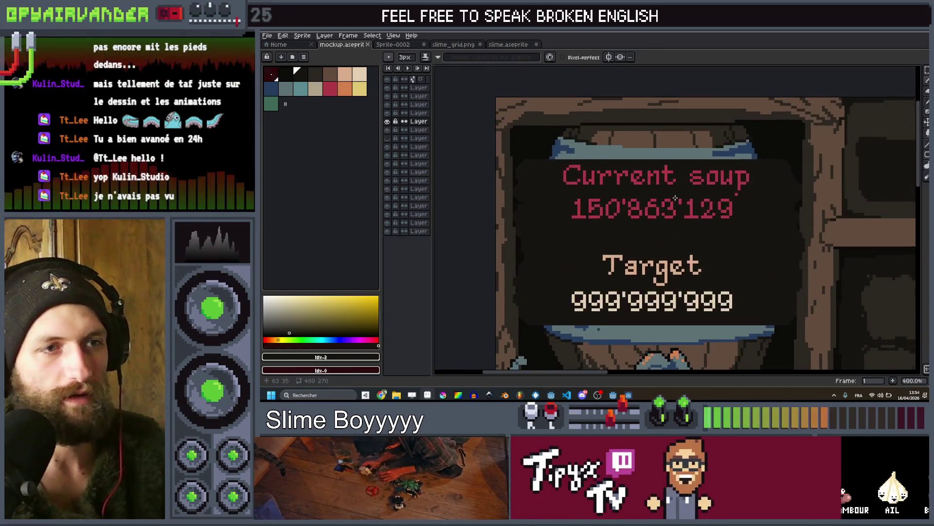
pyautogui.scroll(-1, 675, 198)
pyautogui.moveTo(677, 200); pyautogui.dragTo(606, 110)
pyautogui.scroll(1, 655, 166)
# Select the Current soup label and value and recolour them teal
pyautogui.moveTo(655, 166)
pyautogui.mouseDown()
pyautogui.moveTo(662, 165)
pyautogui.moveTo(537, 139)
pyautogui.mouseUp()
pyautogui.keyDown('ctrl'); pyautogui.click(726, 189); pyautogui.keyUp('ctrl')
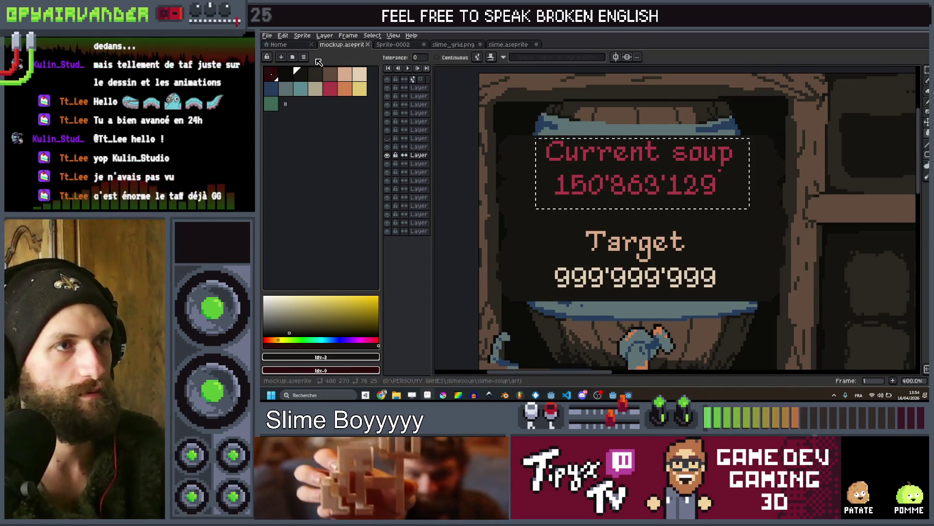
pyautogui.click(300, 88)
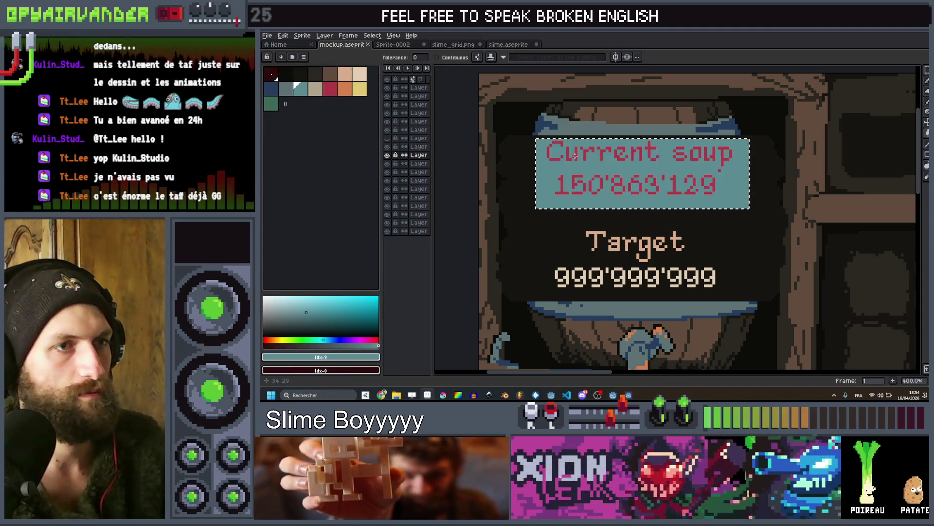
pyautogui.scroll(2, 576, 156)
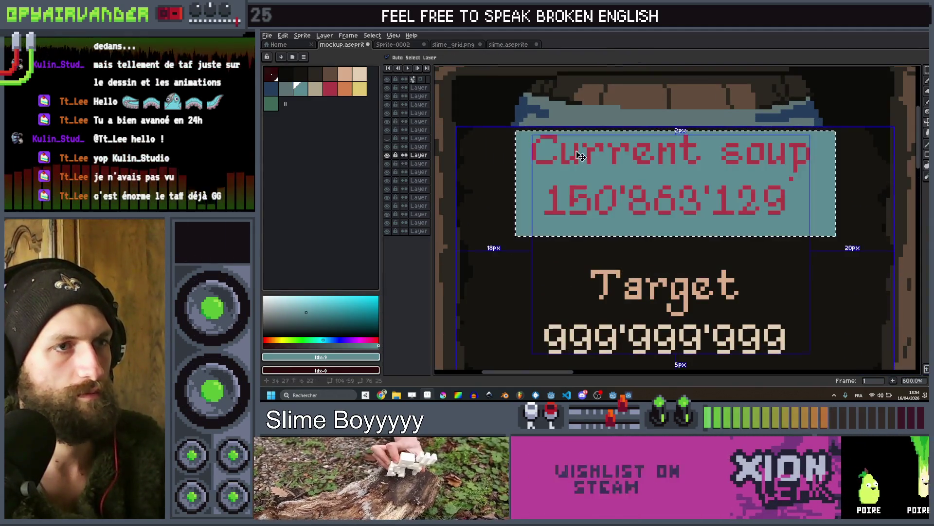
pyautogui.hotkey('ctrl', 'z')
pyautogui.scroll(-5, 576, 151)
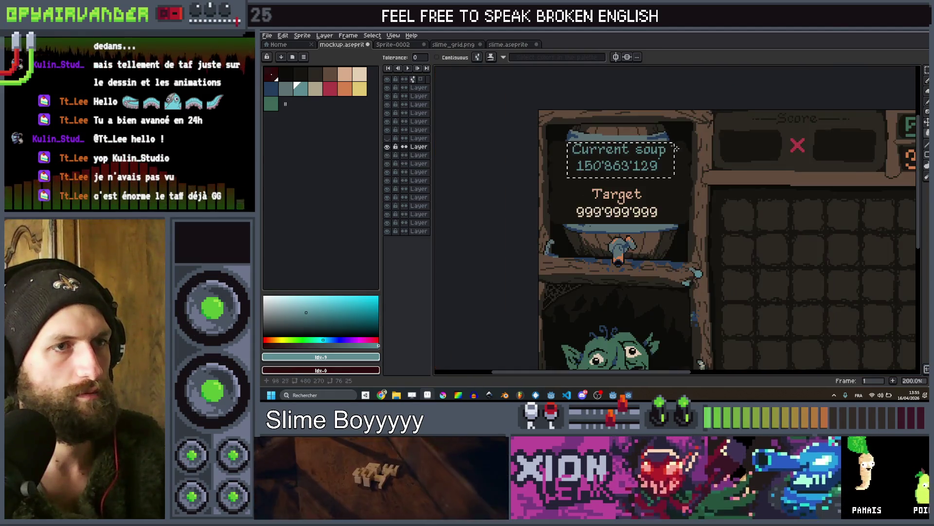
pyautogui.click(266, 101)
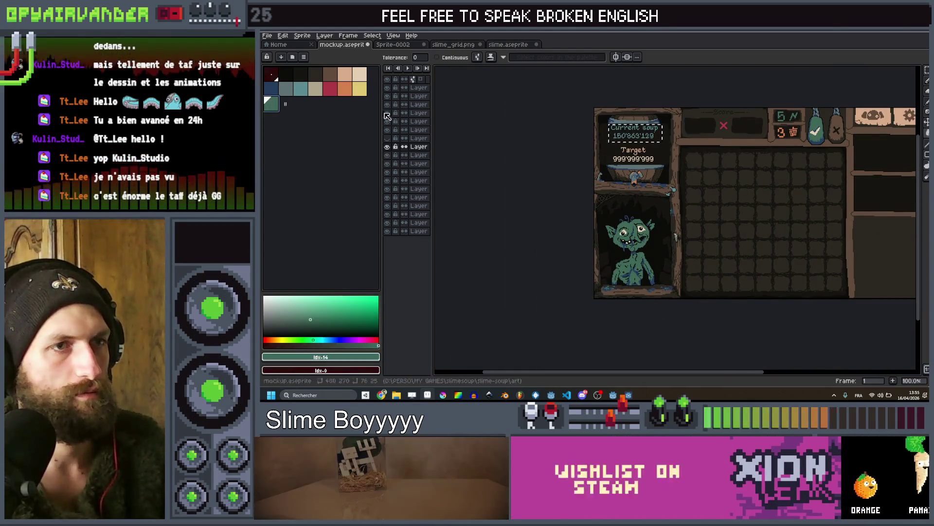
pyautogui.scroll(7, 633, 134)
pyautogui.scroll(-5, 625, 162)
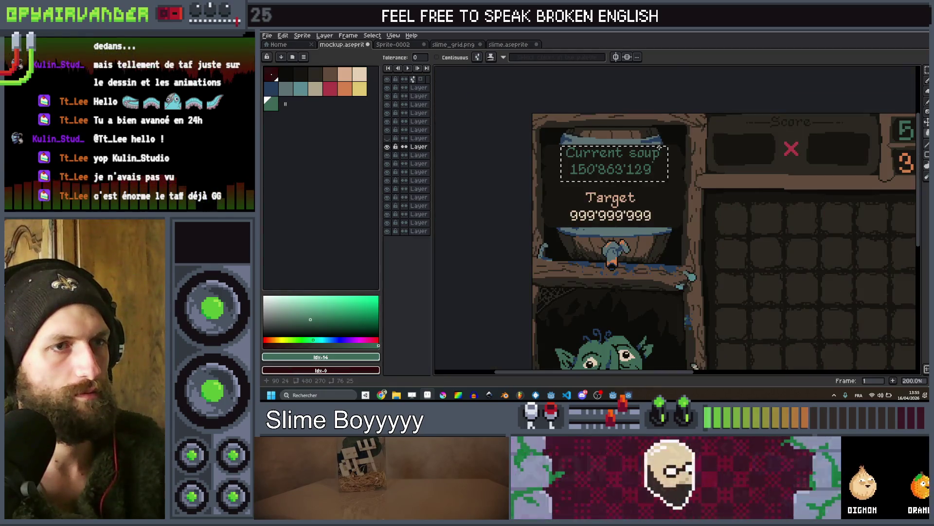
pyautogui.scroll(1, 693, 194)
pyautogui.click(300, 88)
pyautogui.scroll(4, 626, 166)
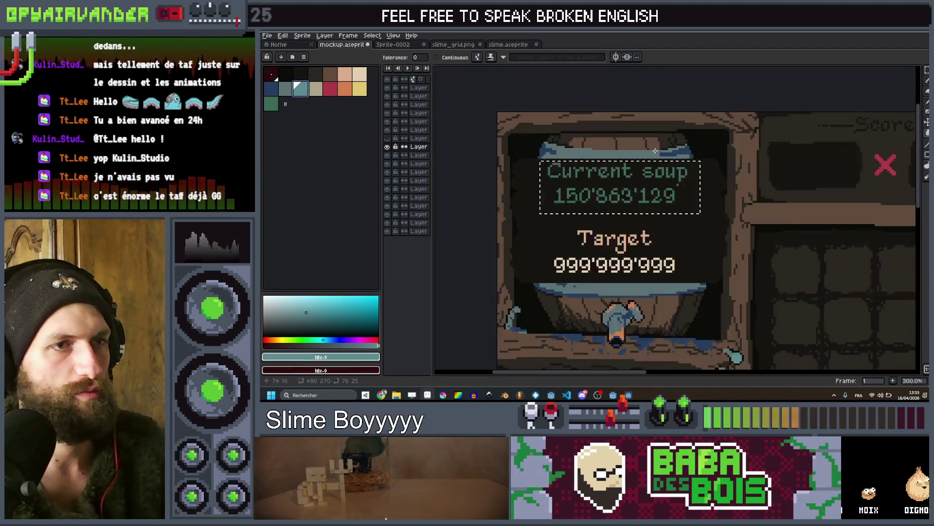
pyautogui.scroll(-4, 629, 188)
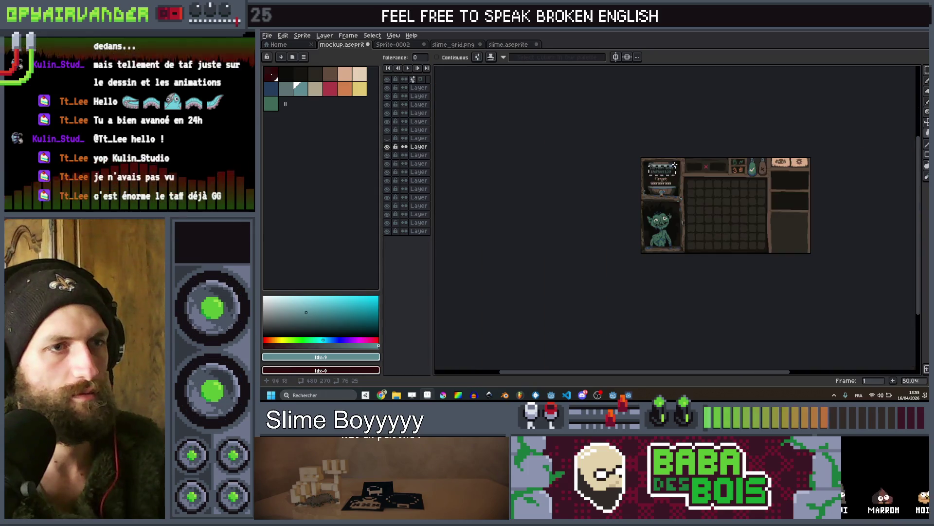
pyautogui.scroll(2, 683, 177)
pyautogui.scroll(-2, 684, 177)
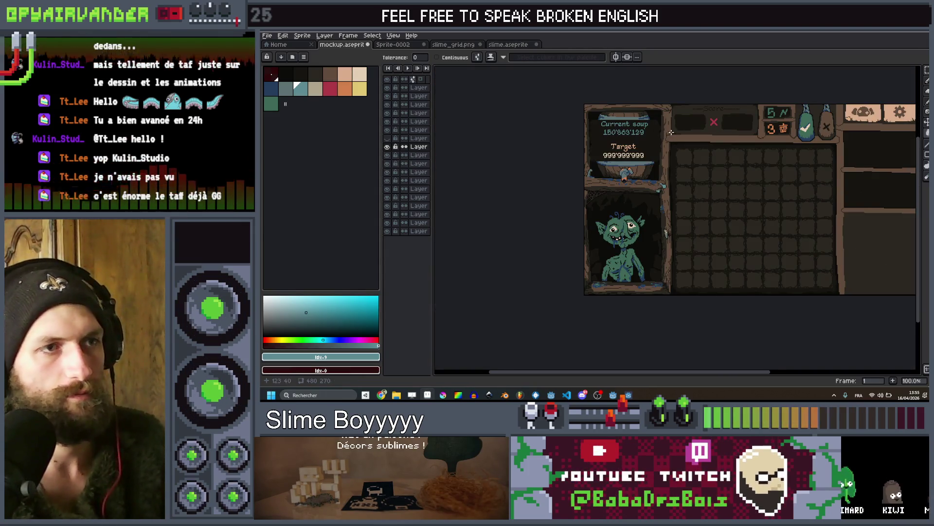
# Pan around the mockup to review the goblin panel and grid, then return to Godot
pyautogui.moveTo(671, 132); pyautogui.dragTo(633, 145)
pyautogui.moveTo(711, 163)
pyautogui.mouseDown()
pyautogui.moveTo(599, 137)
pyautogui.moveTo(697, 126)
pyautogui.moveTo(776, 151)
pyautogui.moveTo(670, 170)
pyautogui.mouseUp()
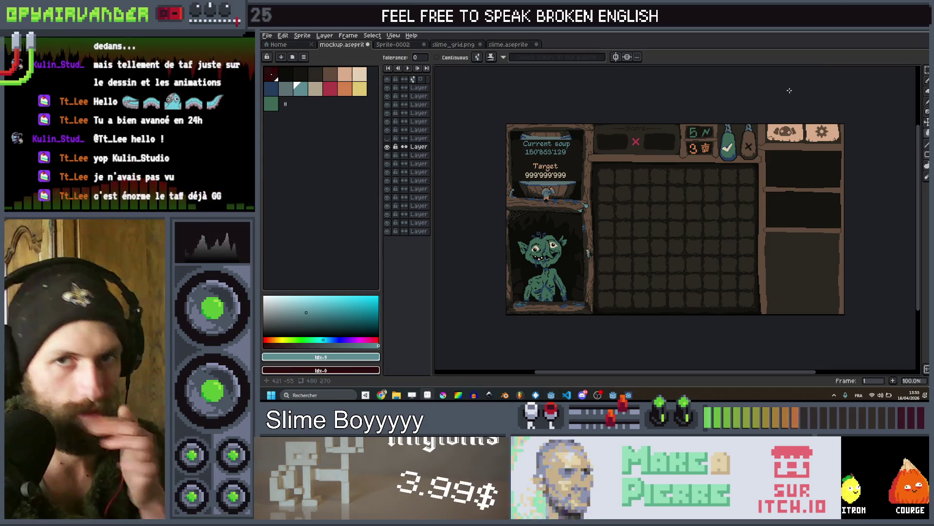
pyautogui.scroll(2, 600, 213)
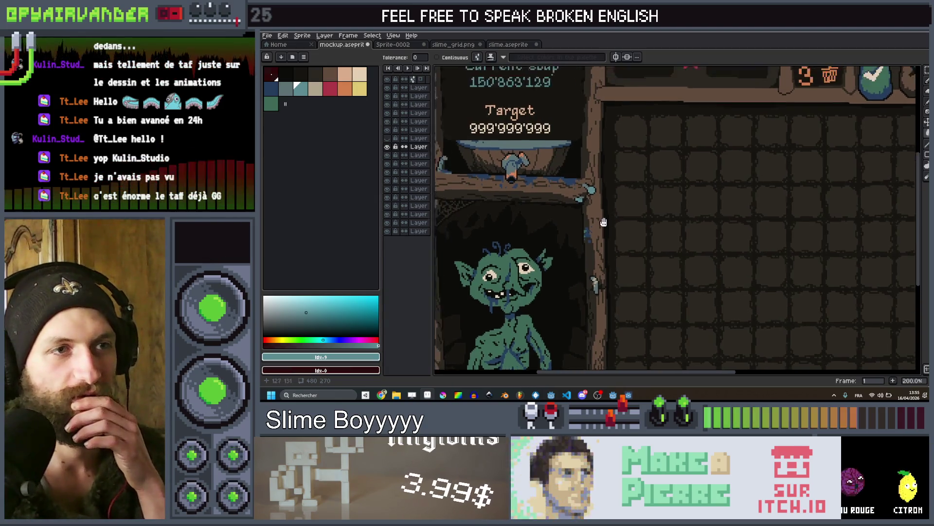
pyautogui.scroll(-2, 607, 210)
pyautogui.scroll(1, 728, 188)
pyautogui.moveTo(729, 189)
pyautogui.mouseDown()
pyautogui.moveTo(709, 159)
pyautogui.moveTo(584, 110)
pyautogui.mouseUp()
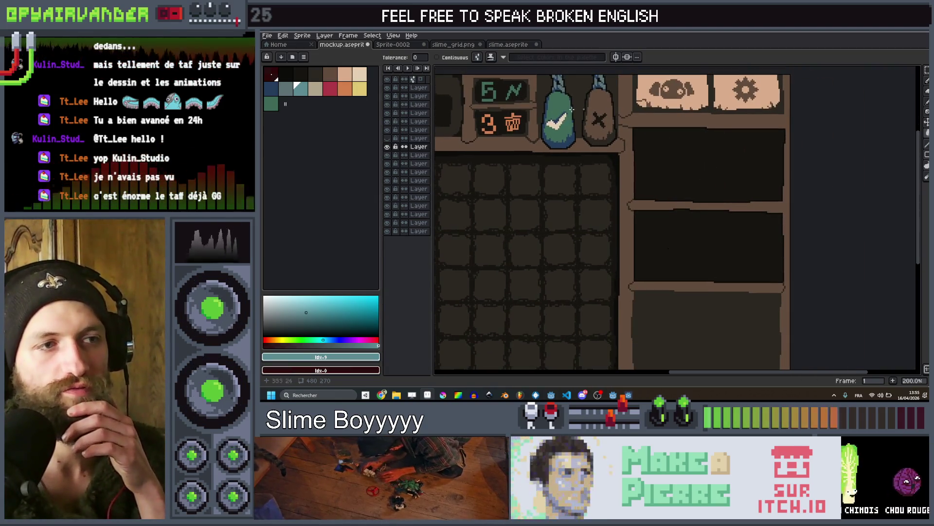
pyautogui.moveTo(742, 306)
pyautogui.mouseDown()
pyautogui.moveTo(835, 313)
pyautogui.moveTo(627, 202)
pyautogui.moveTo(651, 92)
pyautogui.mouseUp()
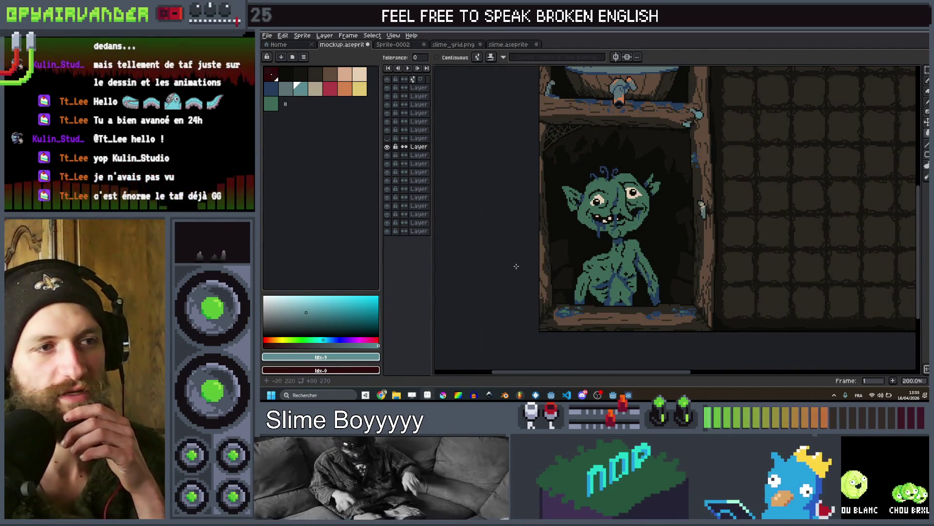
pyautogui.scroll(-1, 675, 211)
pyautogui.moveTo(675, 210); pyautogui.dragTo(556, 234)
pyautogui.scroll(1, 549, 230)
pyautogui.scroll(-1, 549, 231)
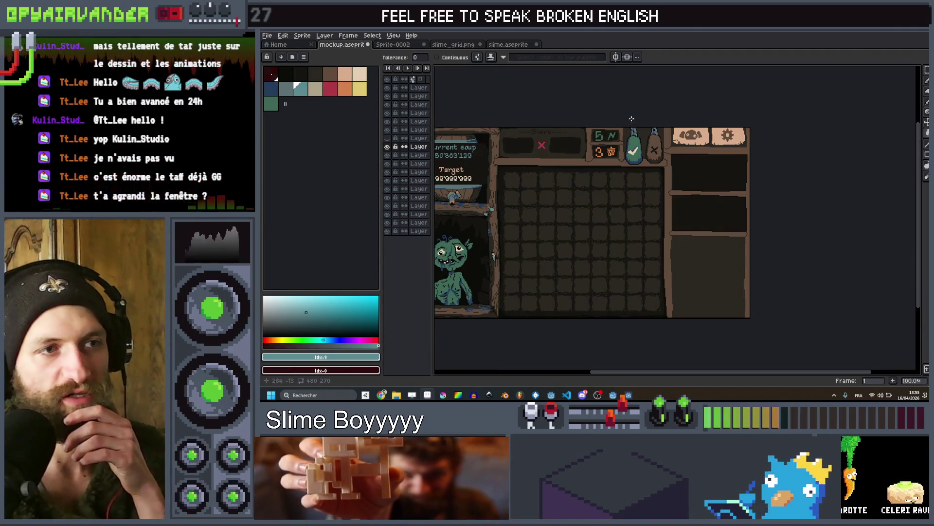
pyautogui.moveTo(612, 223)
pyautogui.mouseDown()
pyautogui.moveTo(642, 229)
pyautogui.moveTo(700, 214)
pyautogui.mouseUp()
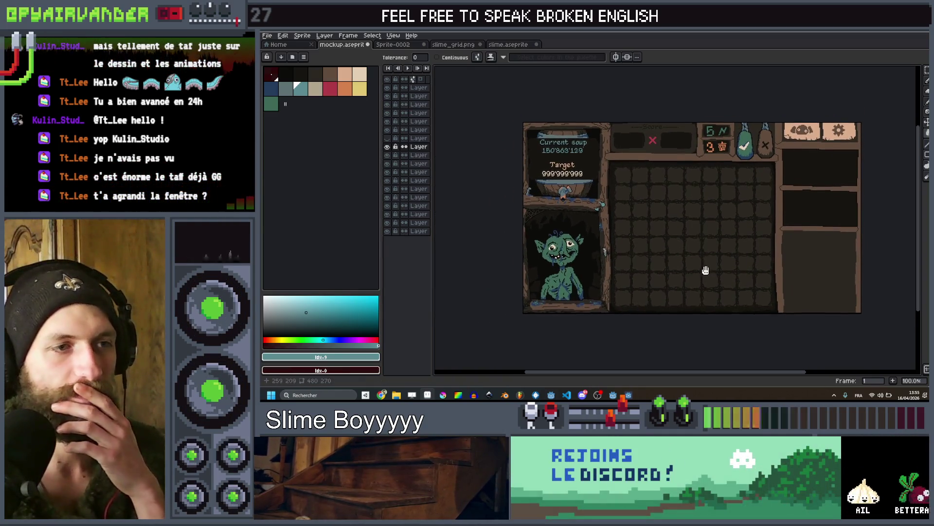
pyautogui.scroll(1, 705, 243)
pyautogui.scroll(-1, 695, 250)
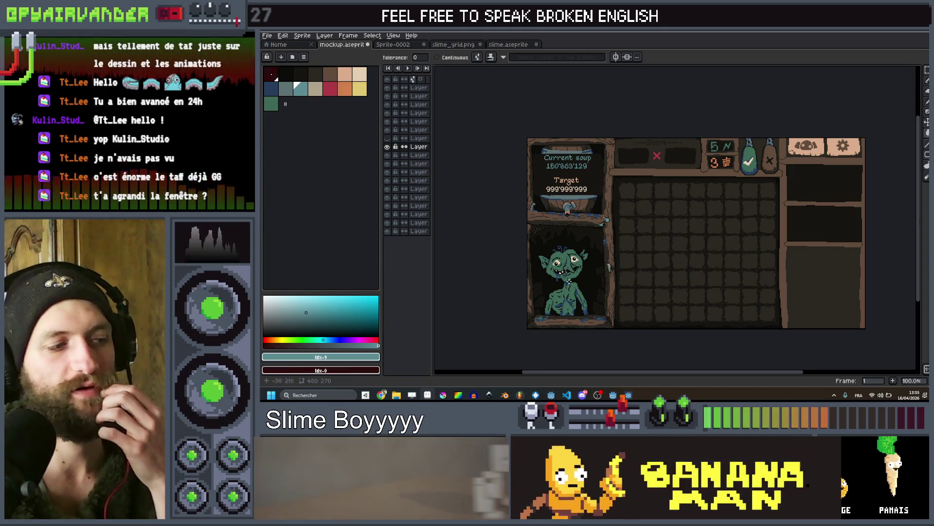
pyautogui.hotkey('alt', 'Tab')
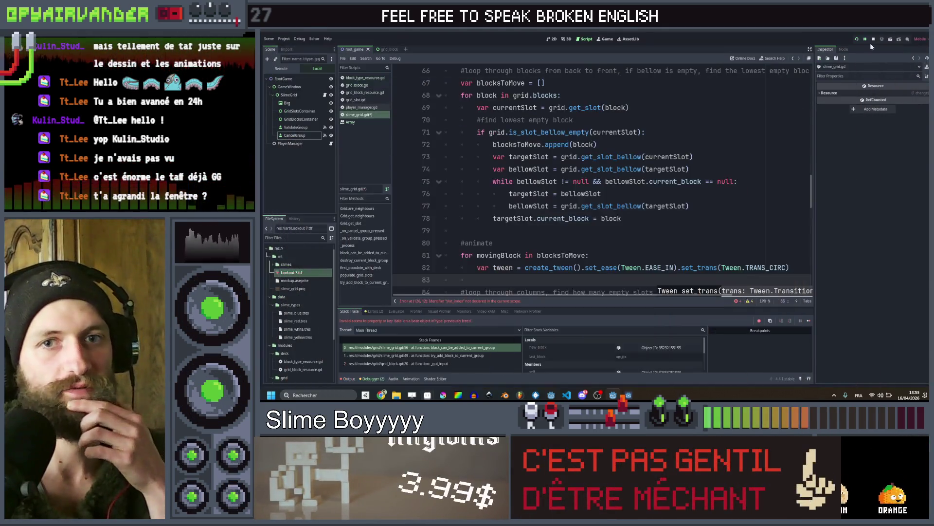
# Scroll through slime_grid.gd and check the paused slime grid game
pyautogui.scroll(-3, 556, 227)
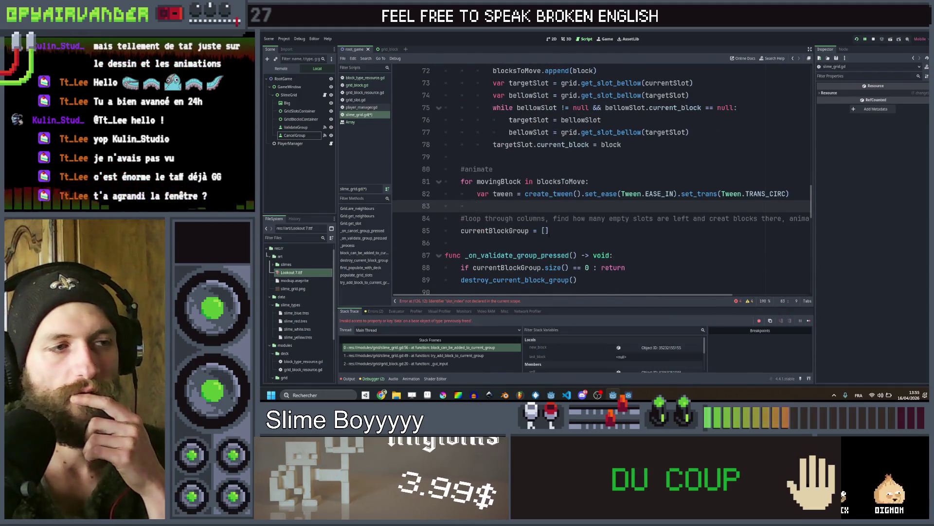
pyautogui.scroll(1, 556, 227)
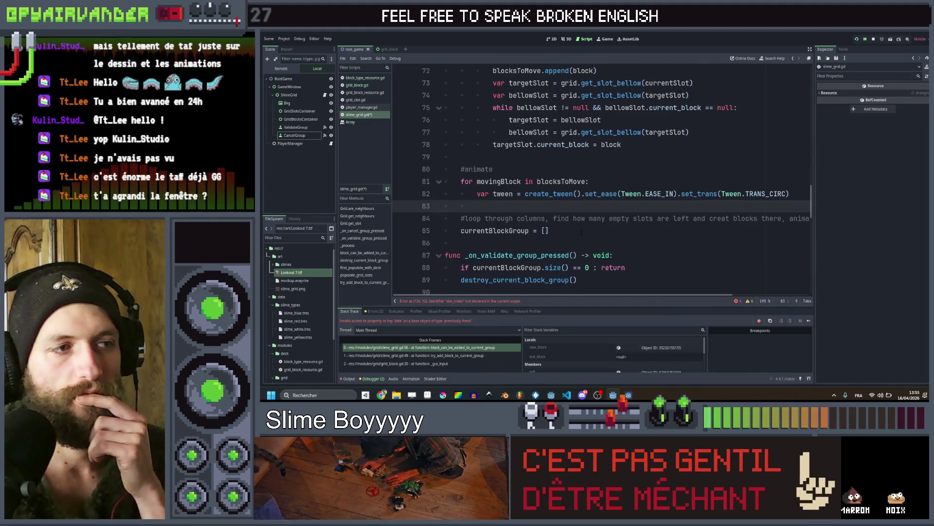
pyautogui.scroll(-1, 556, 227)
pyautogui.scroll(3, 556, 227)
pyautogui.scroll(-2, 556, 227)
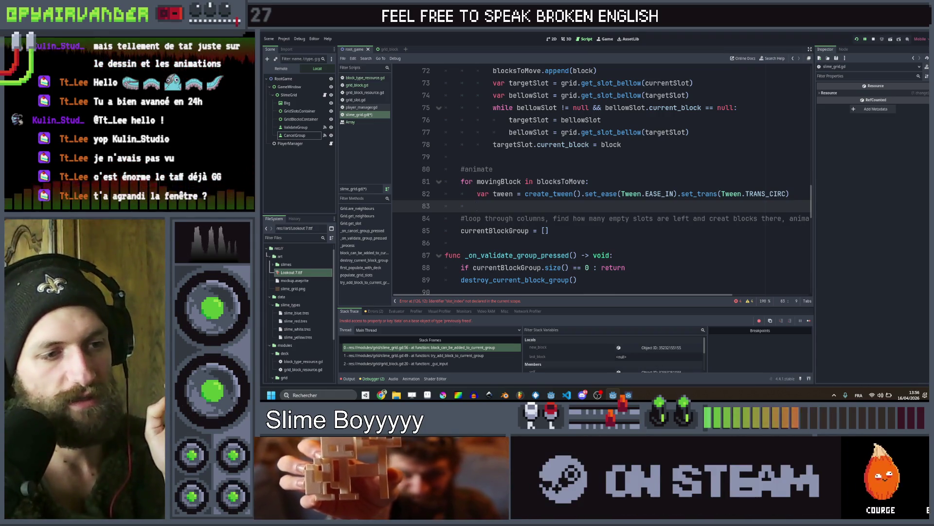
pyautogui.press('F12')
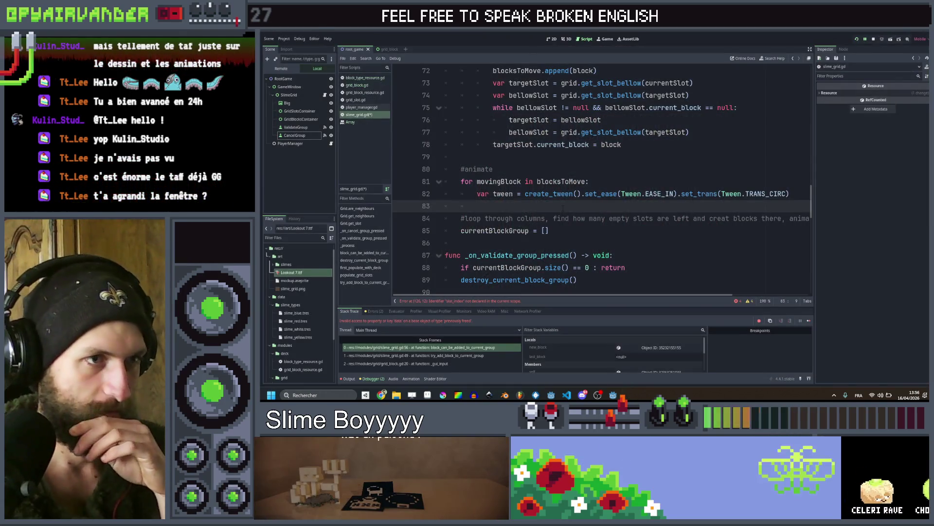
# Scroll back to the #animate loop and start a tween.se call under the tween creation
pyautogui.scroll(3, 432, 214)
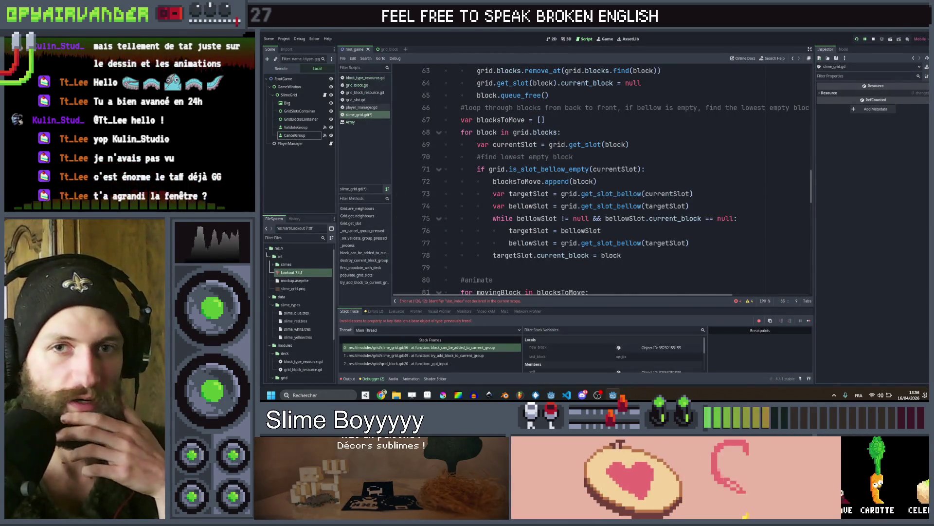
pyautogui.scroll(-1, 433, 214)
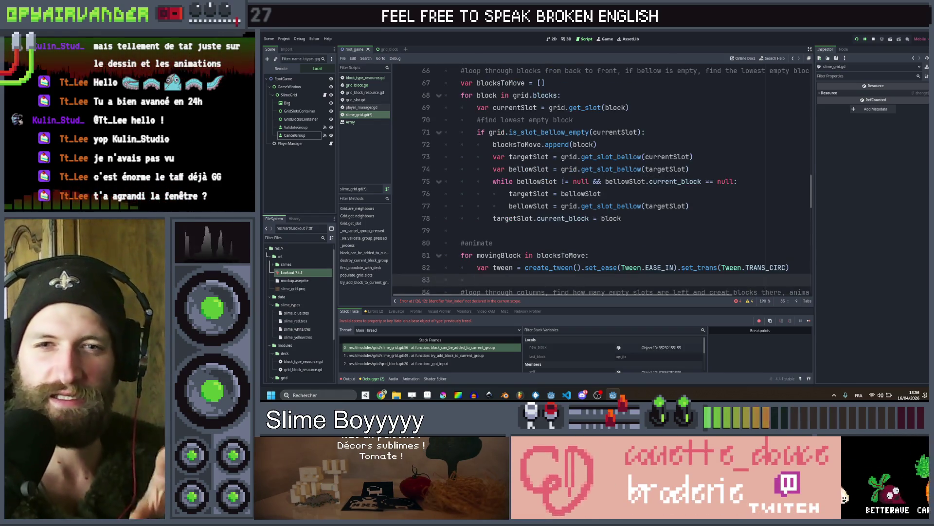
pyautogui.scroll(-2, 553, 199)
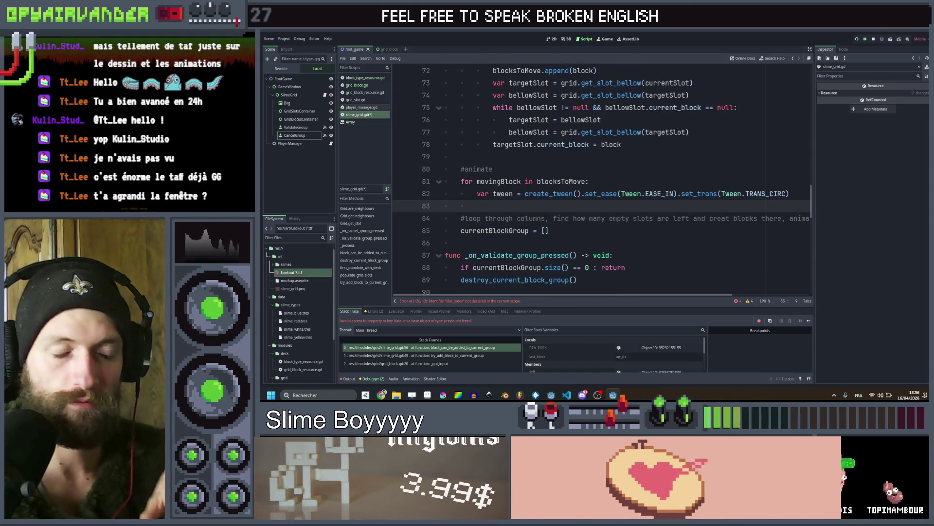
pyautogui.scroll(-2, 565, 132)
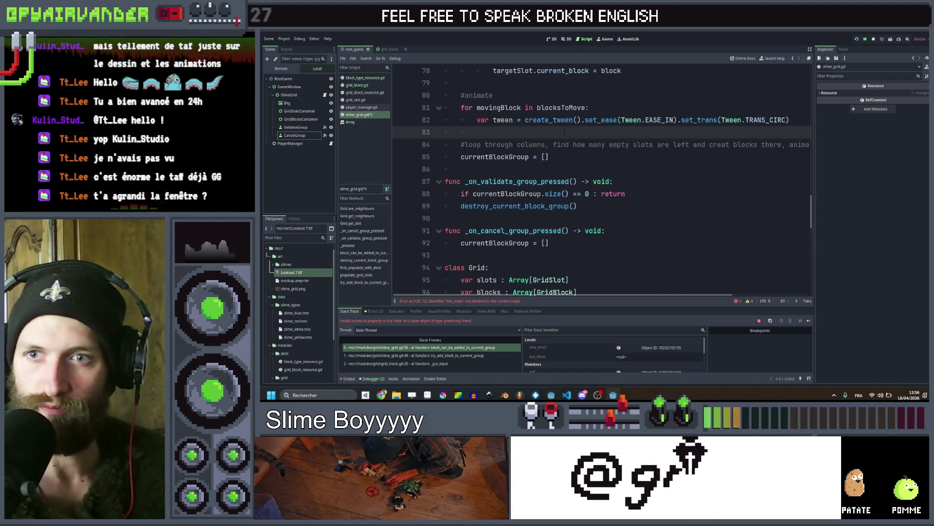
pyautogui.scroll(2, 568, 128)
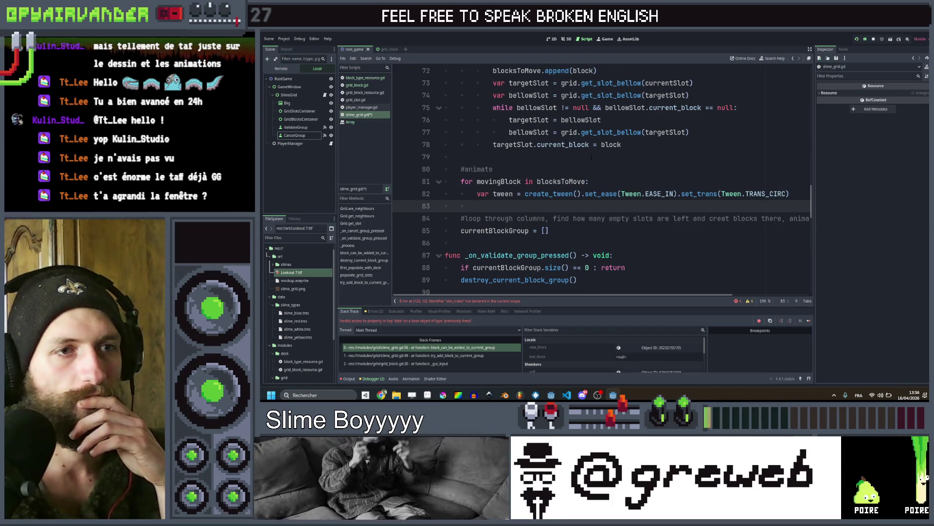
pyautogui.scroll(2, 592, 157)
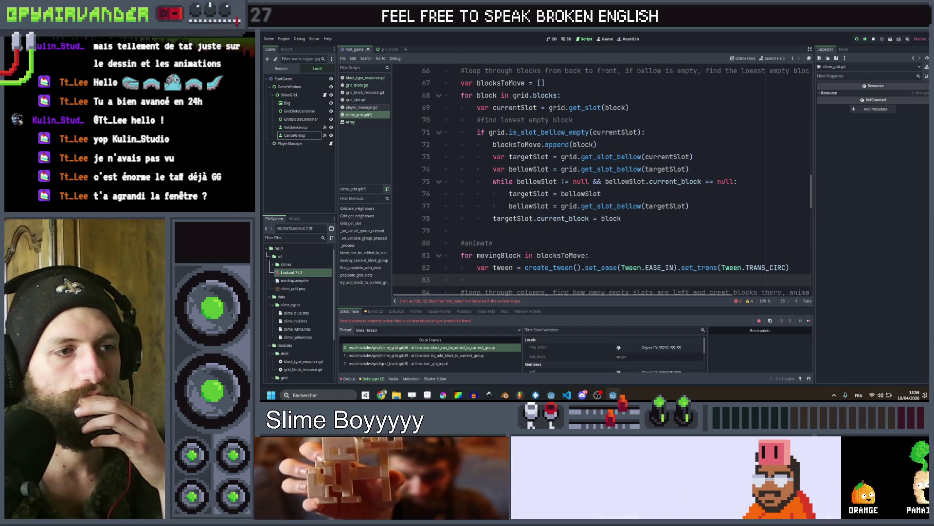
pyautogui.scroll(-1, 601, 180)
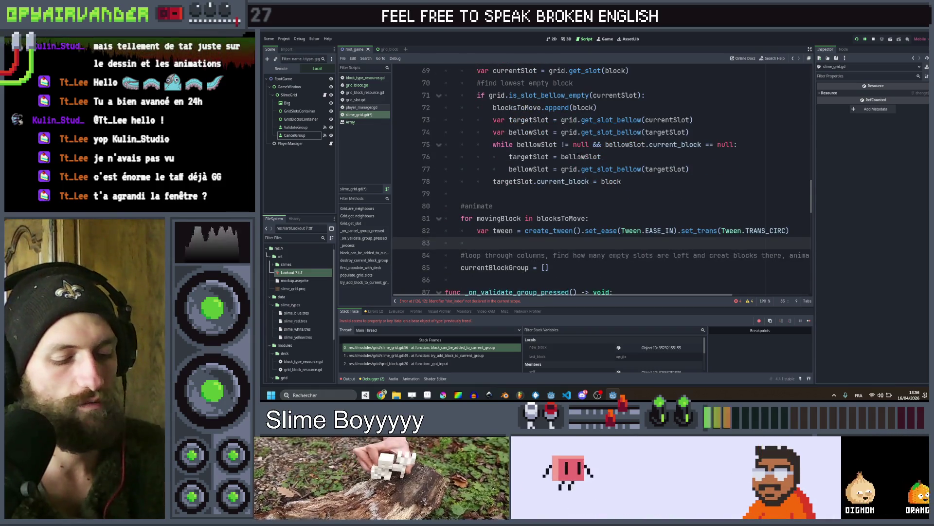
pyautogui.write('tween.set')
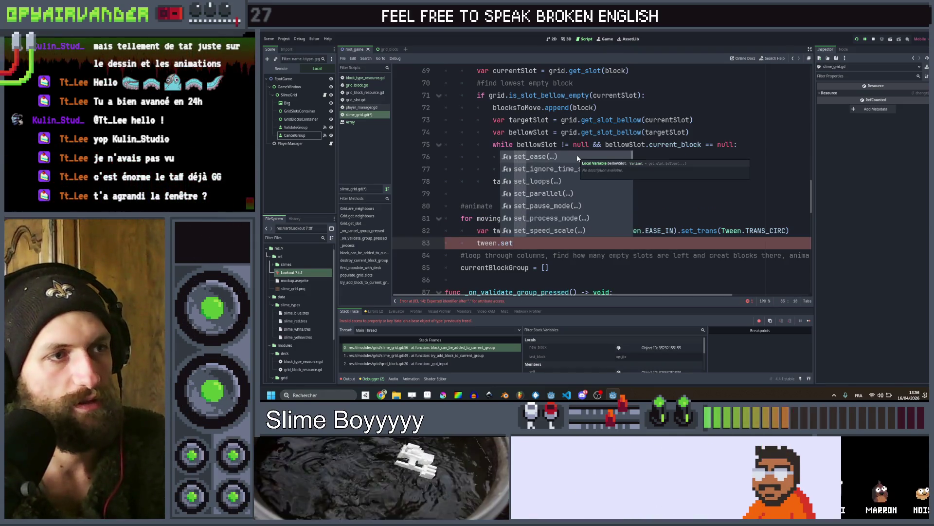
# Write tween.tween_property(movingBlock, "position:y", on the line below the tween creation
pyautogui.press('BackSpace')
pyautogui.press('BackSpace')
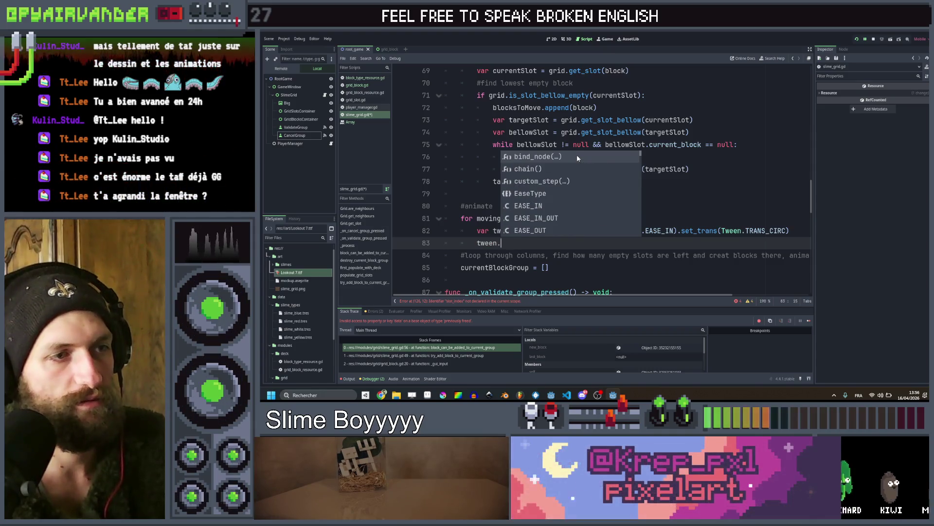
pyautogui.write('inte')
pyautogui.press('BackSpace')
pyautogui.press('BackSpace')
pyautogui.press('BackSpace')
pyautogui.write('tween_p')
pyautogui.press('Return')
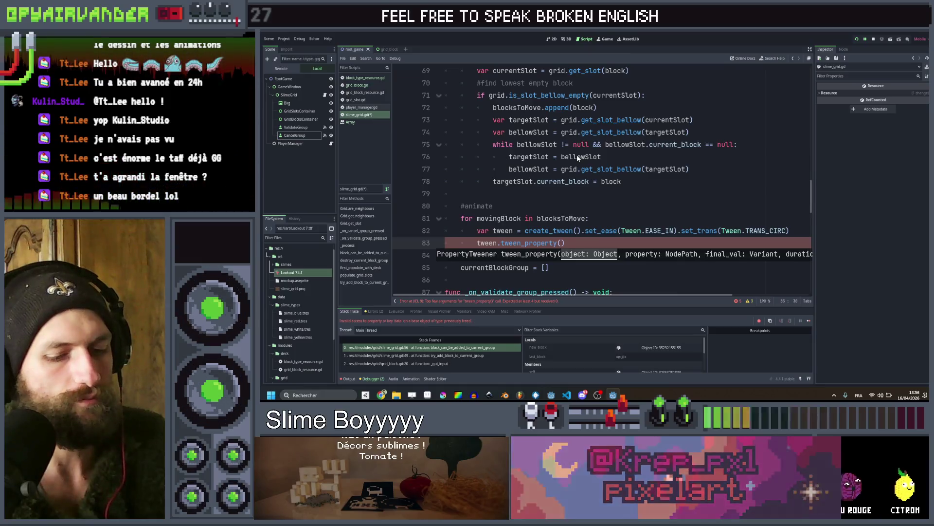
pyautogui.write('mov')
pyautogui.press('Return')
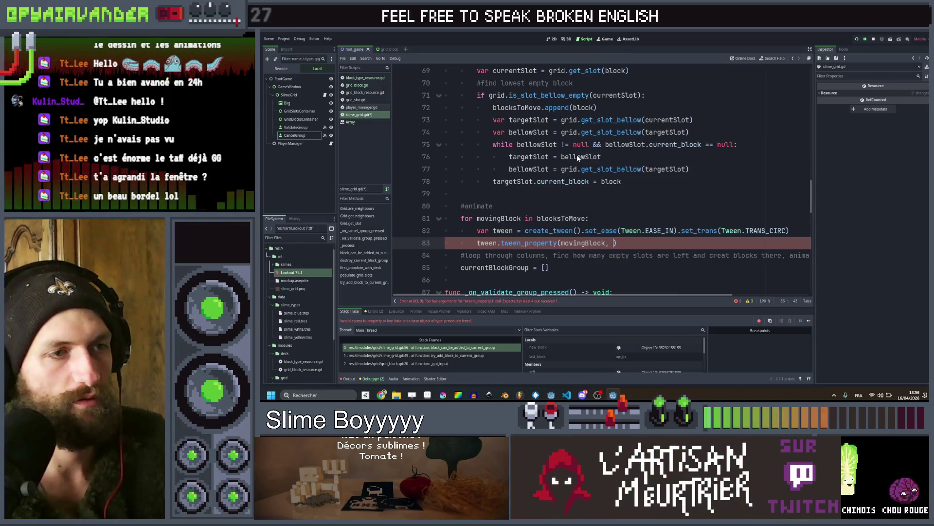
pyautogui.write('"')
pyautogui.write('osition:y')
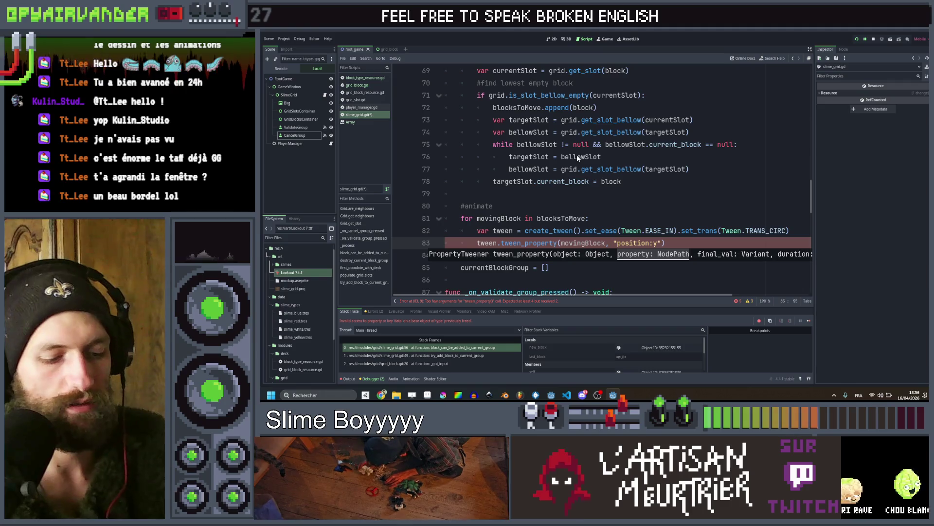
pyautogui.write(', ')
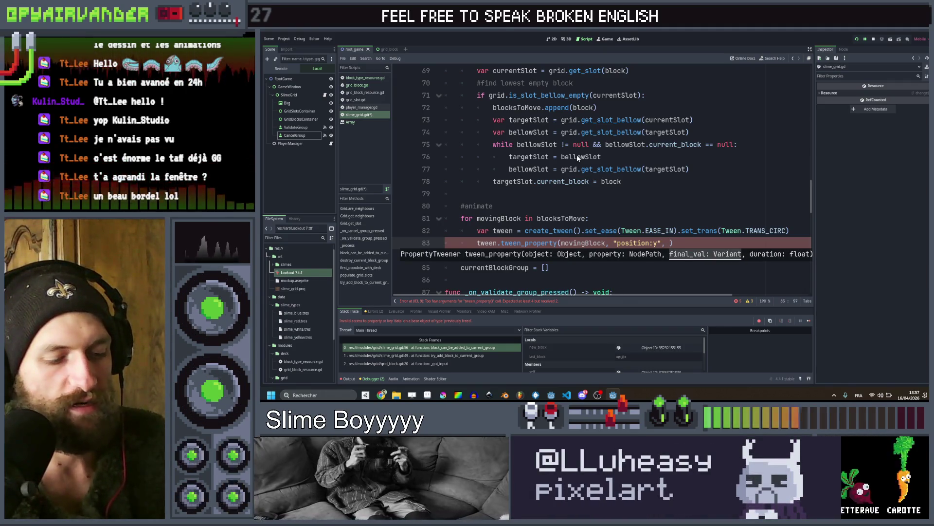
pyautogui.write('grid')
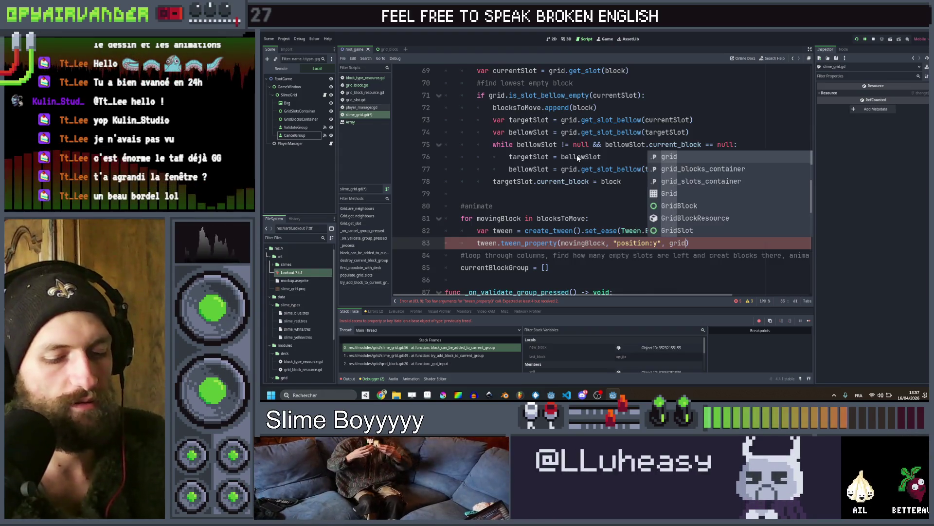
pyautogui.press('BackSpace')
pyautogui.press('BackSpace')
pyautogui.press('BackSpace')
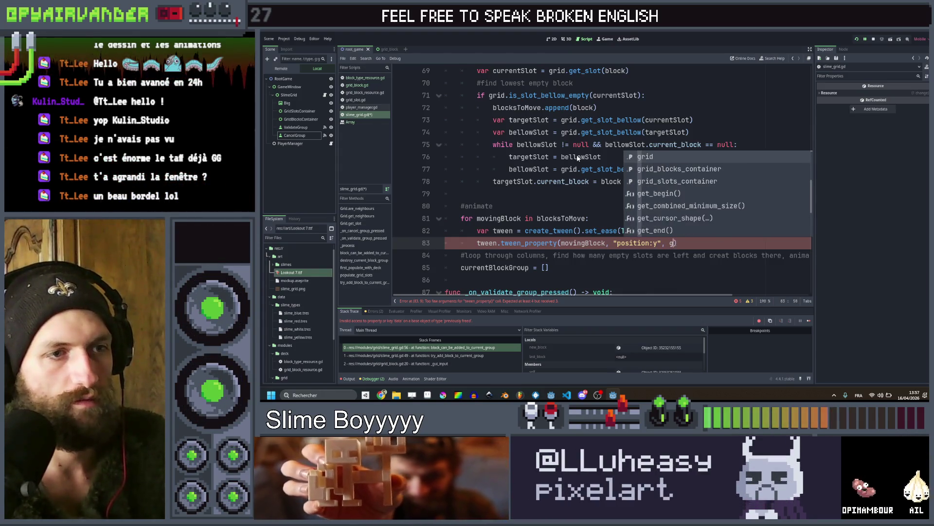
pyautogui.press('Up')
pyautogui.press('Up')
# Add var targetPositionY = grid.get_slot(movingBlock).position.y above the tween creation
pyautogui.press('Return')
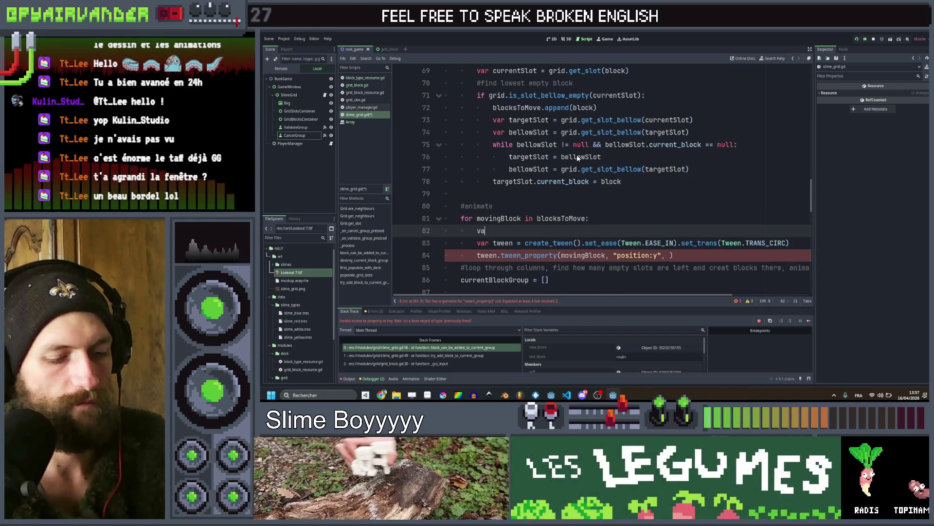
pyautogui.write('var targetPosition')
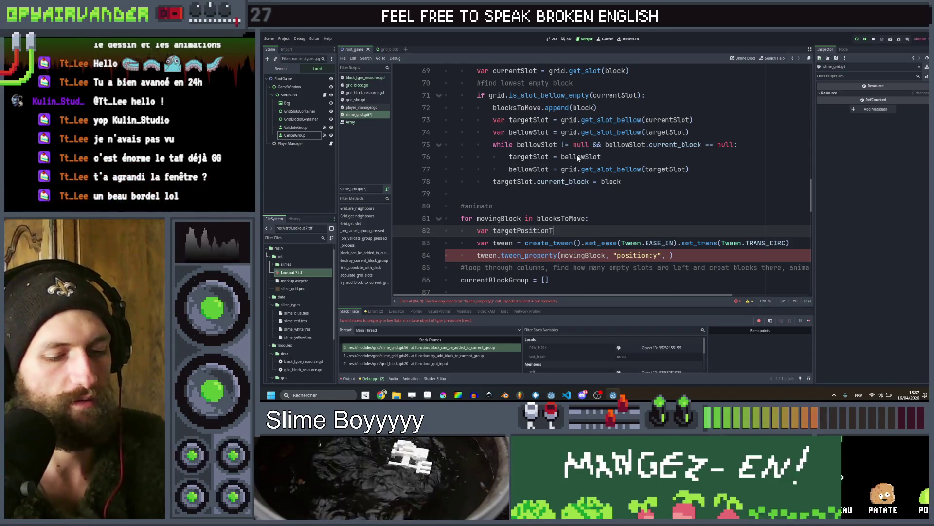
pyautogui.write('Y ')
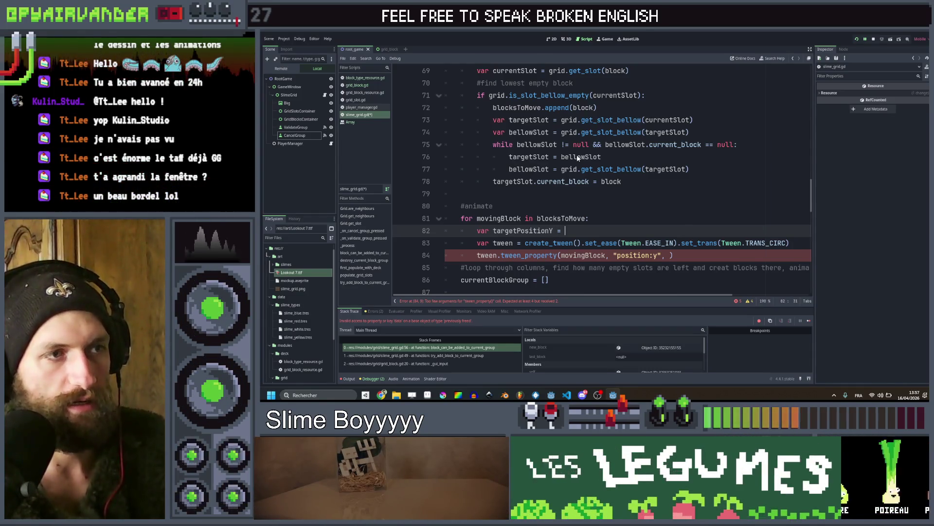
pyautogui.write('= grid.get_slot(mo')
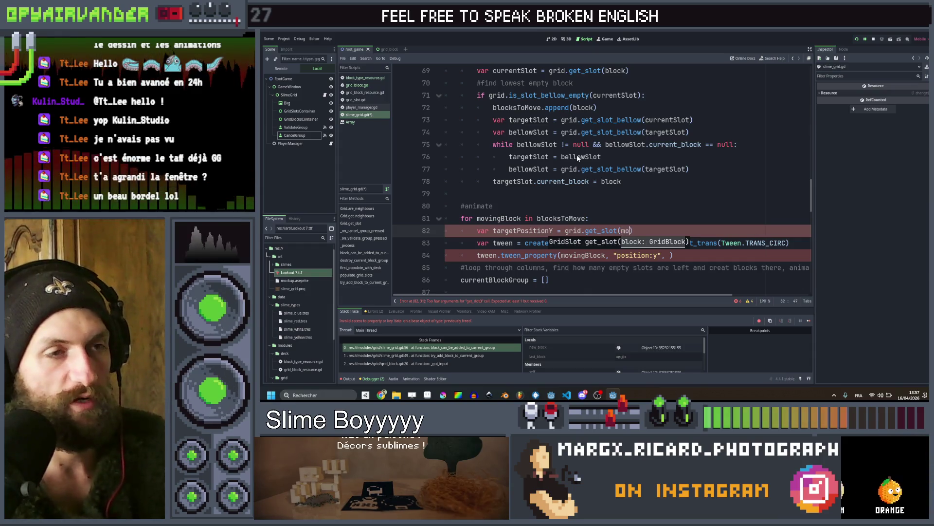
pyautogui.write('vingBlock)')
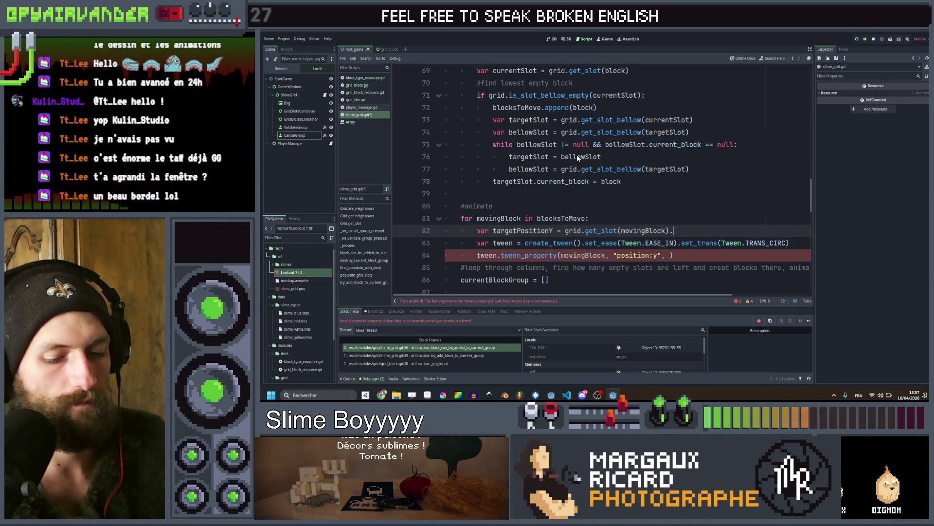
pyautogui.write('.position.')
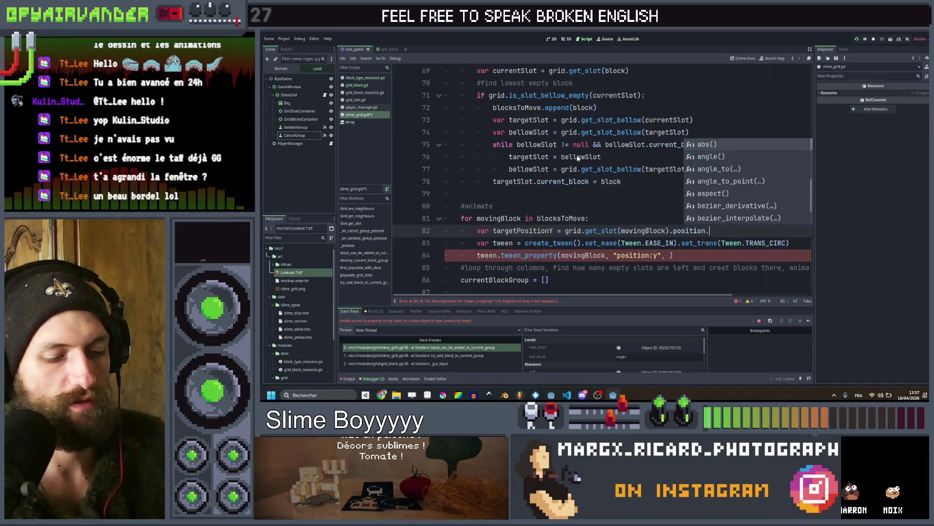
pyautogui.write('y')
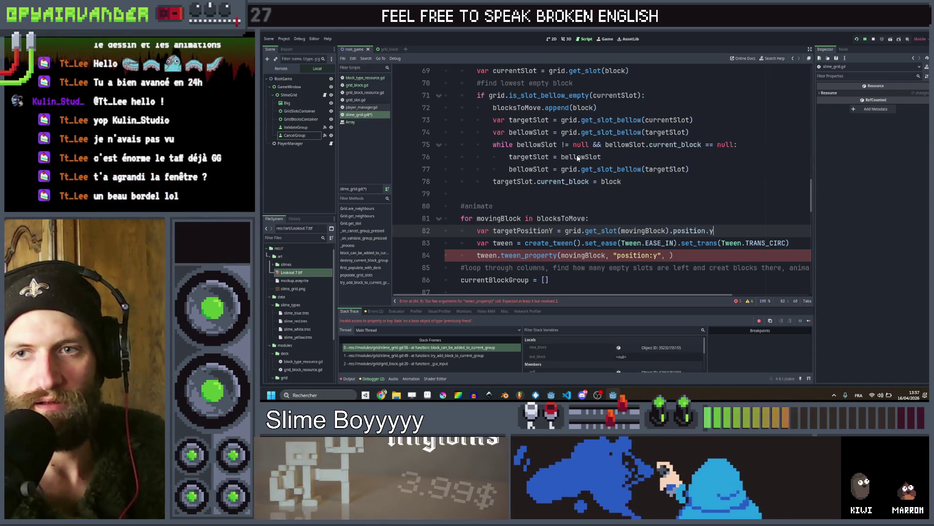
pyautogui.press('Down')
pyautogui.press('Down')
pyautogui.press('Left')
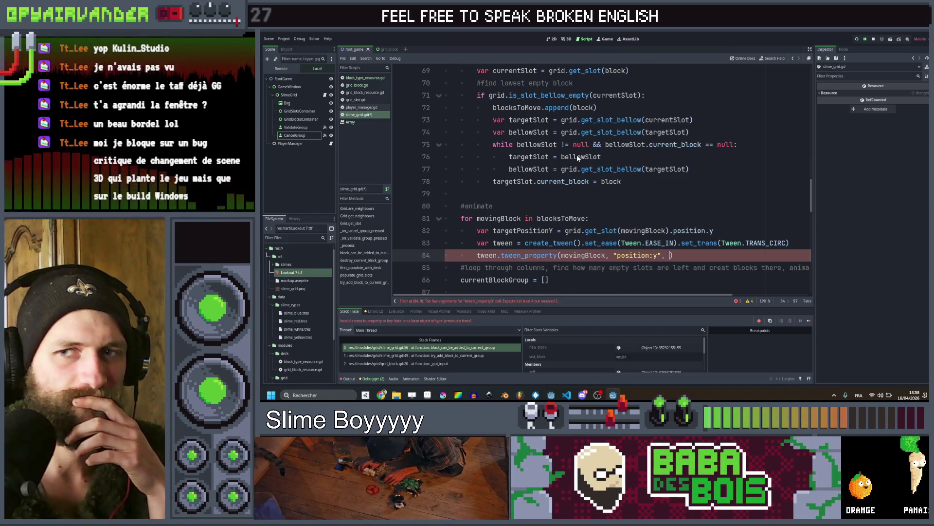
# Pass targetPositionY as the target value in the tween_property call
pyautogui.press('Up')
pyautogui.press('Down')
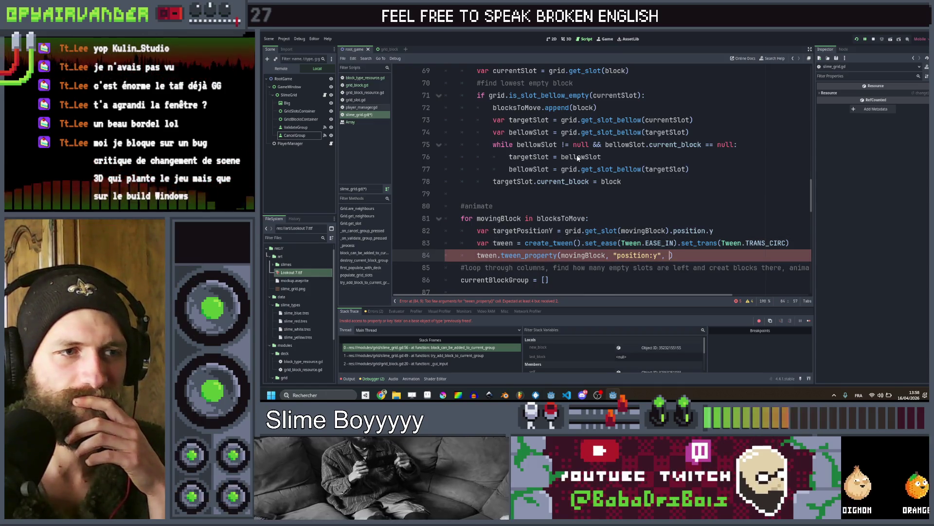
pyautogui.press('Up')
pyautogui.press('Down')
pyautogui.press('Left')
pyautogui.press('Left')
pyautogui.press('Right')
pyautogui.press('Right')
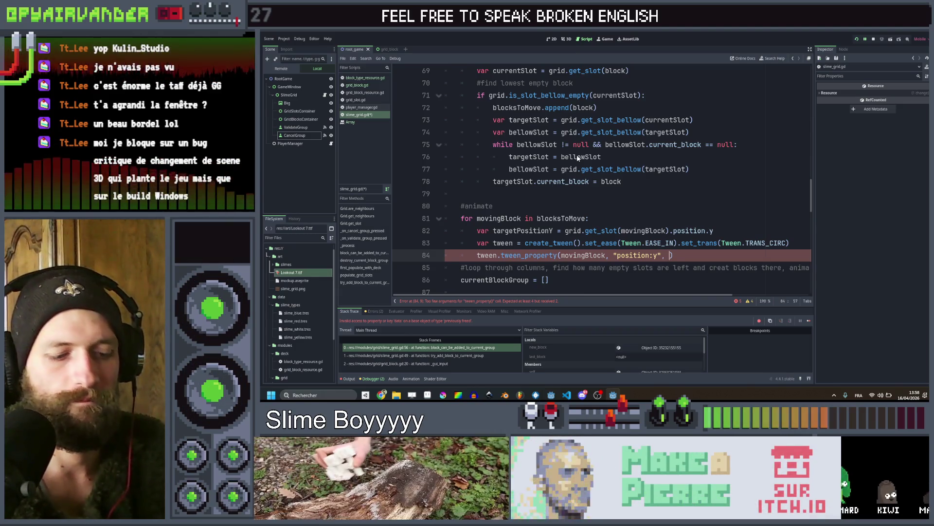
pyautogui.write('target')
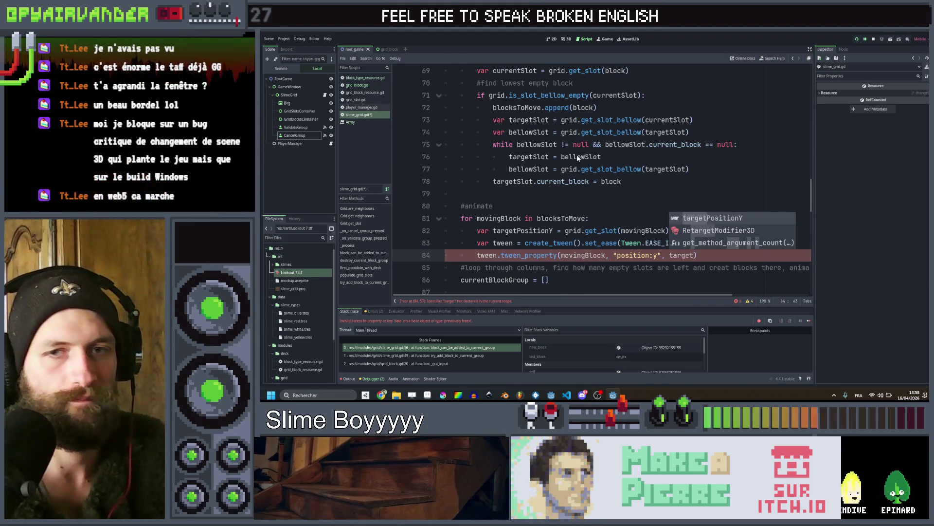
pyautogui.press('Return')
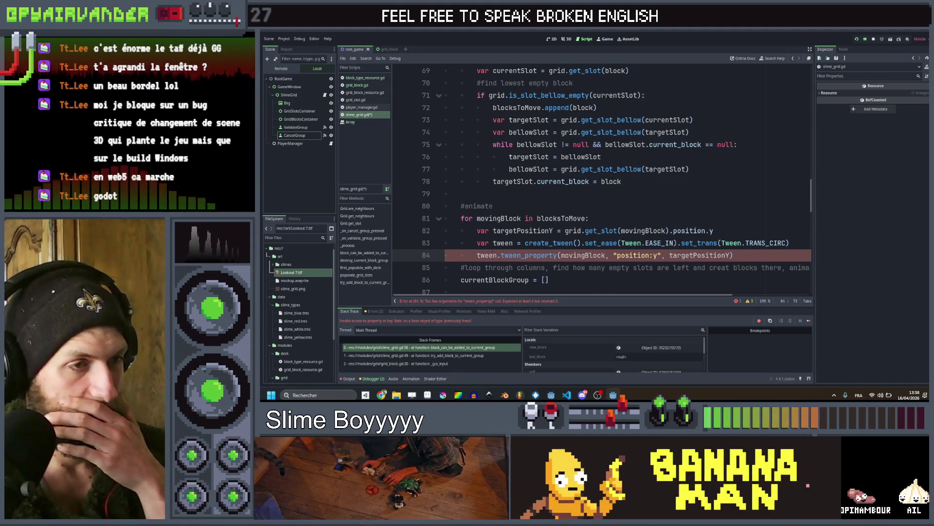
# Begin a var duration = line below the targetPositionY assignment
pyautogui.click(721, 232)
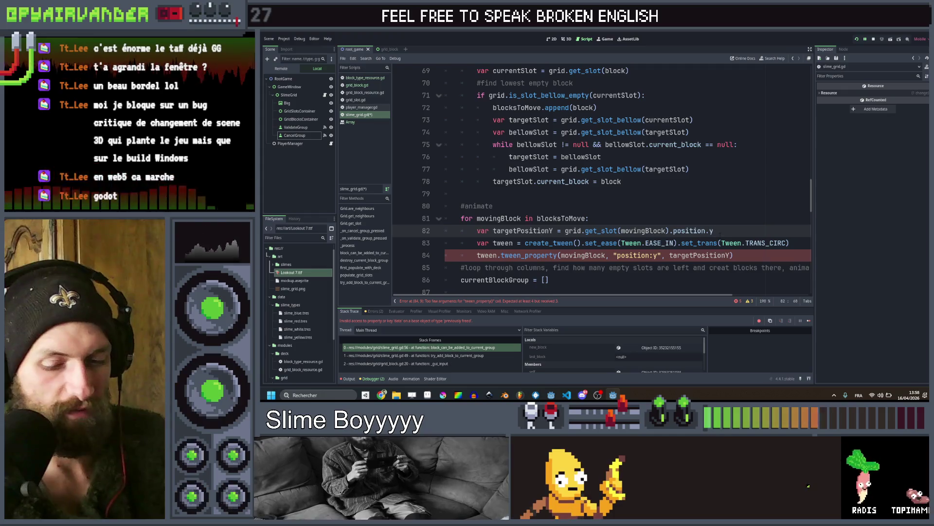
pyautogui.press('Return')
pyautogui.write('var du')
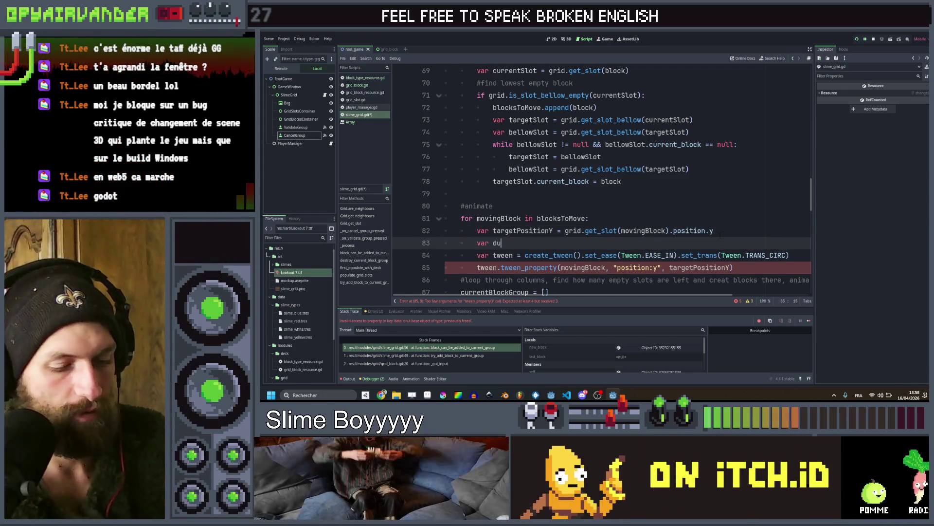
pyautogui.write('ration')
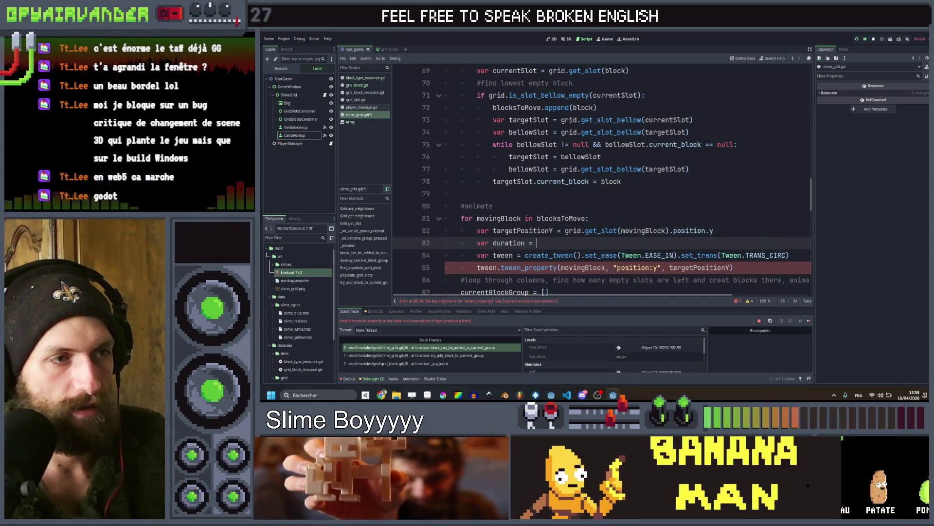
pyautogui.write(' =')
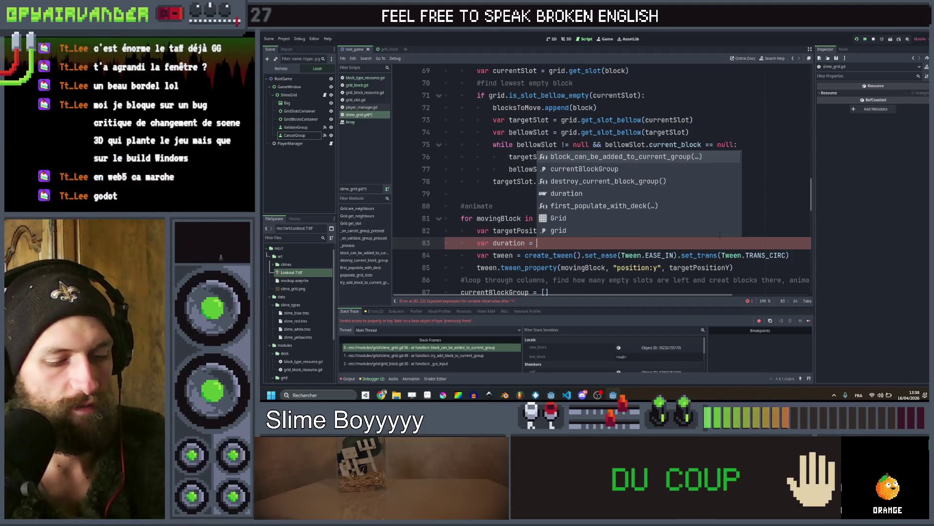
# Start the duration expression on line 83 with movingBlock, picked from autocomplete
pyautogui.write('block')
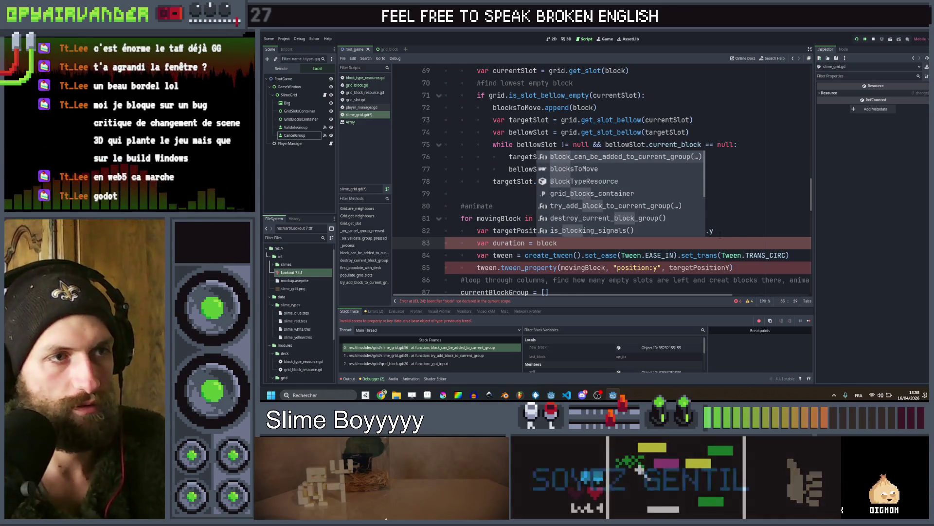
pyautogui.press('BackSpace')
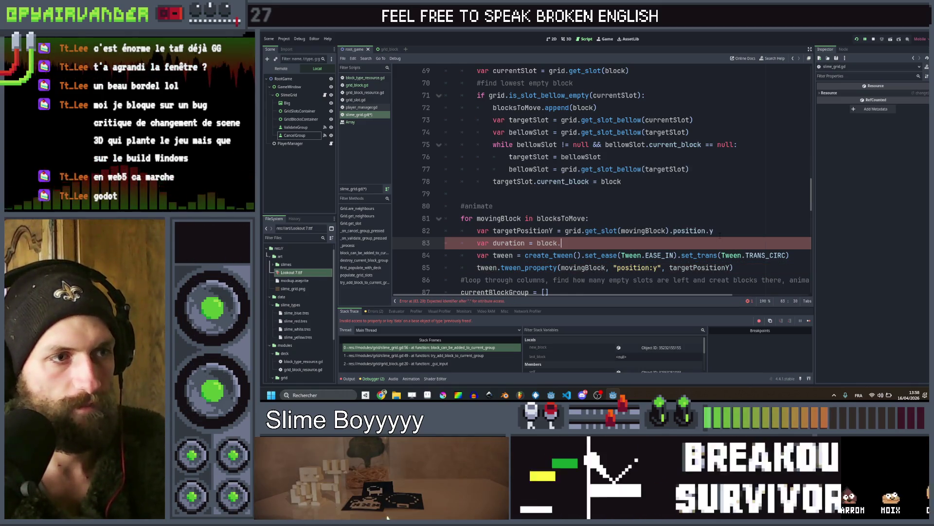
pyautogui.press('BackSpace')
pyautogui.press('BackSpace')
pyautogui.press('BackSpace')
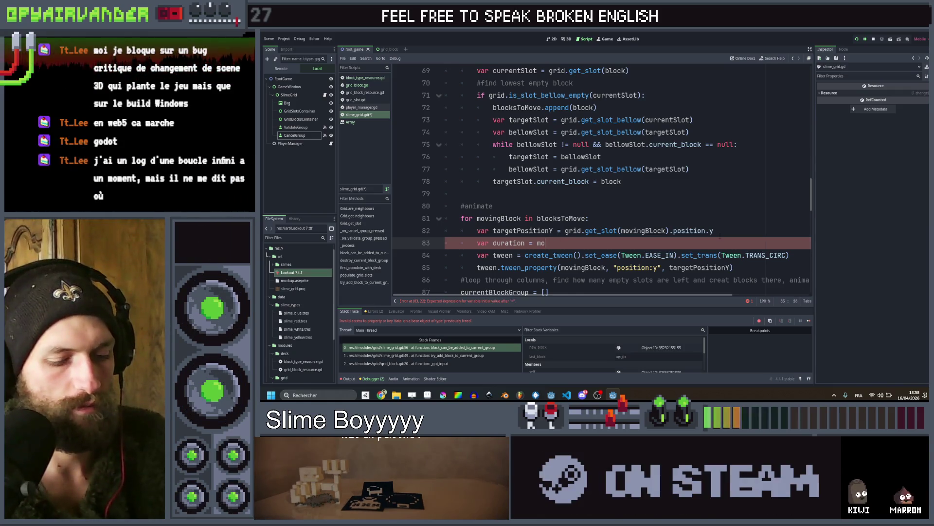
pyautogui.write('mo')
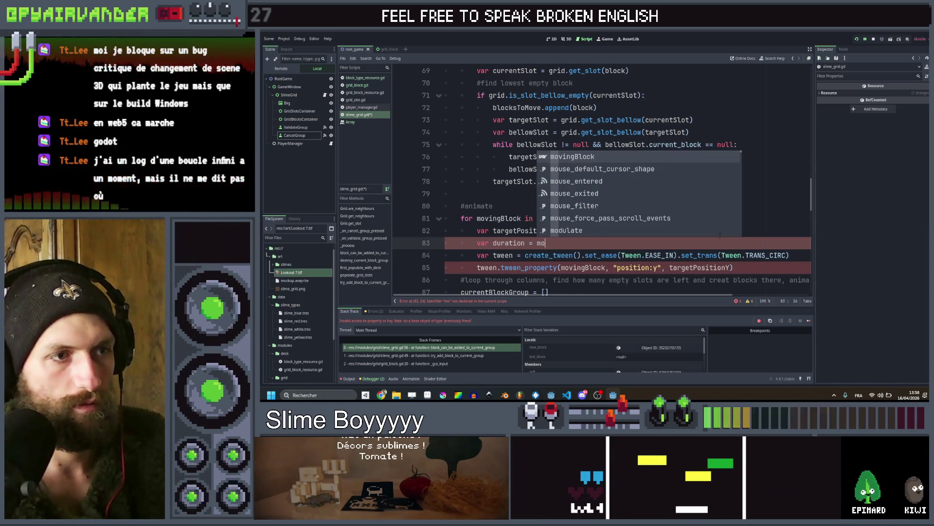
pyautogui.press('BackSpace')
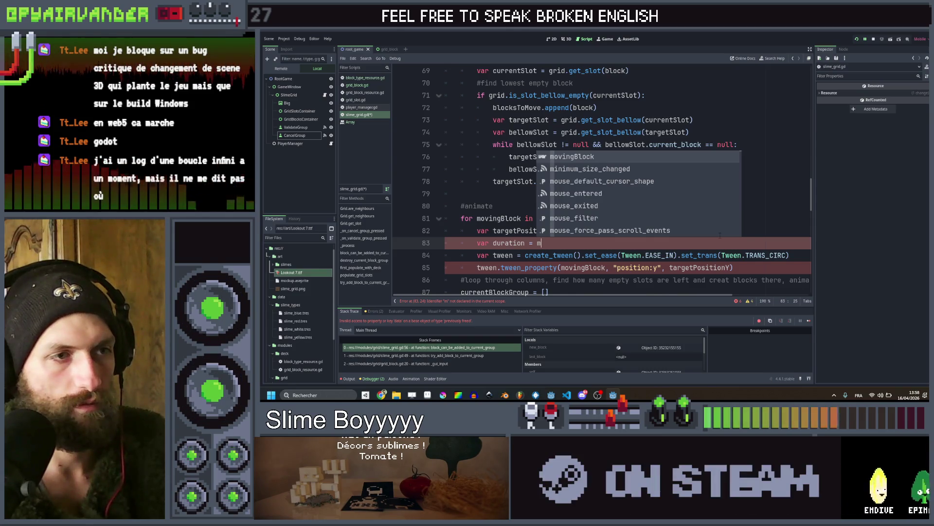
pyautogui.press('Return')
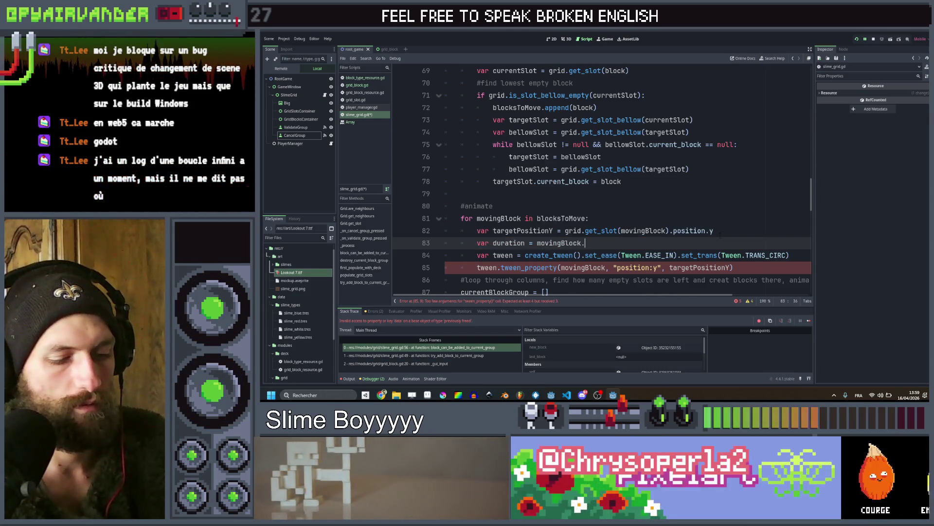
pyautogui.write('.targetPo')
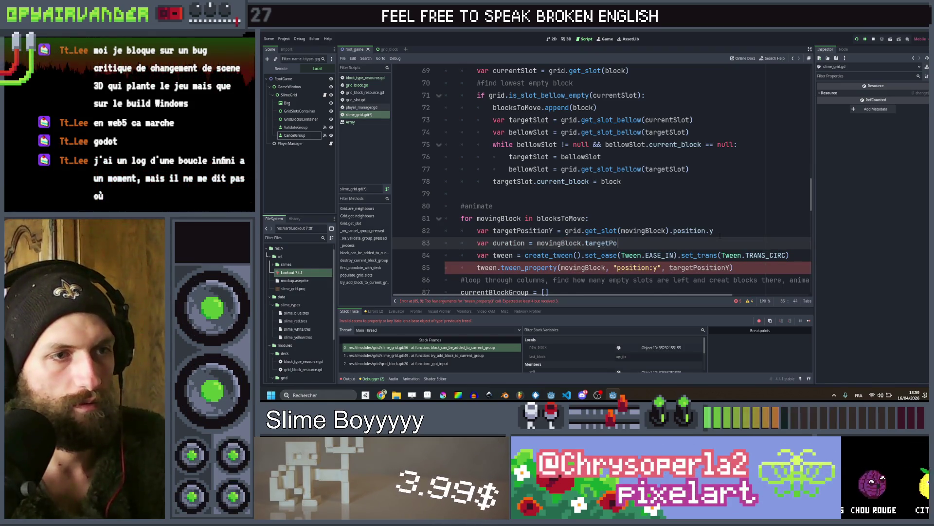
pyautogui.write('sition')
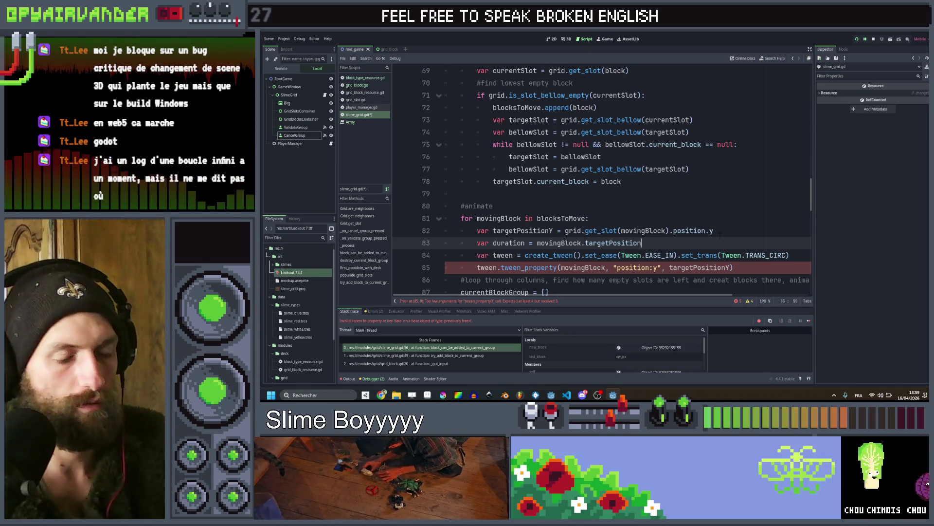
# Complete duration as (targetPositionY - movingBlock.position.y)/25 * 0.2, correcting the multiplier to 0.2
pyautogui.hotkey('ctrl', 'shift', 'Left')
pyautogui.write('posi')
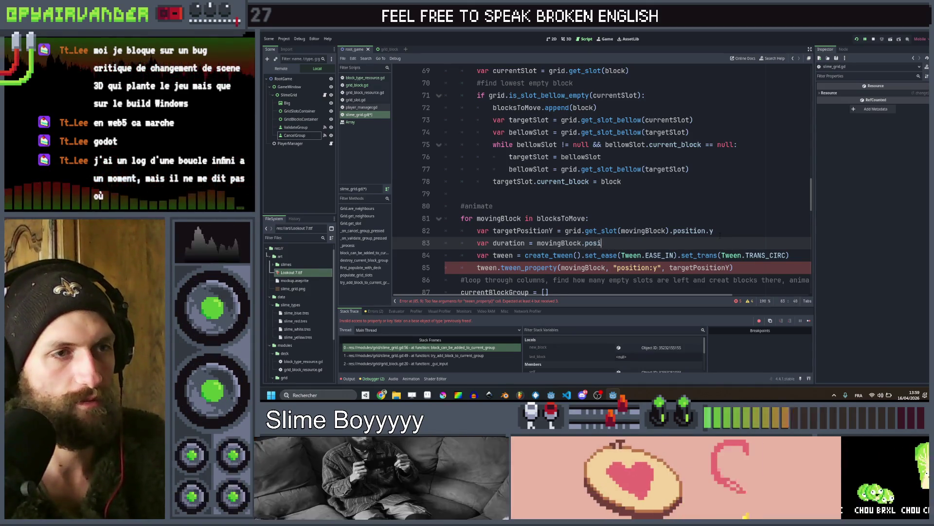
pyautogui.write('tion.y')
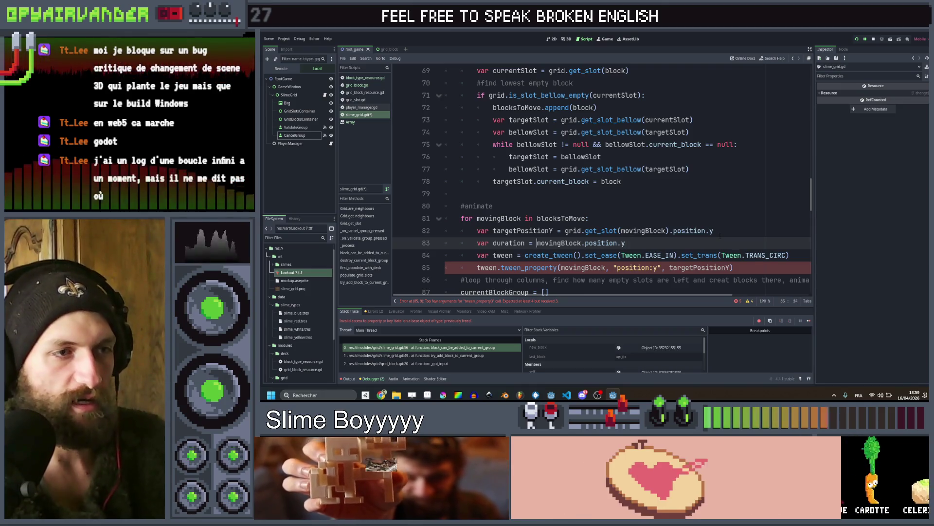
pyautogui.hotkey('ctrl', 'Left')
pyautogui.hotkey('ctrl', 'Left')
pyautogui.hotkey('ctrl', 'Left')
pyautogui.write('target')
pyautogui.write('Position -')
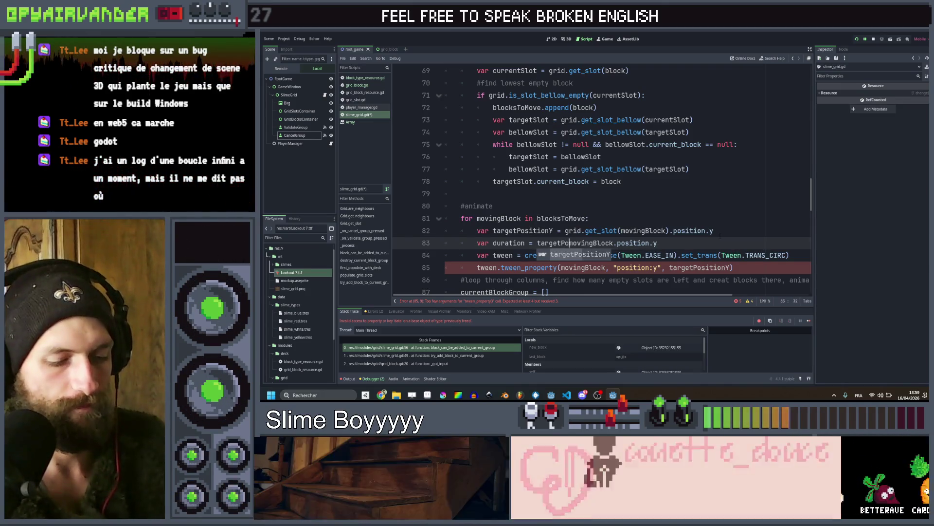
pyautogui.hotkey('ctrl', 'Right')
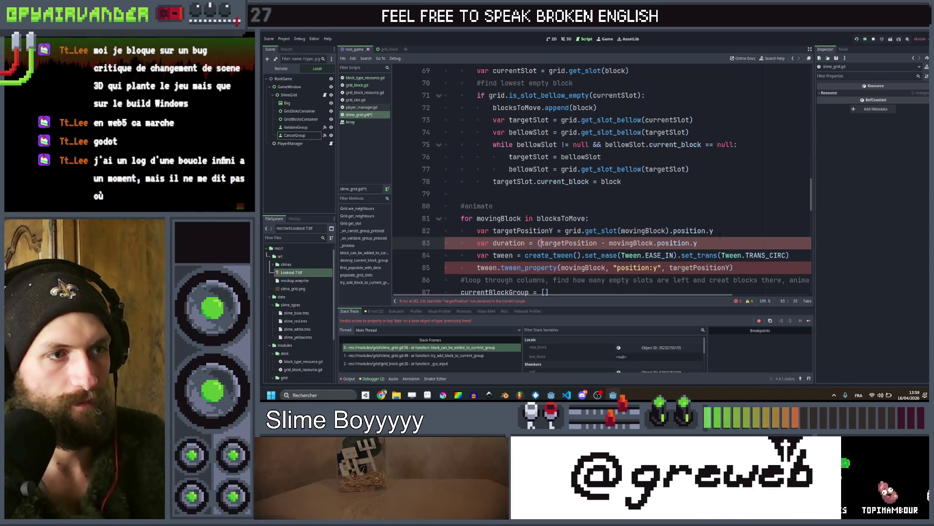
pyautogui.hotkey('ctrl', 'Right')
pyautogui.hotkey('ctrl', 'Right')
pyautogui.hotkey('ctrl', 'Right')
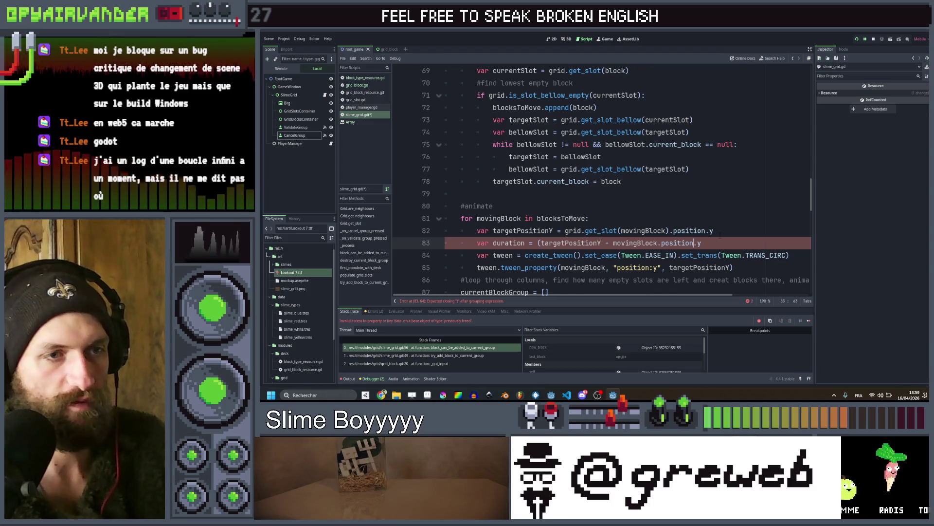
pyautogui.press('End')
pyautogui.write(')')
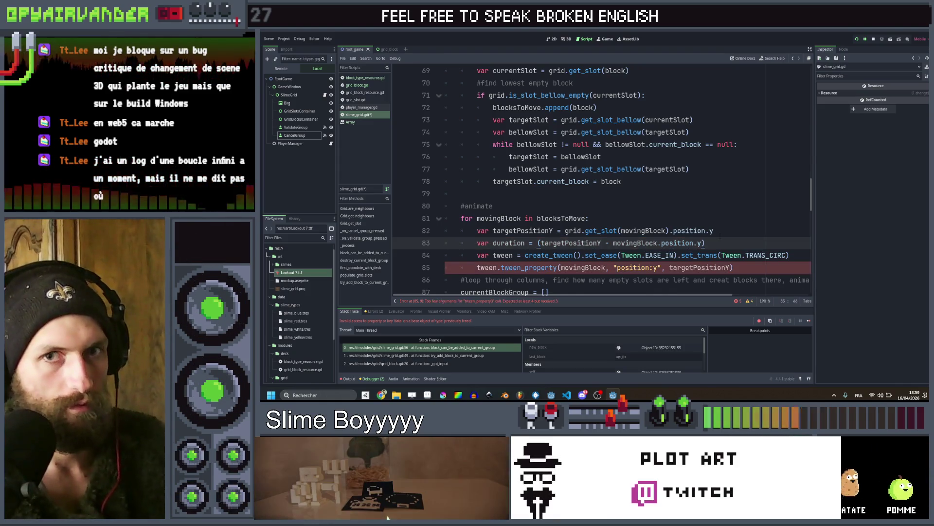
pyautogui.write('/25')
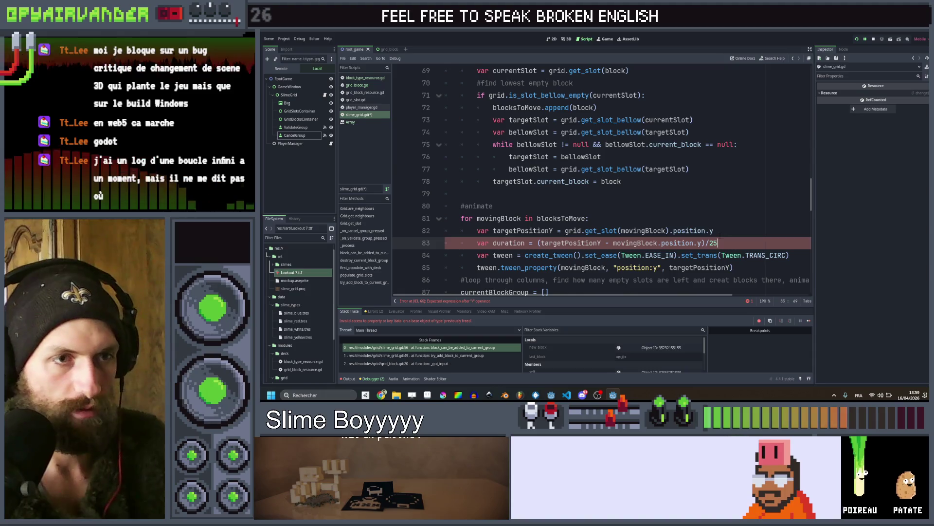
pyautogui.write(' *')
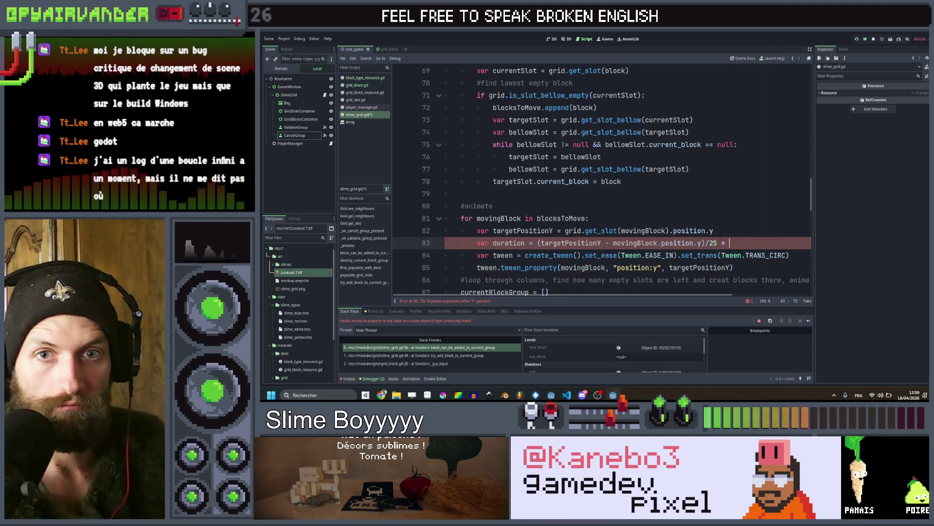
pyautogui.write(' 0.3')
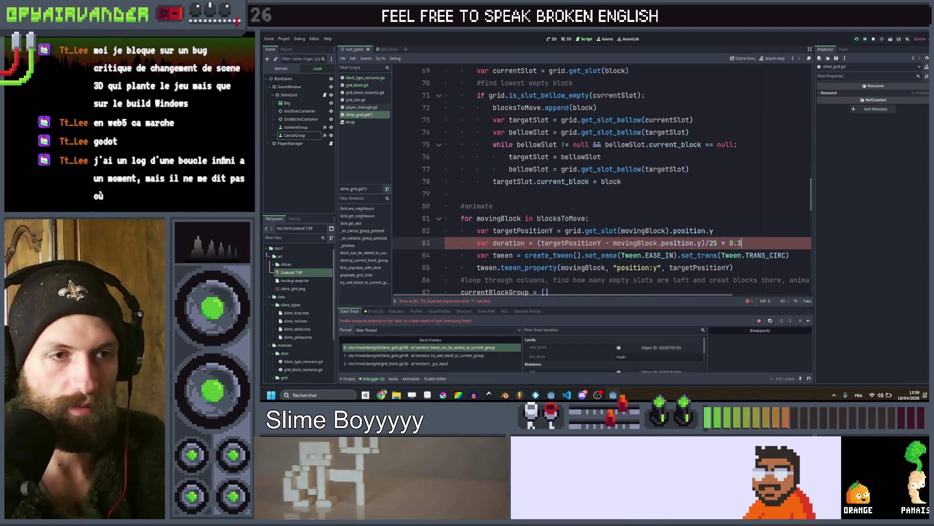
pyautogui.press('BackSpace')
pyautogui.write('2')
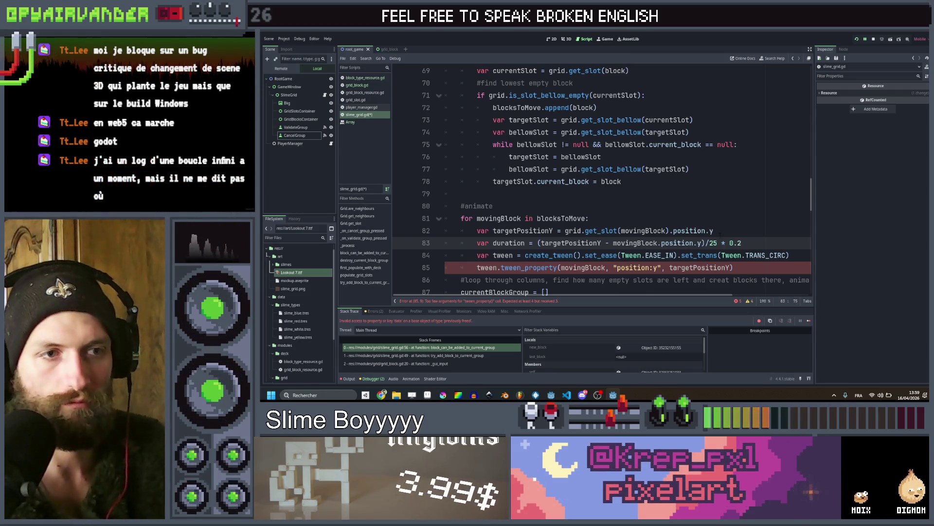
pyautogui.scroll(-1, 740, 232)
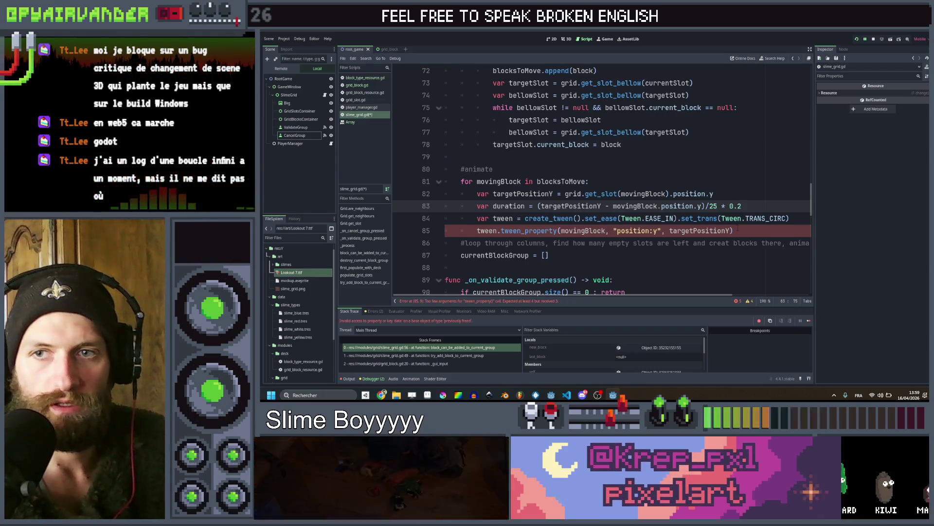
# Review the tween_property line below the duration line, then switch to the web browser
pyautogui.moveTo(766, 218)
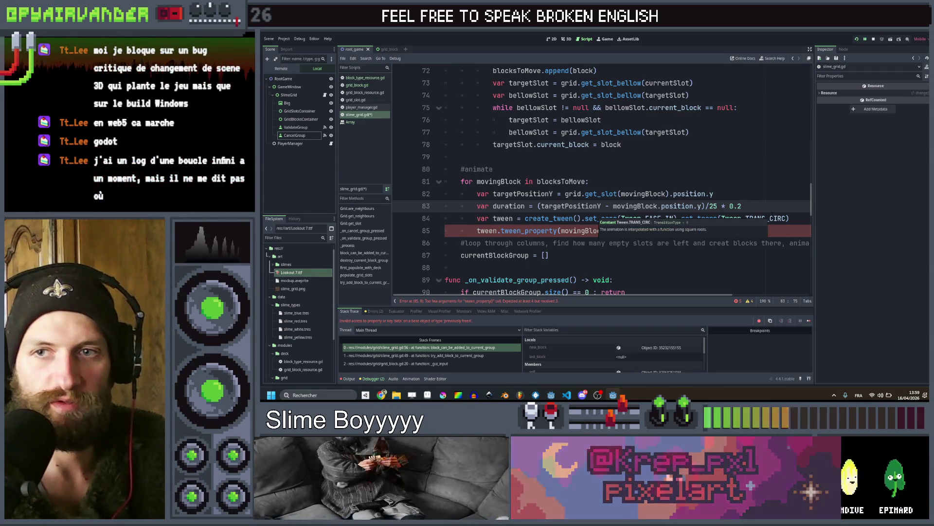
pyautogui.press('Up')
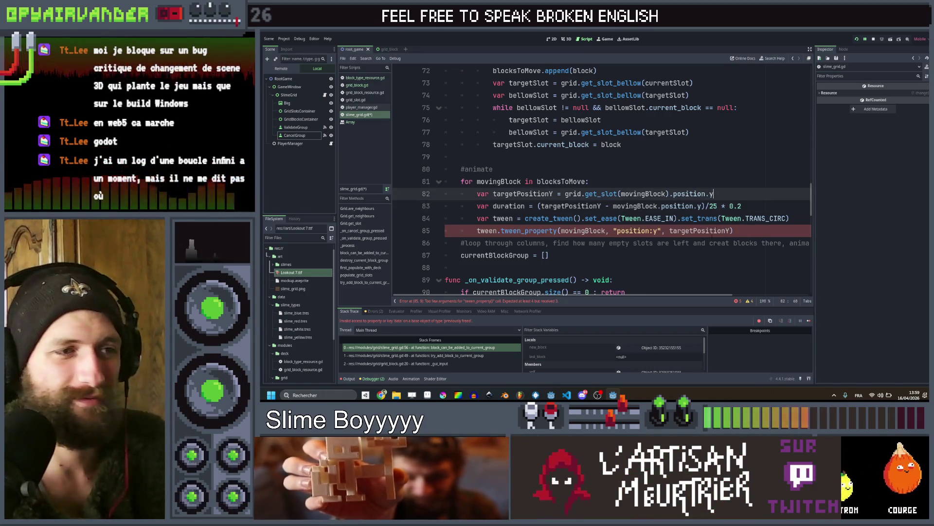
pyautogui.moveTo(733, 231)
pyautogui.mouseDown()
pyautogui.moveTo(477, 230)
pyautogui.moveTo(602, 219)
pyautogui.moveTo(721, 219)
pyautogui.moveTo(633, 231)
pyautogui.moveTo(733, 231)
pyautogui.mouseUp()
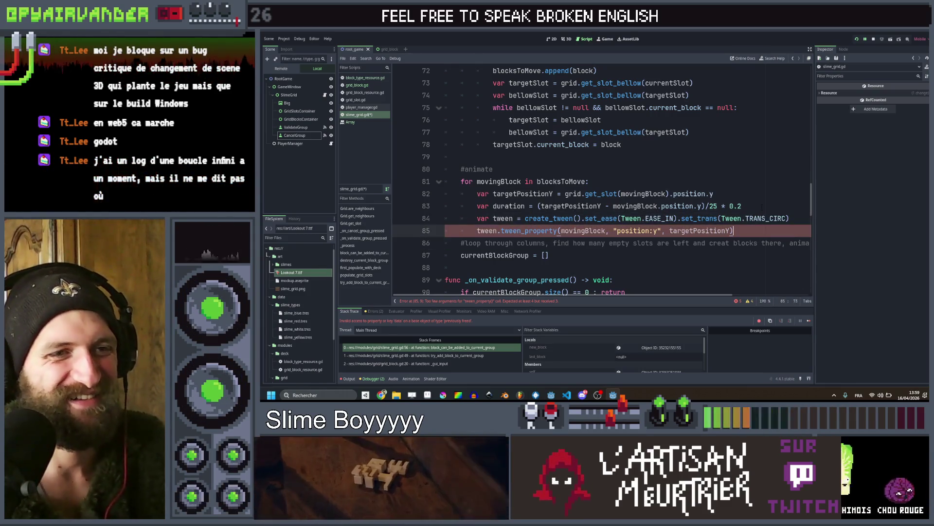
pyautogui.click(767, 206)
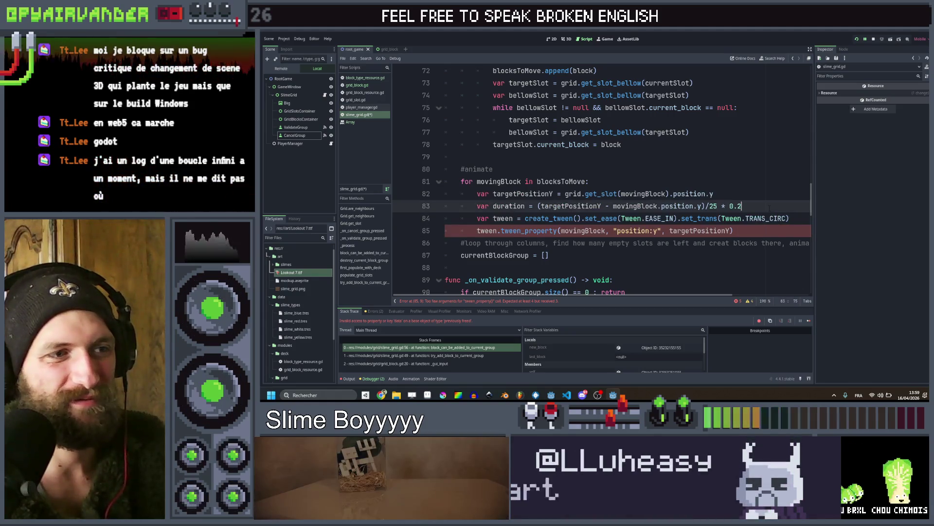
pyautogui.press('Down')
pyautogui.press('Down')
pyautogui.press('Down')
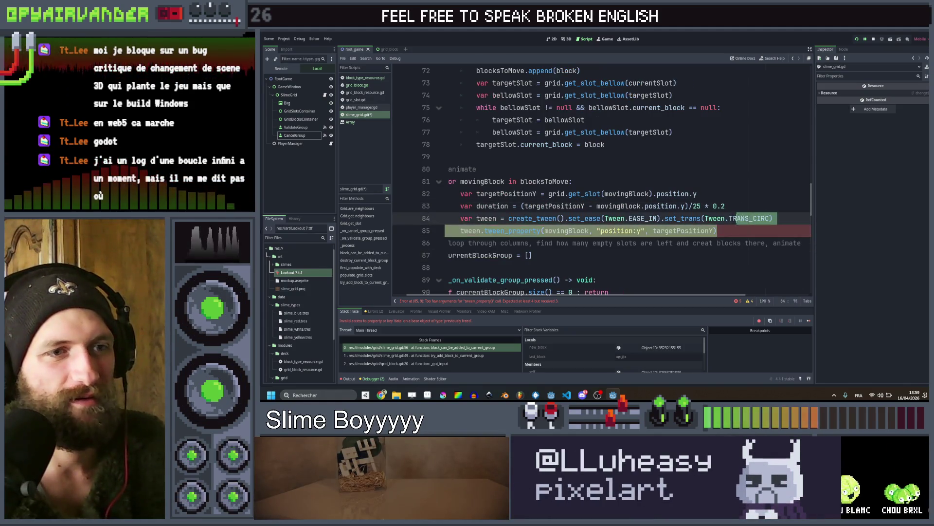
pyautogui.moveTo(716, 231); pyautogui.dragTo(569, 230)
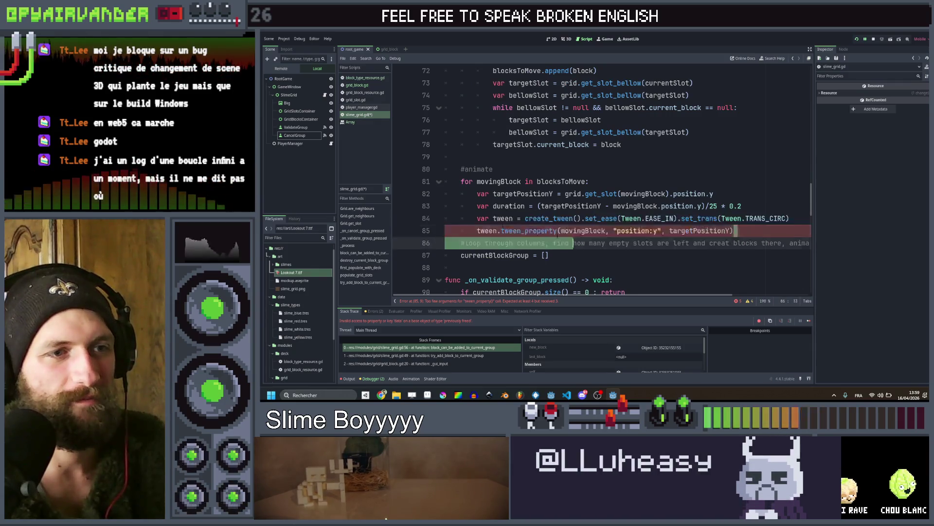
pyautogui.click(734, 231)
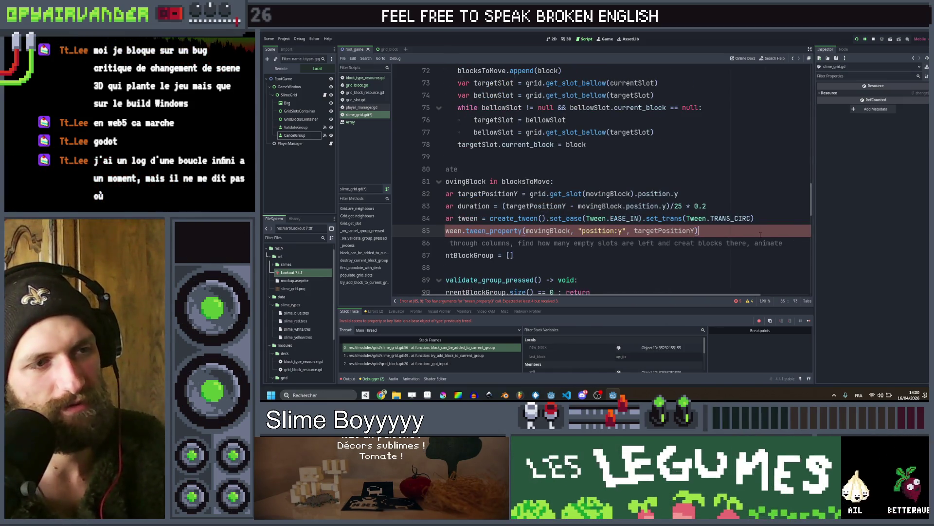
pyautogui.hscroll(2, 757, 234)
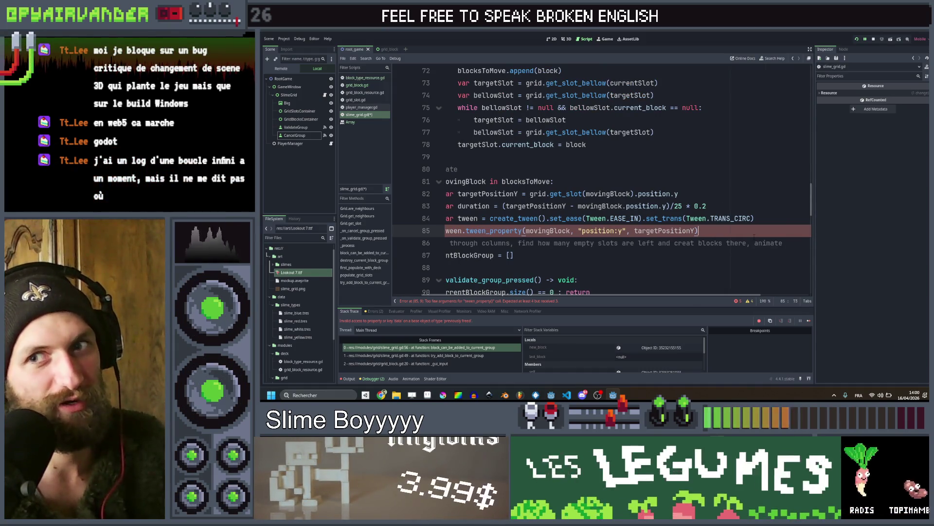
pyautogui.hscroll(-2, 747, 237)
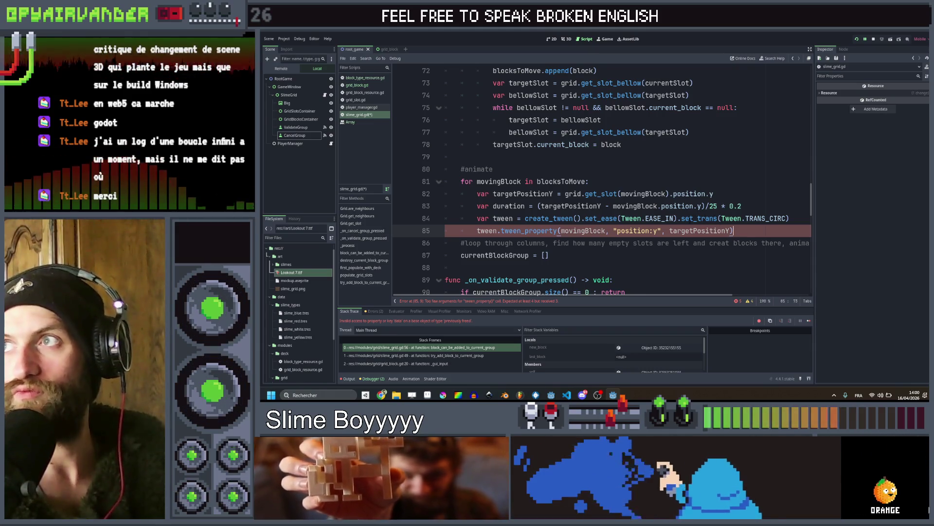
pyautogui.hotkey('alt', 'Tab')
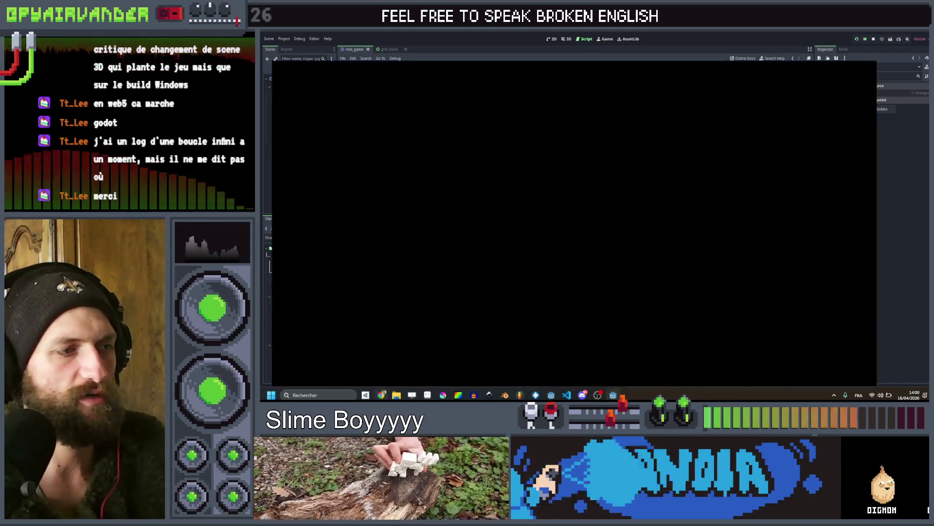
# In YouTube Music, skip ahead and play The Roots Explorers and Nomad Skank albums, then return to Godot
pyautogui.hotkey('ctrl', 'shift', 'Tab')
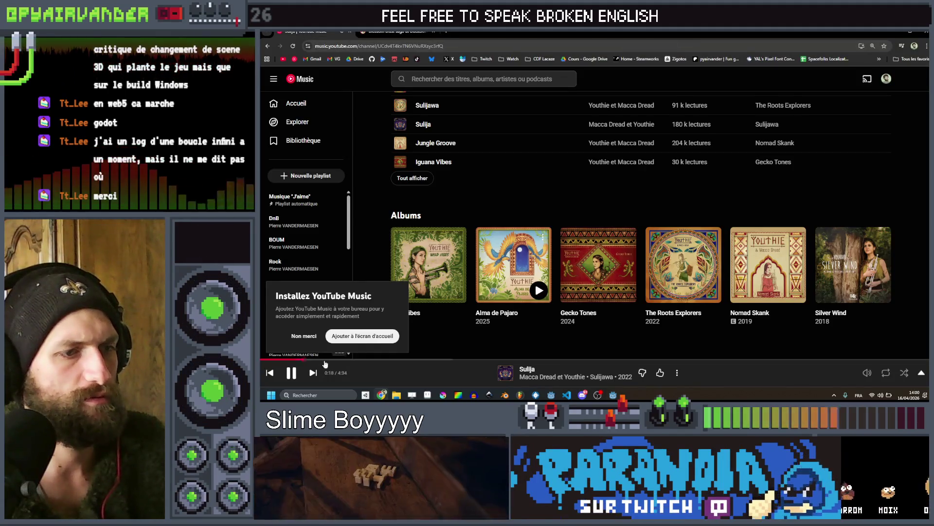
pyautogui.click(313, 373)
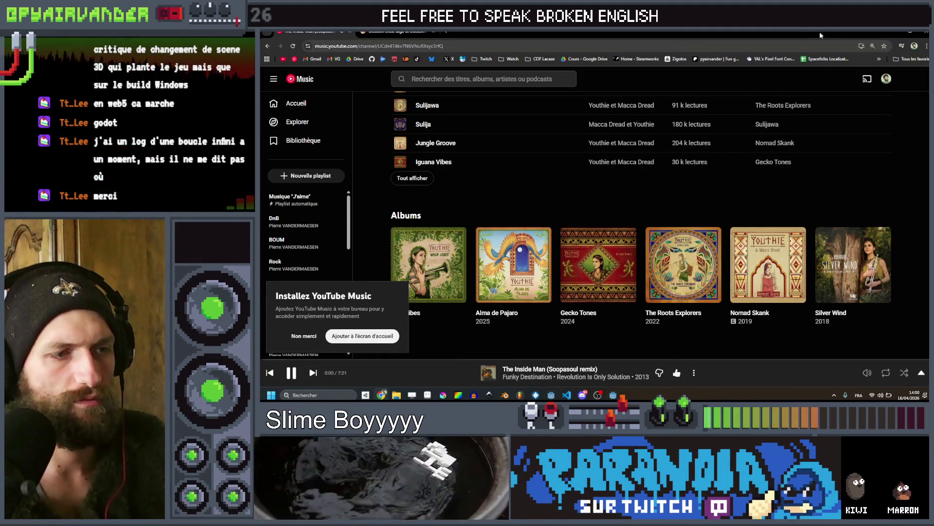
pyautogui.click(709, 291)
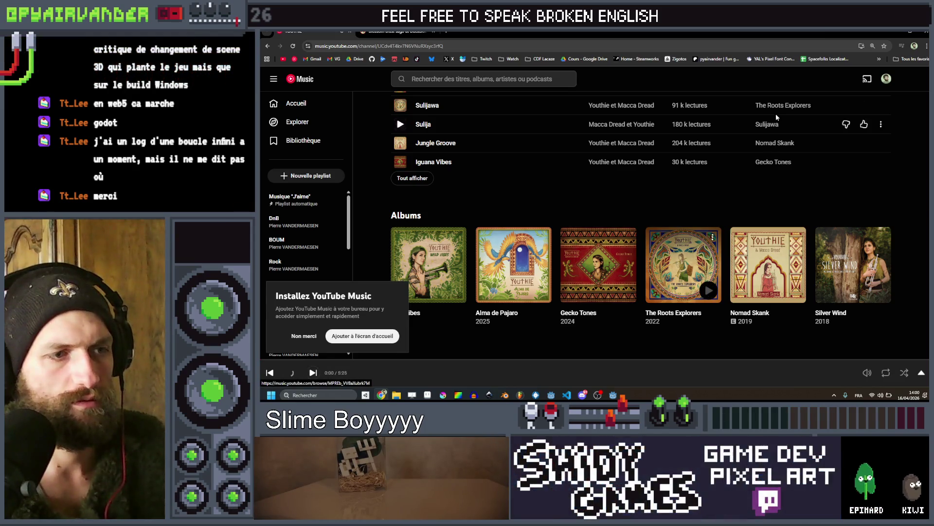
pyautogui.click(794, 291)
pyautogui.hotkey('alt', 'Tab')
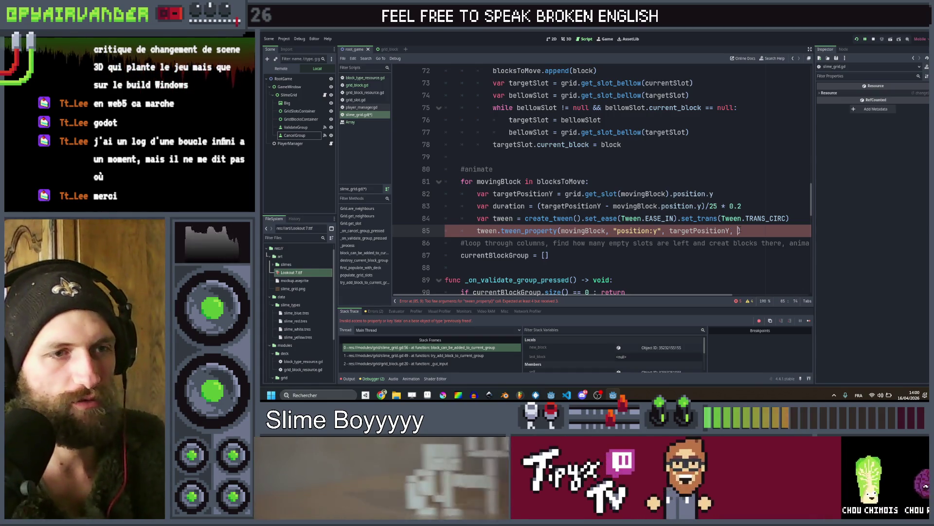
# Pass duration as the tween_property length on line 85, then run the project
pyautogui.write(', d')
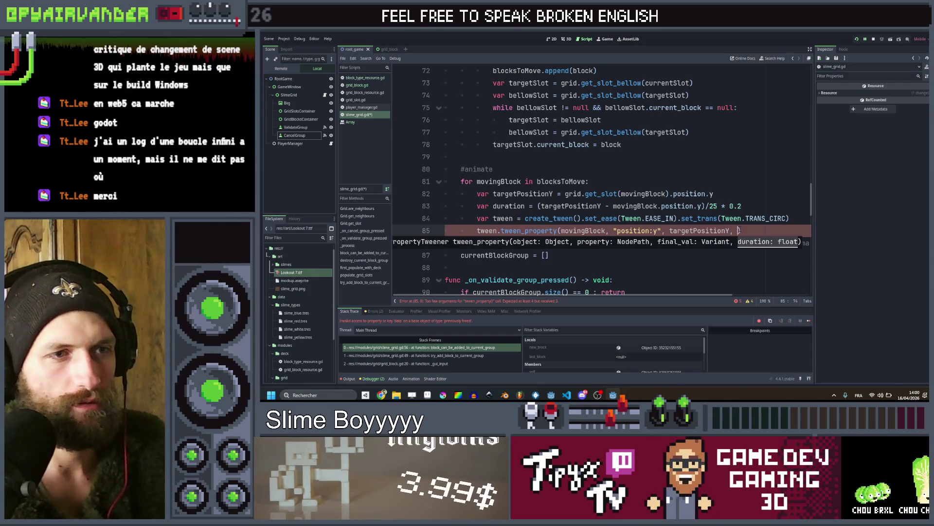
pyautogui.write('ur')
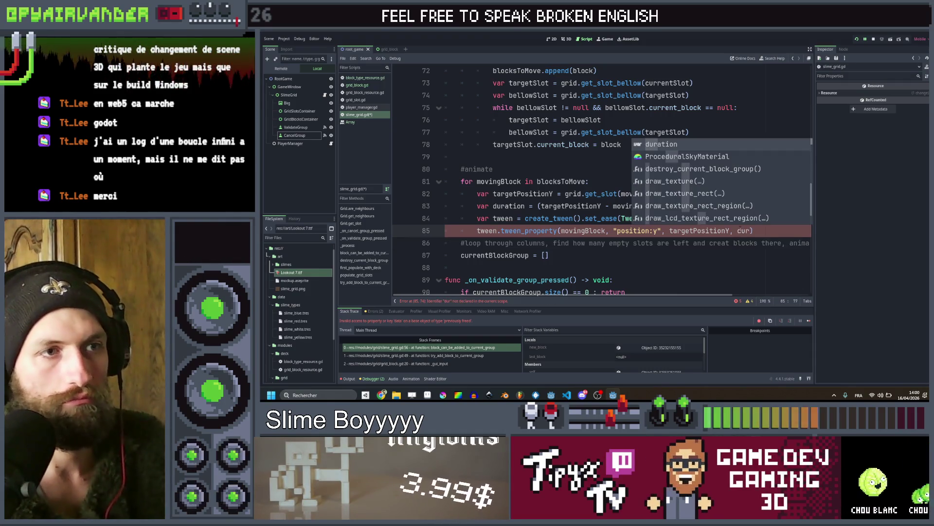
pyautogui.press('Return')
pyautogui.press('End')
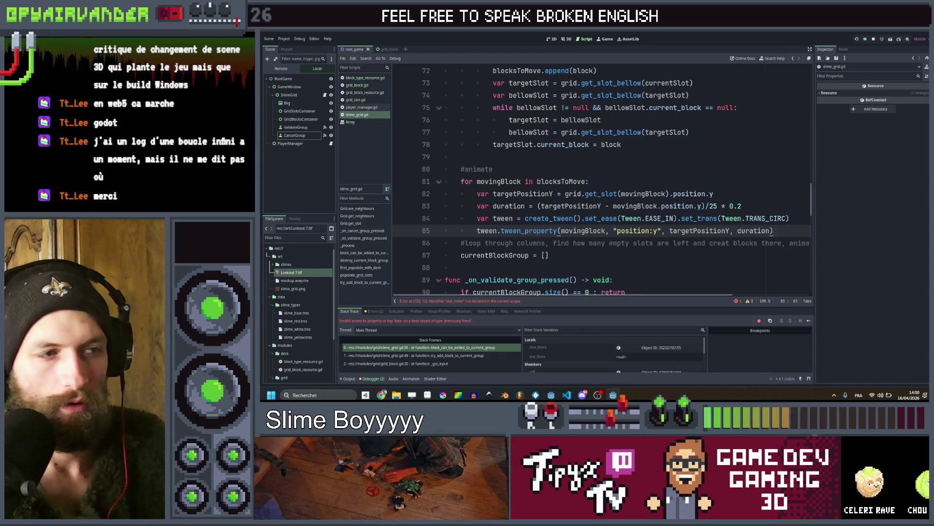
pyautogui.click(714, 194)
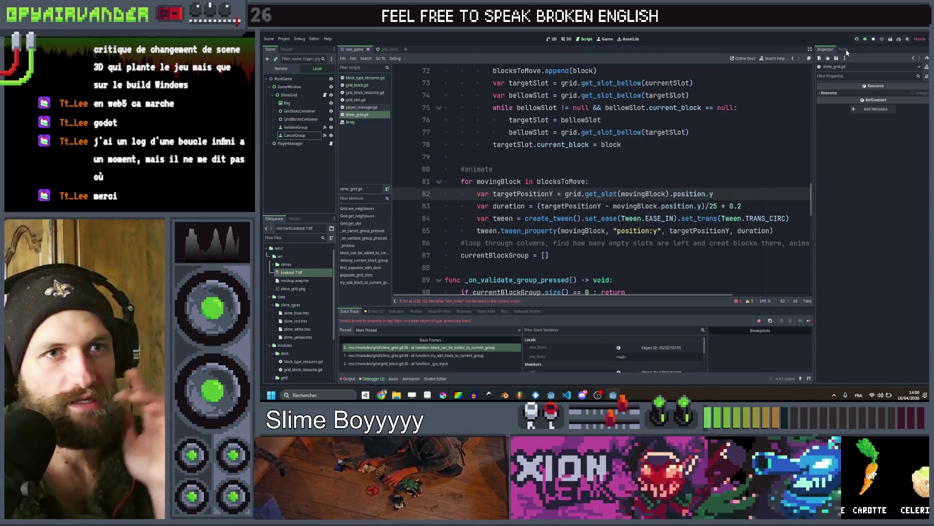
pyautogui.click(857, 39)
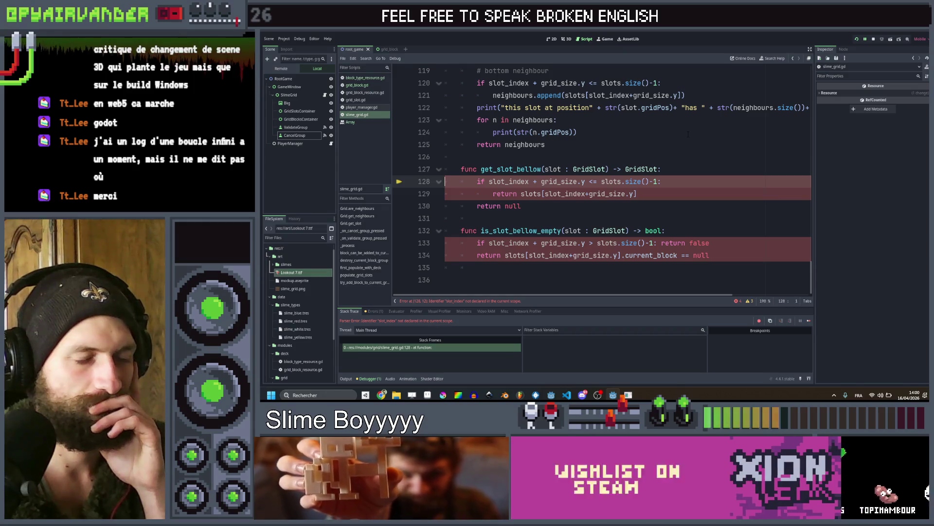
# Paste the slot_index = slots.find(slot) line into get_slot_bellow and is_slot_bellow_empty
pyautogui.scroll(6, 687, 134)
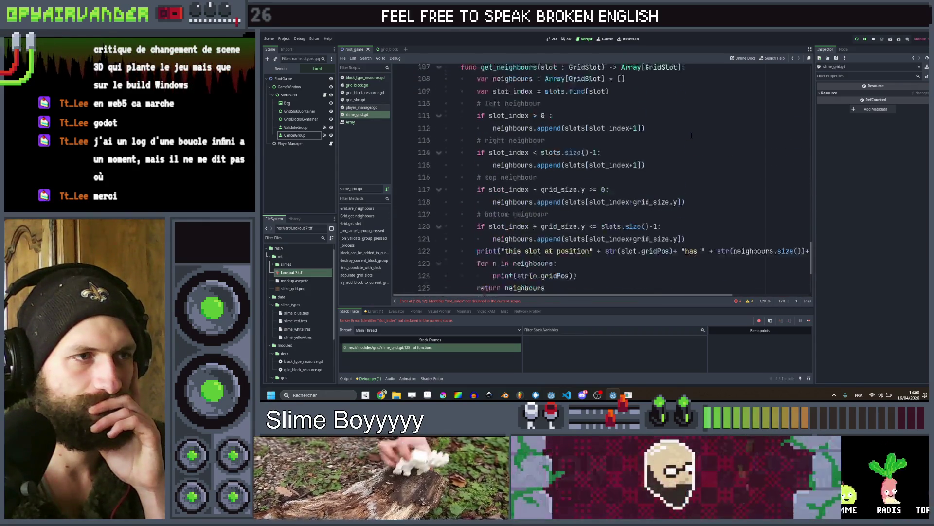
pyautogui.click(653, 169)
pyautogui.scroll(-6, 653, 191)
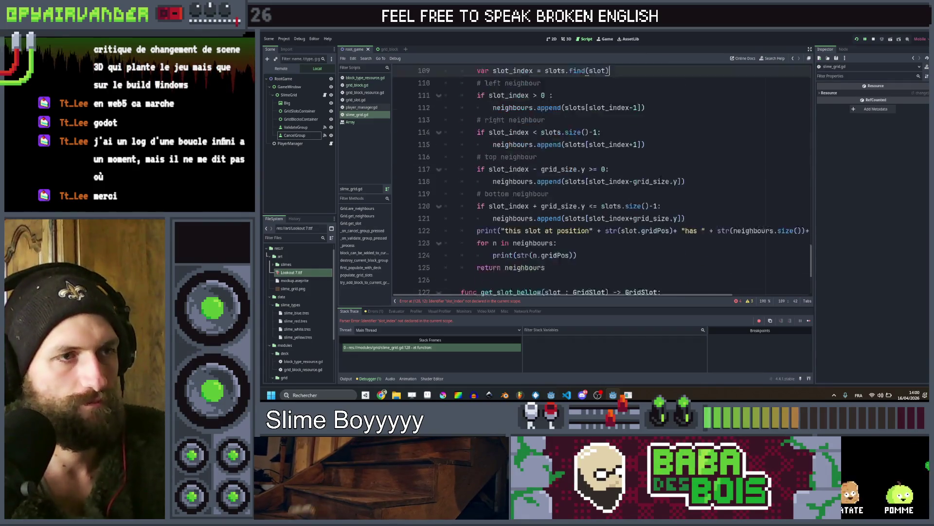
pyautogui.write('var slot_index = slots.find(slot)')
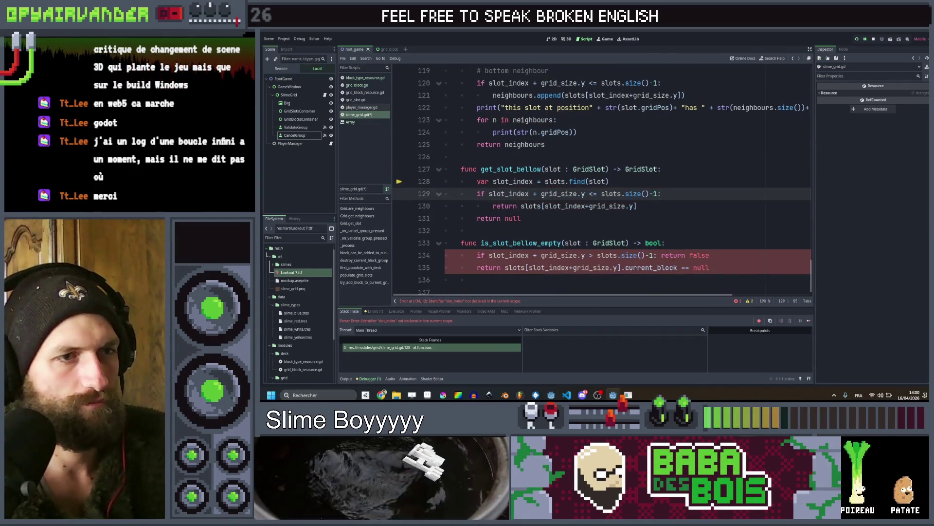
pyautogui.click(674, 255)
pyautogui.write('var slot_index = slots.find(slot)')
# Save the script, dismiss the load errors, and restart the game
pyautogui.hotkey('ctrl', 's')
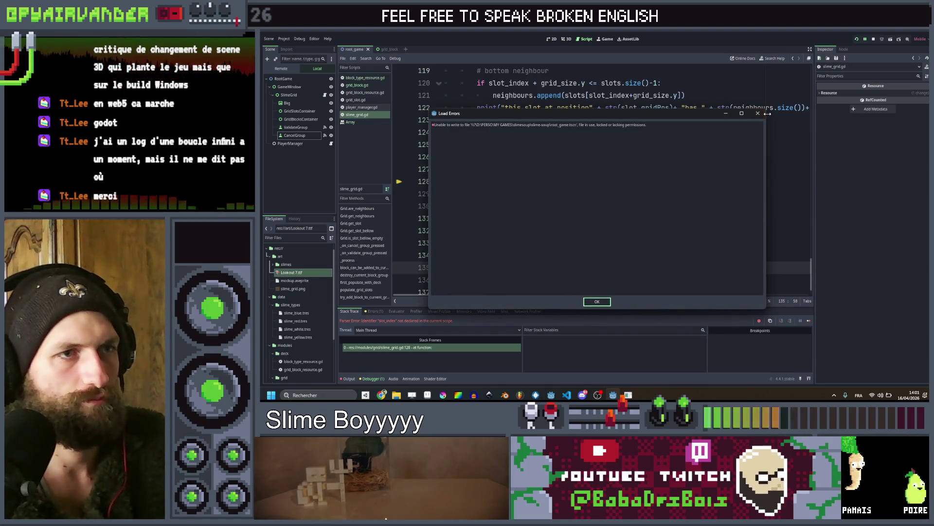
pyautogui.click(758, 113)
pyautogui.click(873, 39)
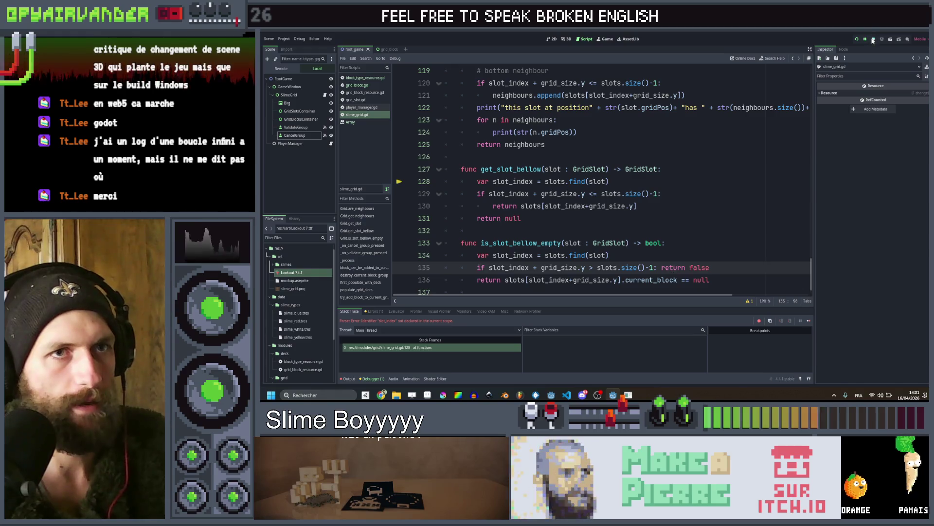
pyautogui.click(855, 40)
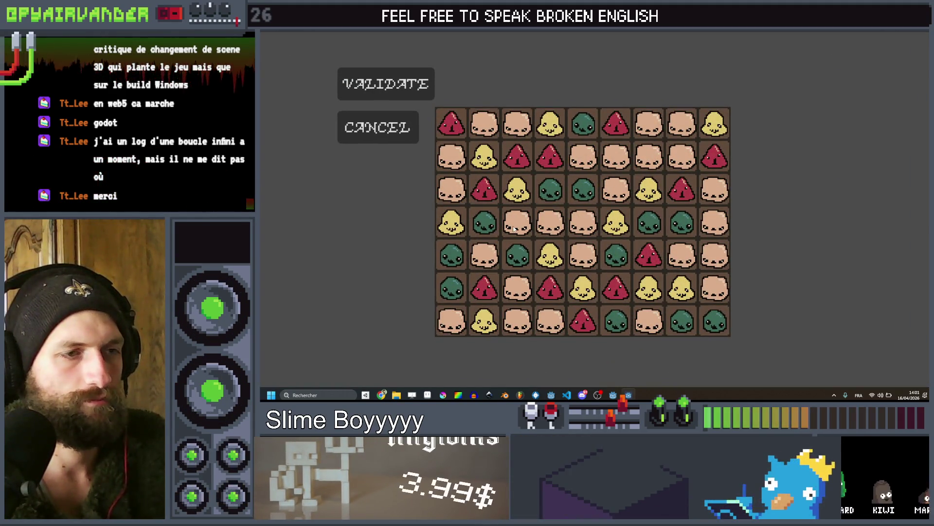
# Select and validate the four matching tan slimes in row 4, then close the game window
pyautogui.moveTo(514, 229); pyautogui.dragTo(586, 242)
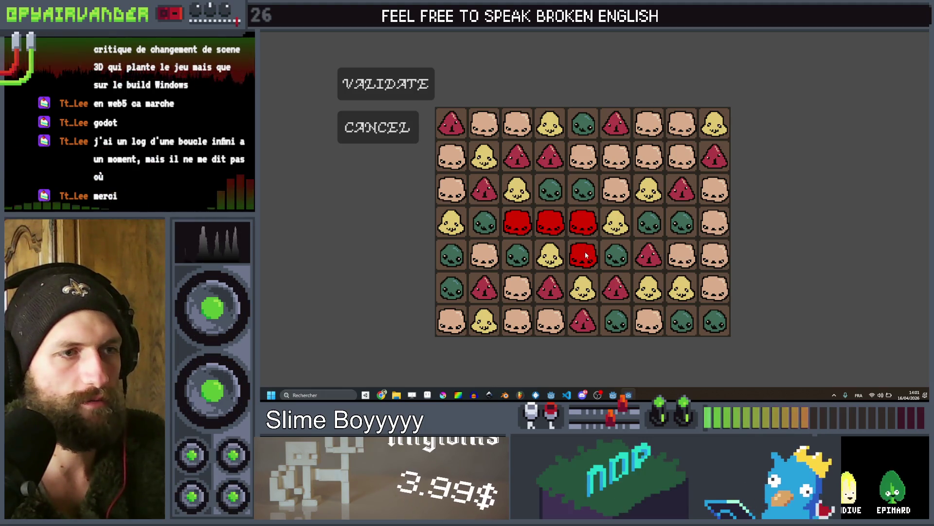
pyautogui.click(415, 87)
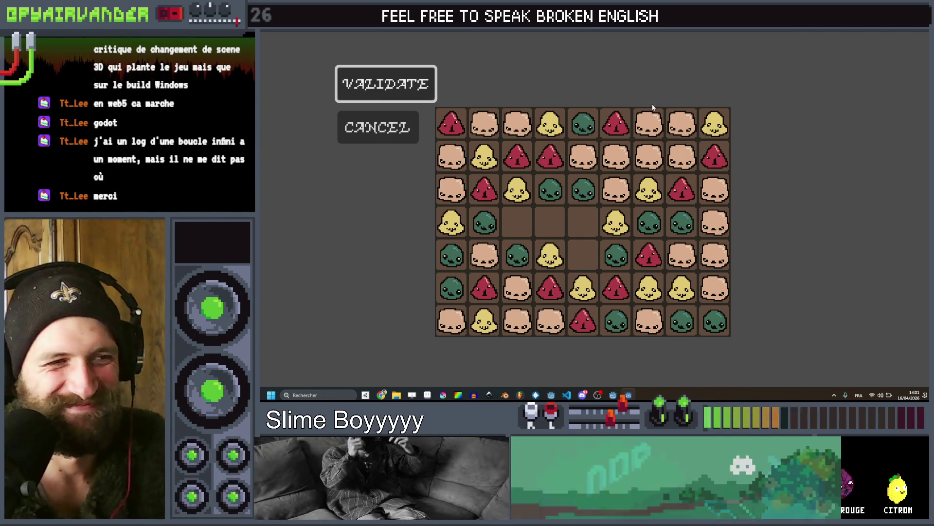
pyautogui.click(925, 33)
pyautogui.scroll(15, 663, 180)
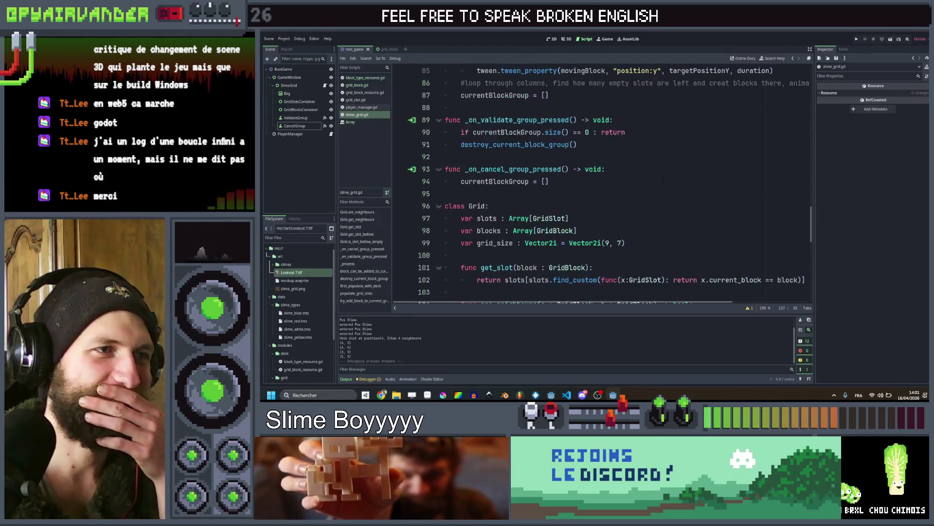
pyautogui.scroll(10, 663, 180)
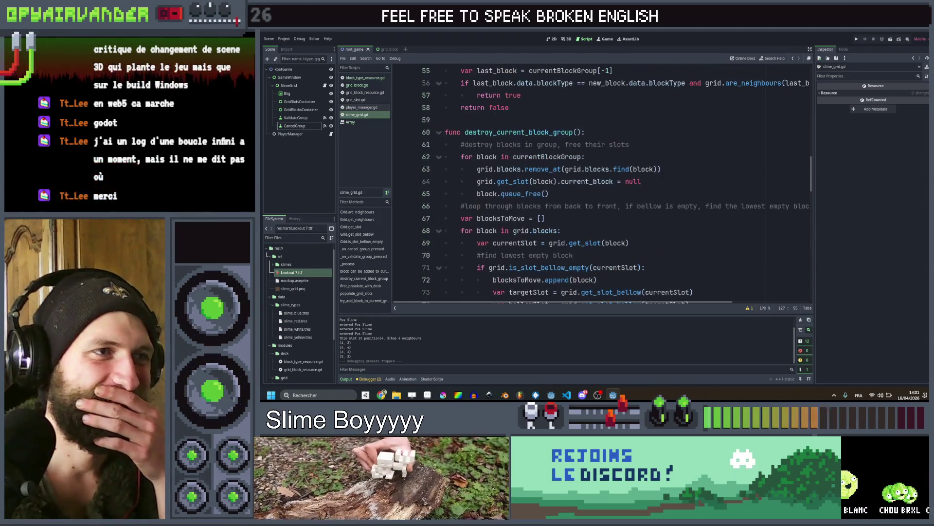
pyautogui.scroll(2, 663, 176)
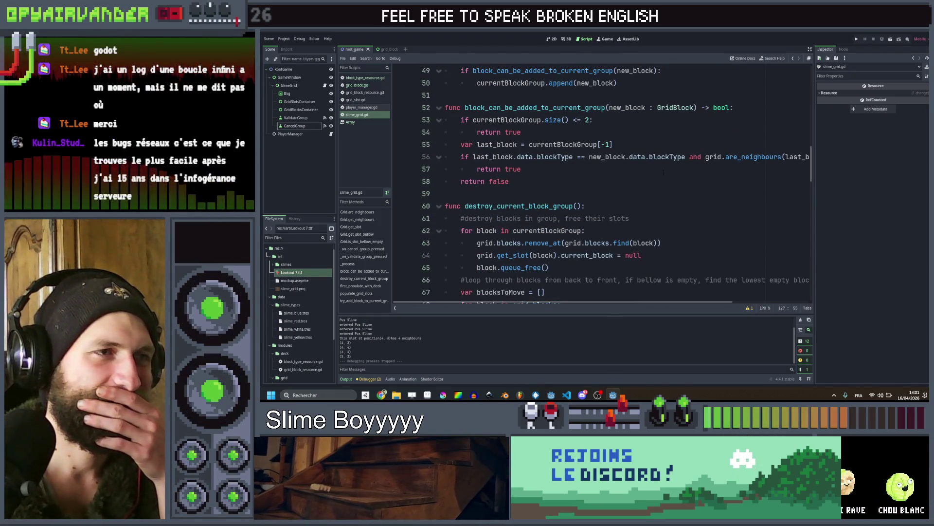
pyautogui.scroll(-2, 663, 172)
pyautogui.scroll(2, 454, 156)
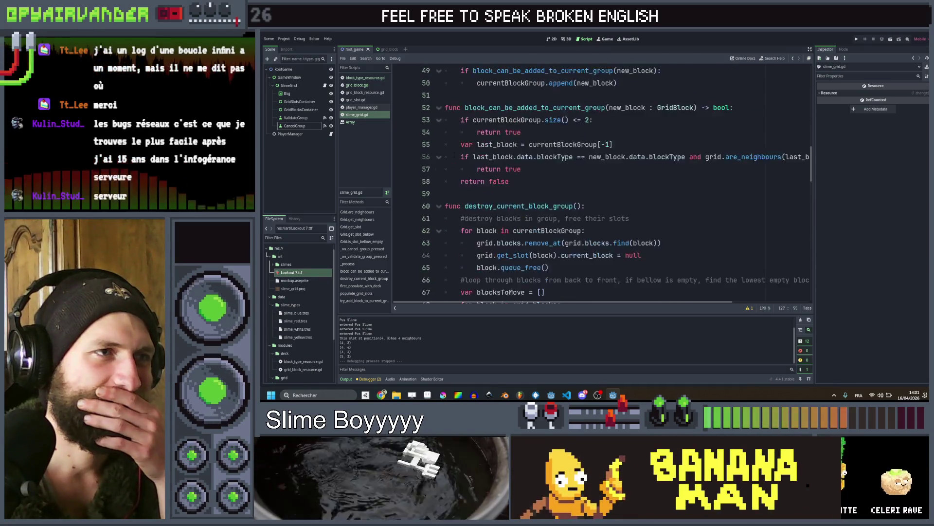
pyautogui.scroll(2, 454, 156)
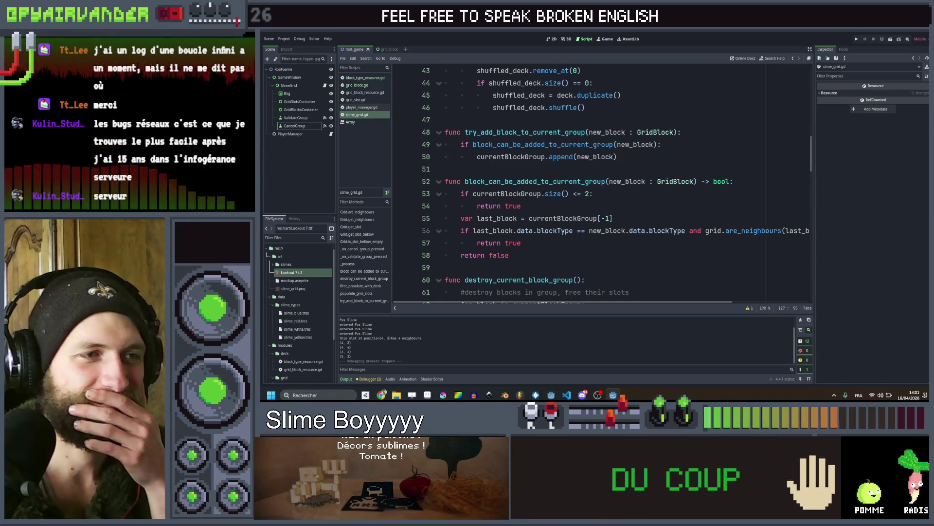
pyautogui.scroll(-5, 454, 154)
pyautogui.scroll(3, 454, 154)
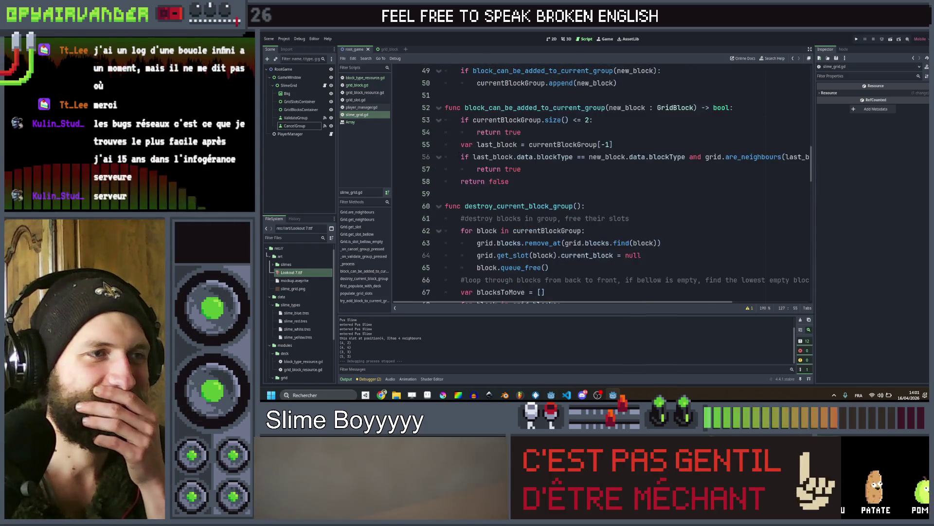
pyautogui.scroll(-2, 599, 185)
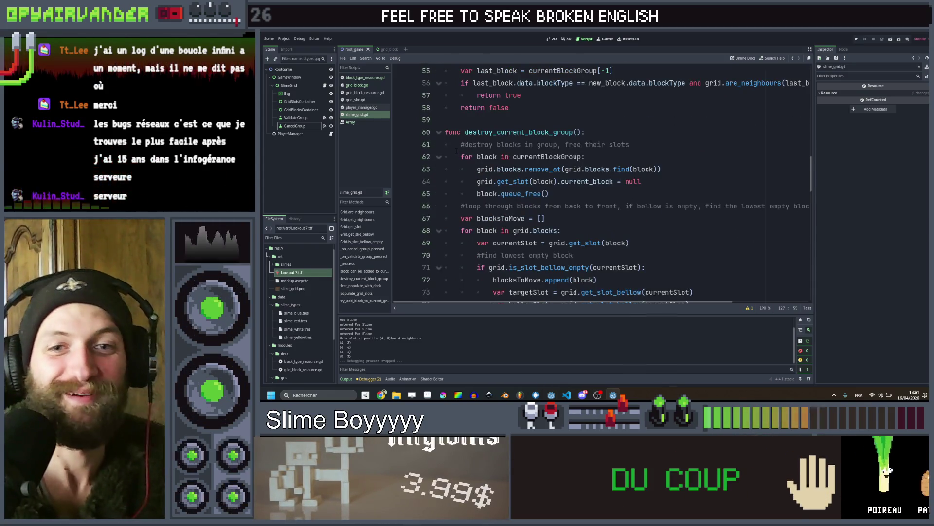
pyautogui.scroll(-2, 719, 202)
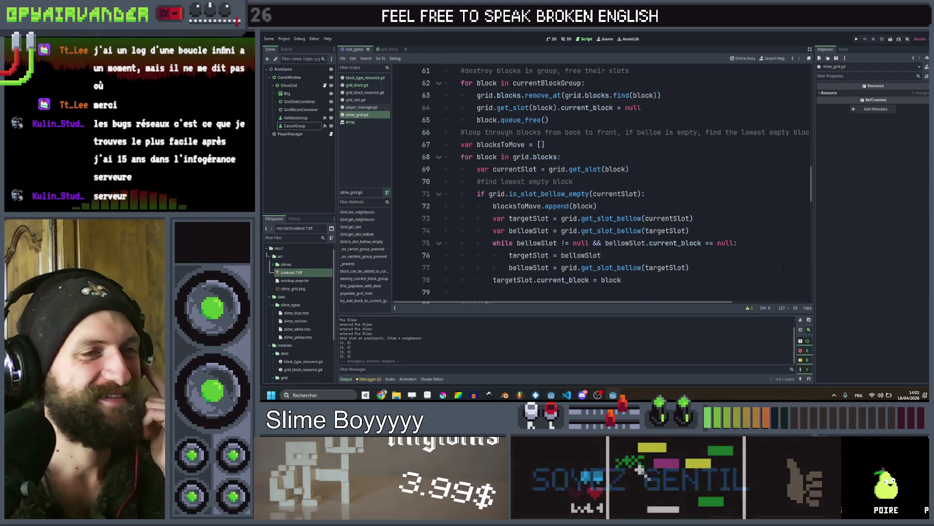
pyautogui.scroll(-2, 718, 201)
pyautogui.scroll(-3, 599, 185)
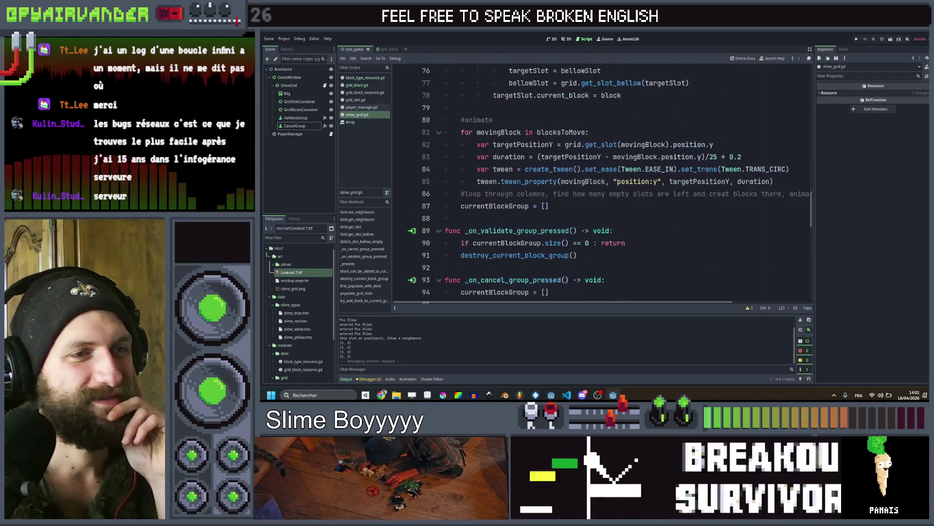
pyautogui.scroll(5, 599, 185)
pyautogui.scroll(2, 647, 168)
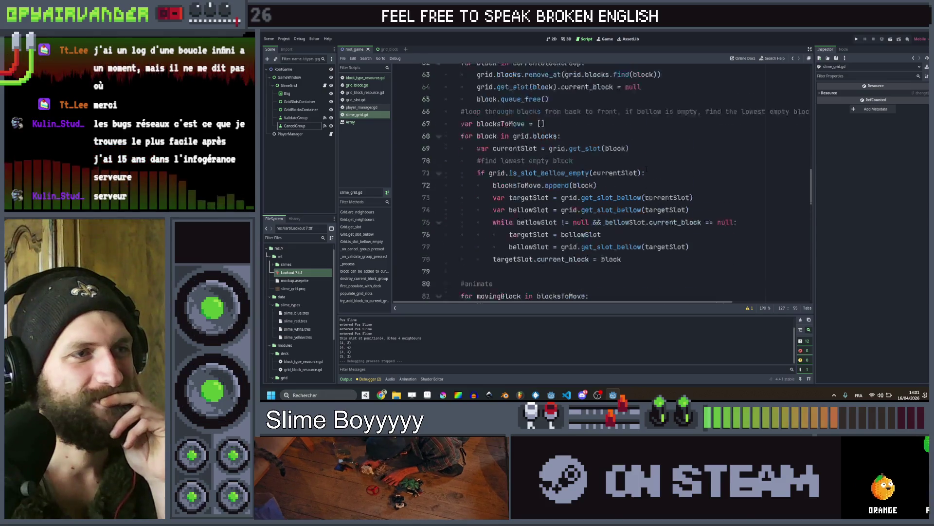
pyautogui.scroll(3, 646, 167)
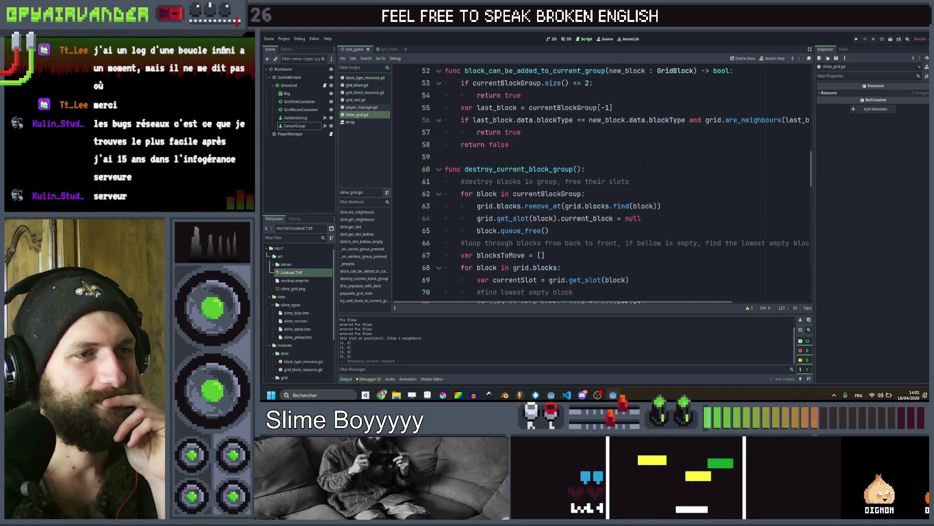
pyautogui.scroll(-6, 645, 165)
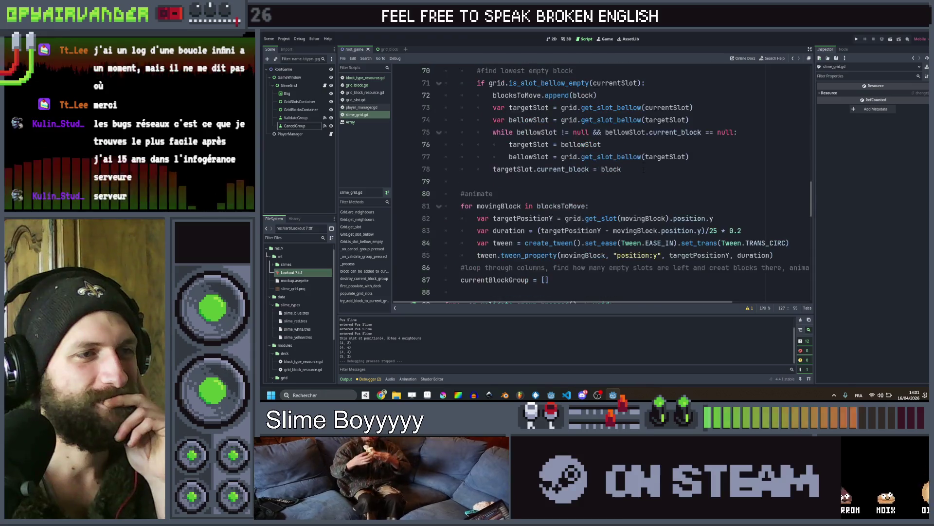
pyautogui.scroll(-5, 644, 170)
pyautogui.scroll(5, 639, 171)
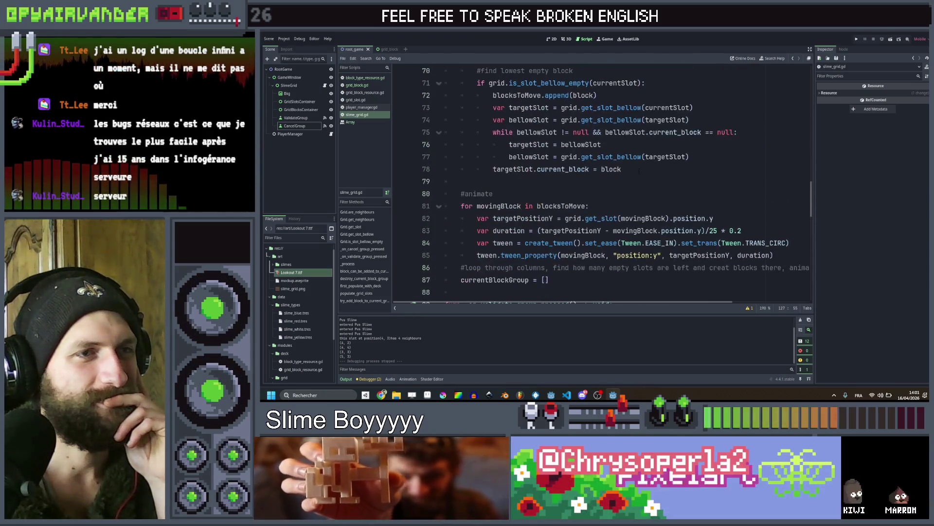
pyautogui.scroll(1, 639, 171)
pyautogui.scroll(-1, 639, 170)
pyautogui.scroll(2, 639, 171)
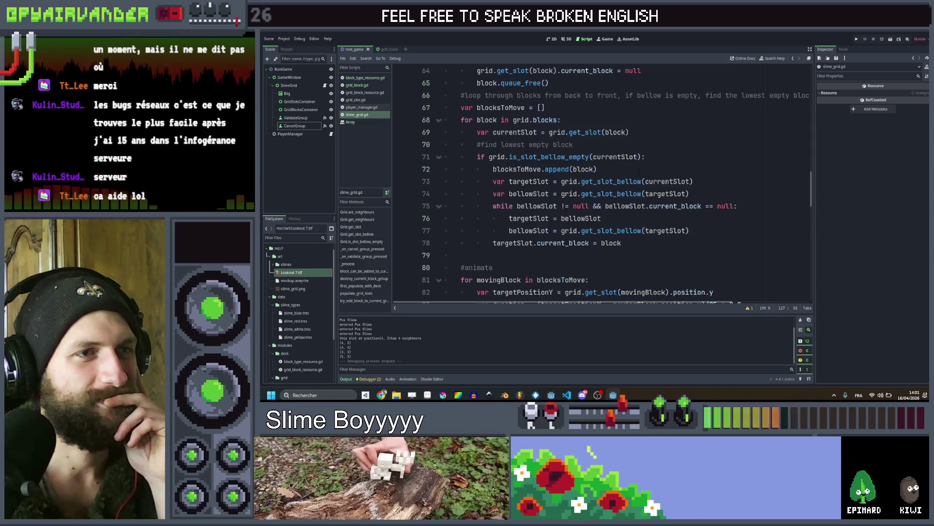
pyautogui.scroll(1, 639, 171)
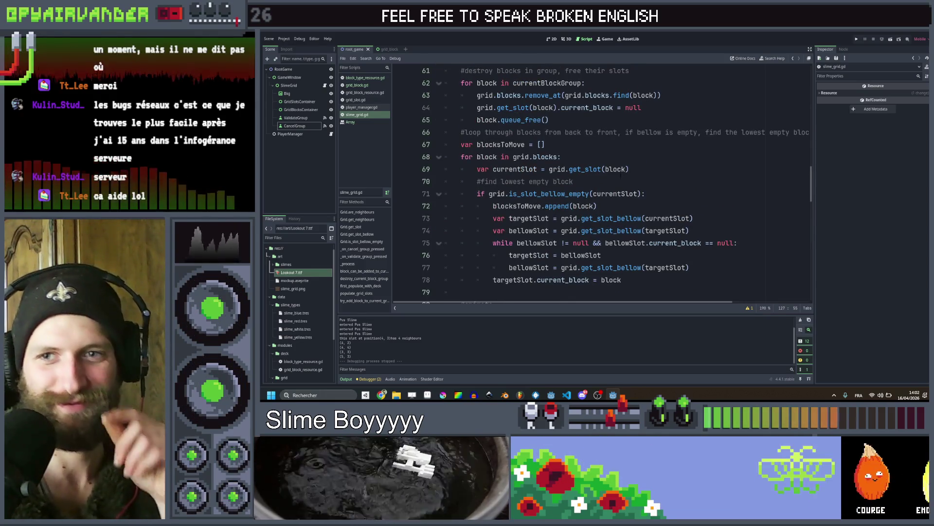
pyautogui.scroll(3, 636, 171)
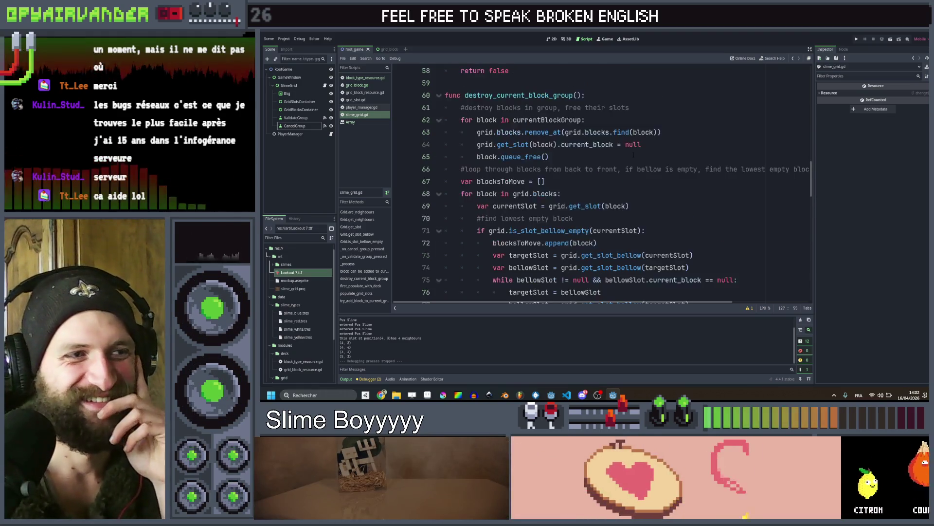
pyautogui.scroll(-3, 636, 171)
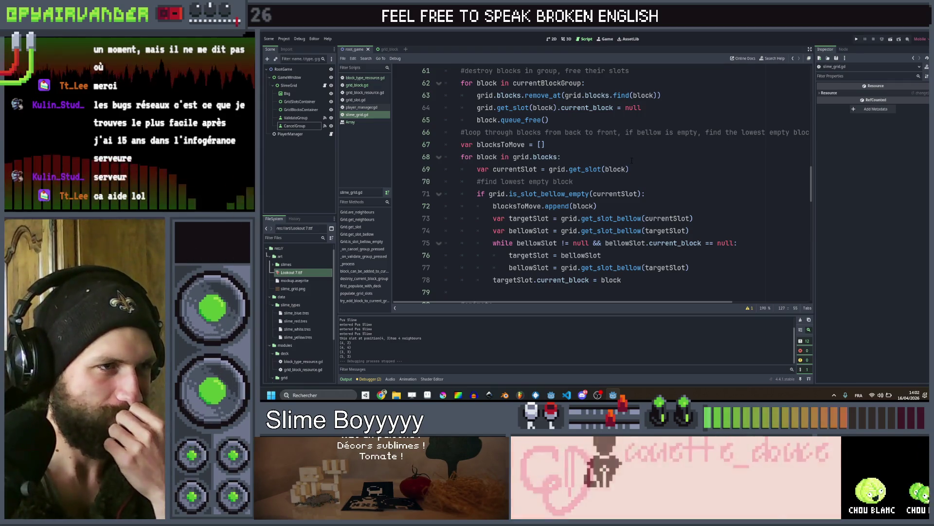
pyautogui.scroll(1, 535, 195)
pyautogui.moveTo(561, 194); pyautogui.dragTo(465, 194)
pyautogui.click(651, 209)
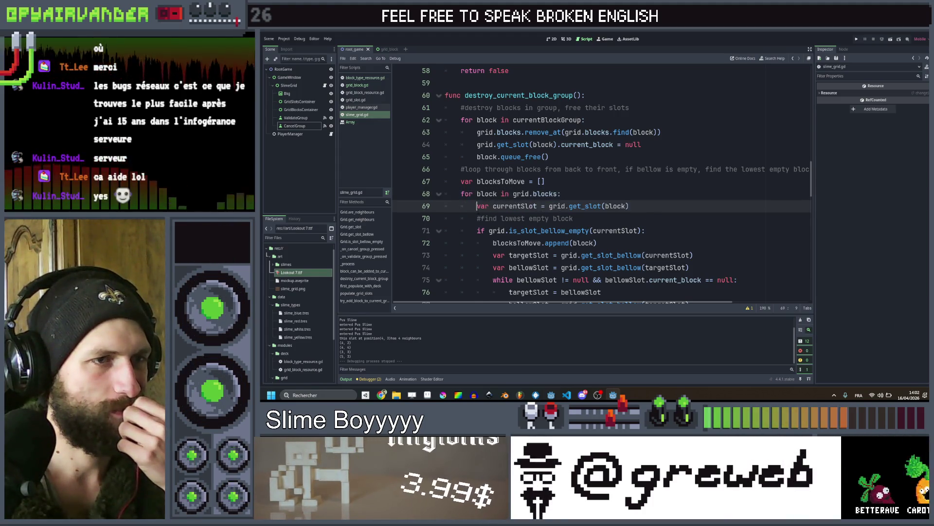
pyautogui.scroll(-2, 602, 196)
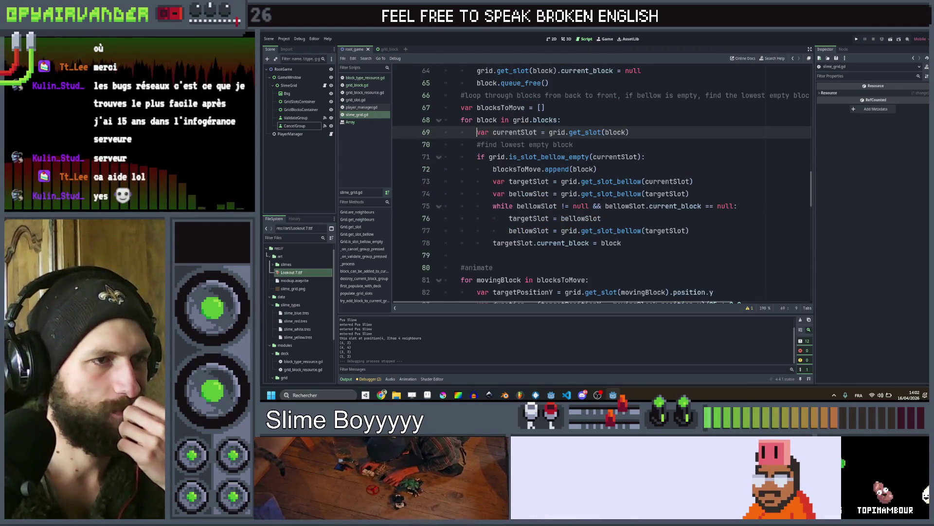
pyautogui.scroll(-1, 601, 197)
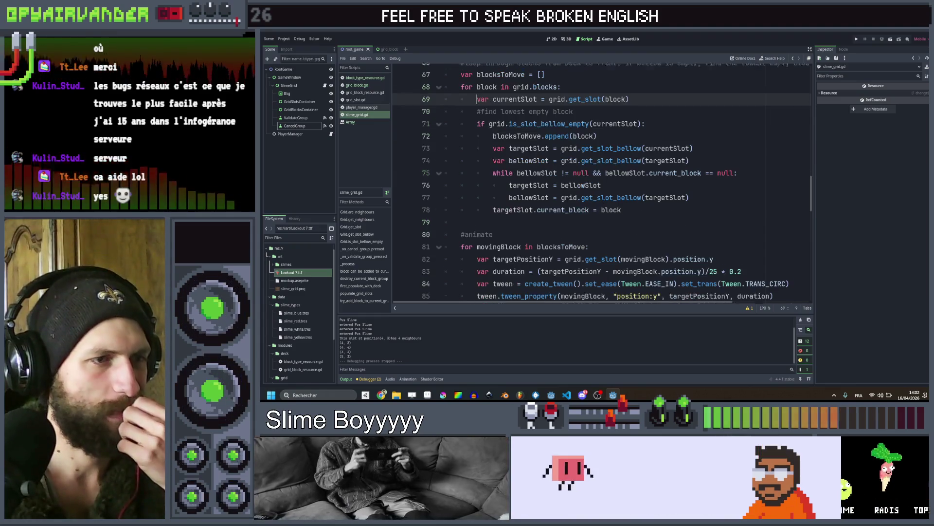
pyautogui.click(628, 206)
pyautogui.scroll(1, 628, 206)
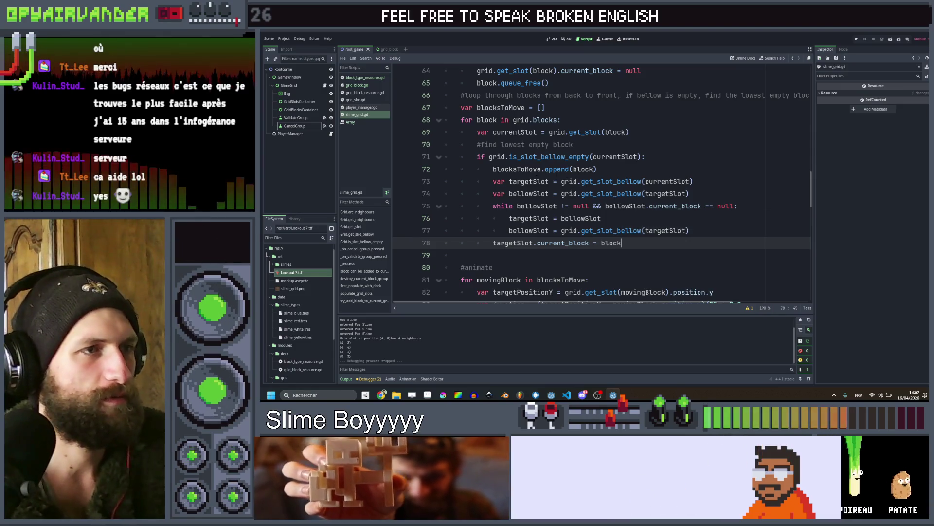
pyautogui.doubleClick(539, 169)
pyautogui.scroll(-2, 677, 167)
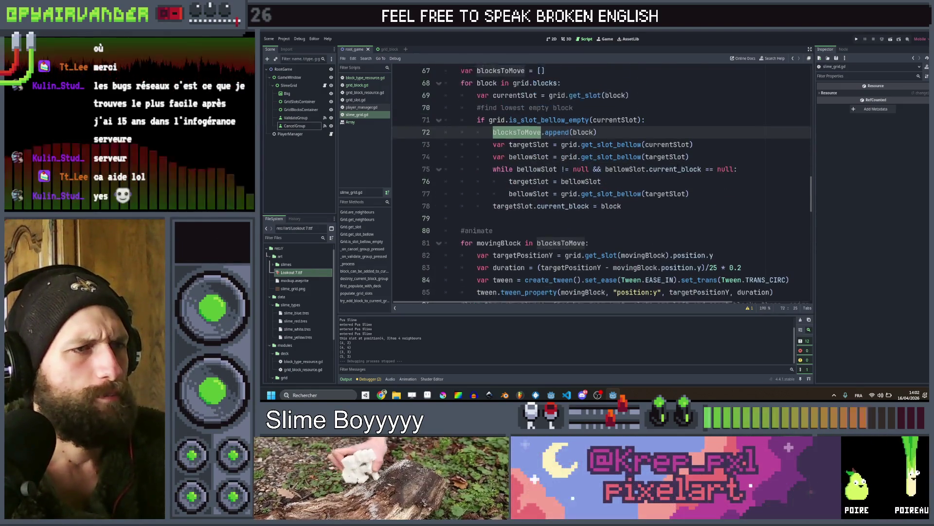
pyautogui.scroll(-1, 678, 167)
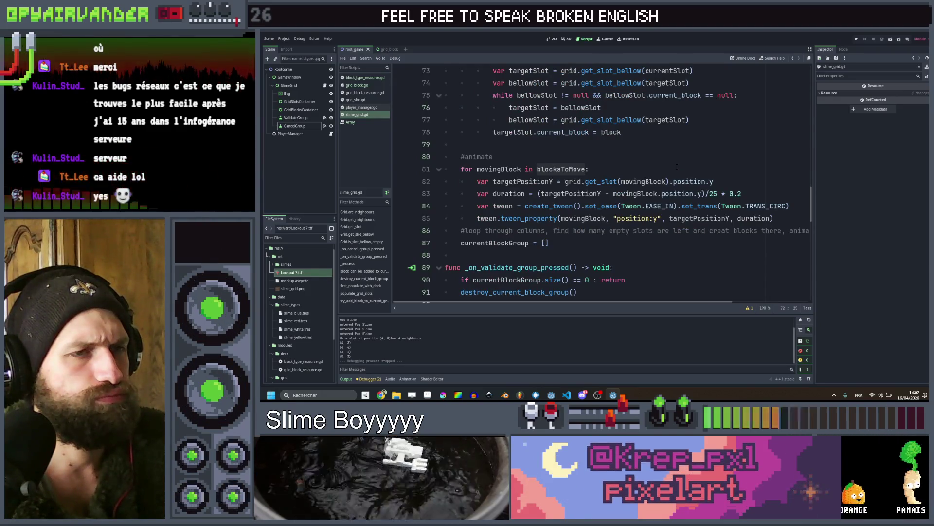
pyautogui.scroll(-1, 676, 167)
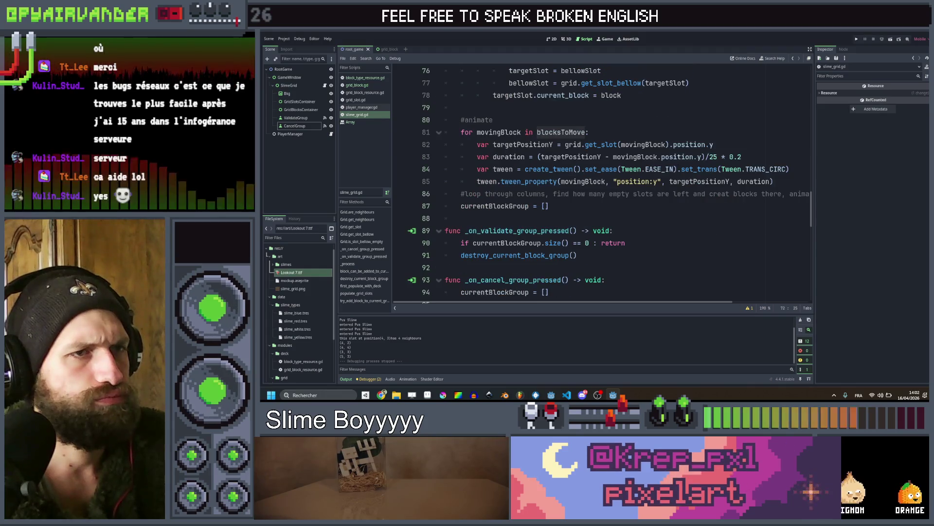
pyautogui.scroll(2, 644, 149)
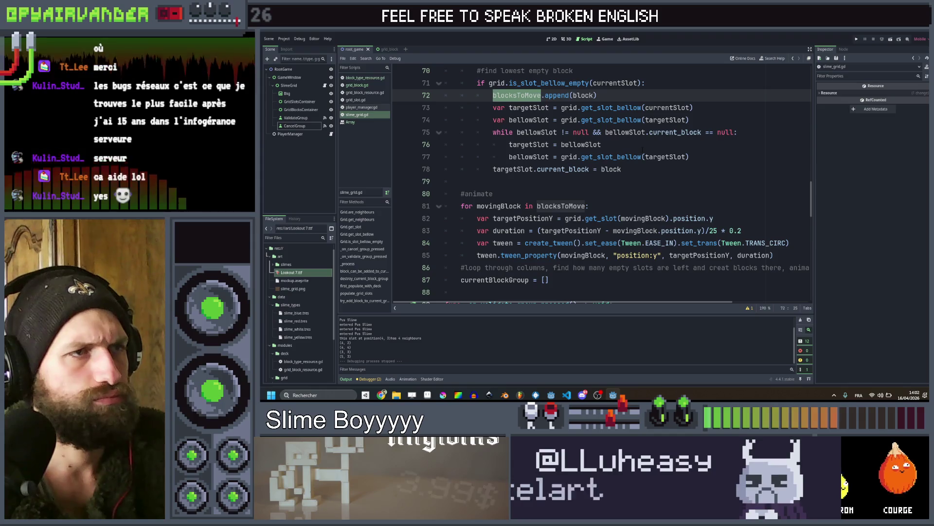
pyautogui.scroll(3, 697, 152)
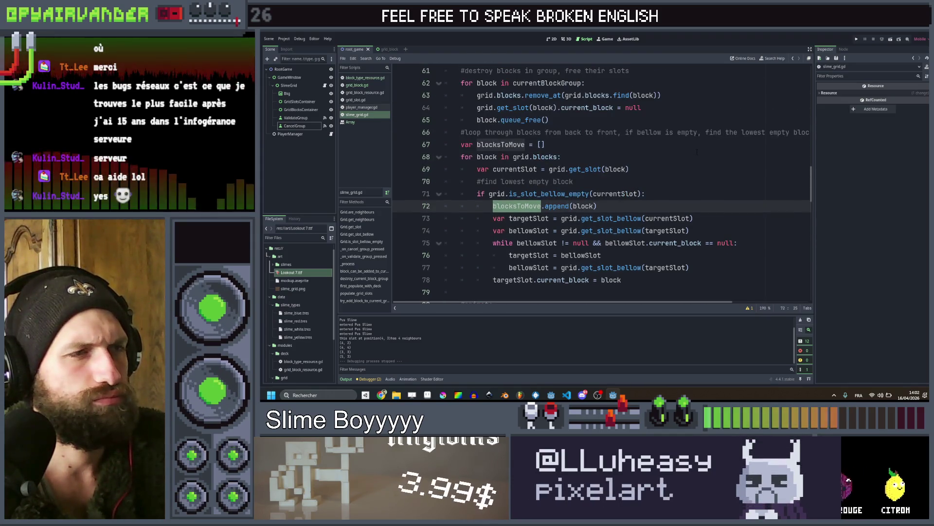
pyautogui.scroll(1, 697, 152)
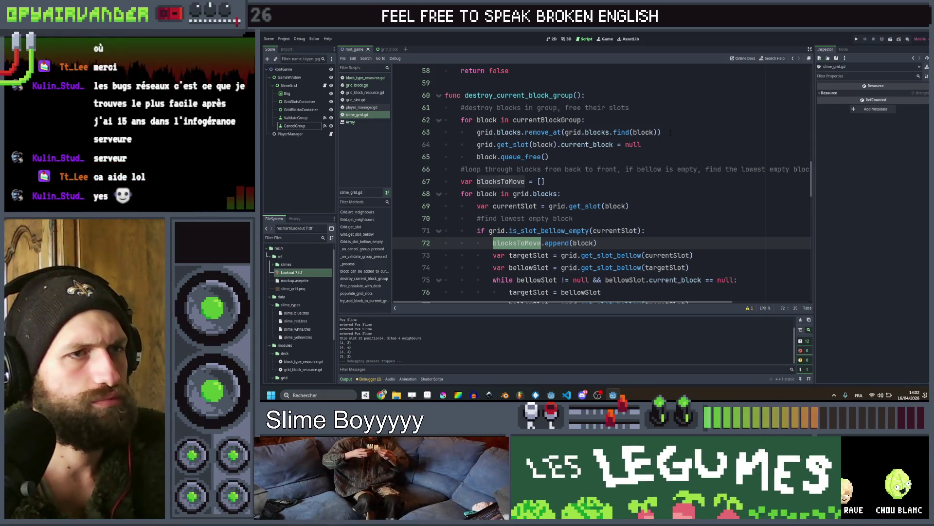
pyautogui.click(670, 132)
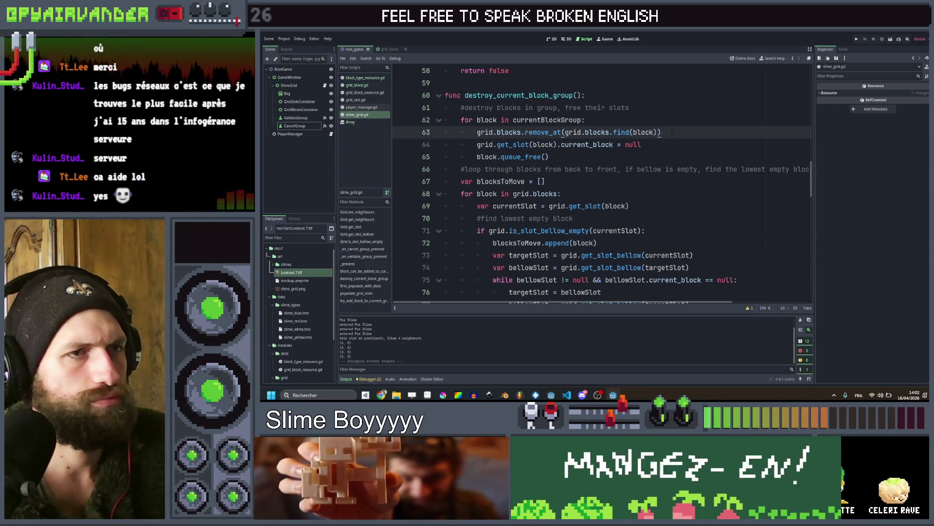
pyautogui.scroll(-5, 672, 132)
pyautogui.scroll(5, 673, 144)
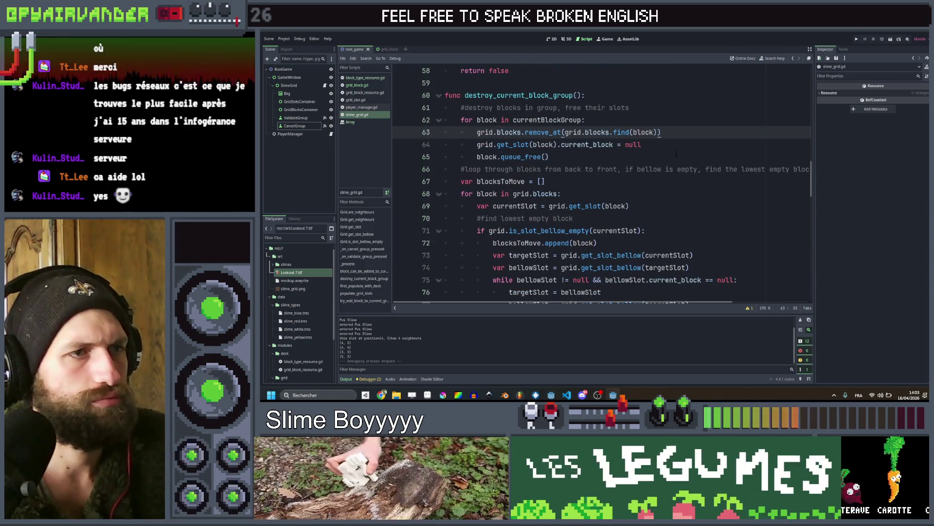
pyautogui.scroll(1, 695, 126)
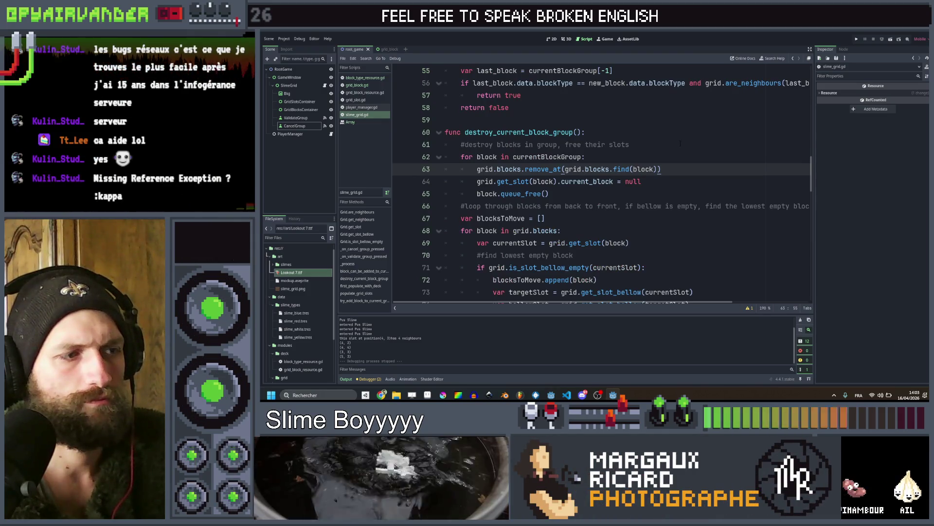
pyautogui.scroll(-5, 680, 142)
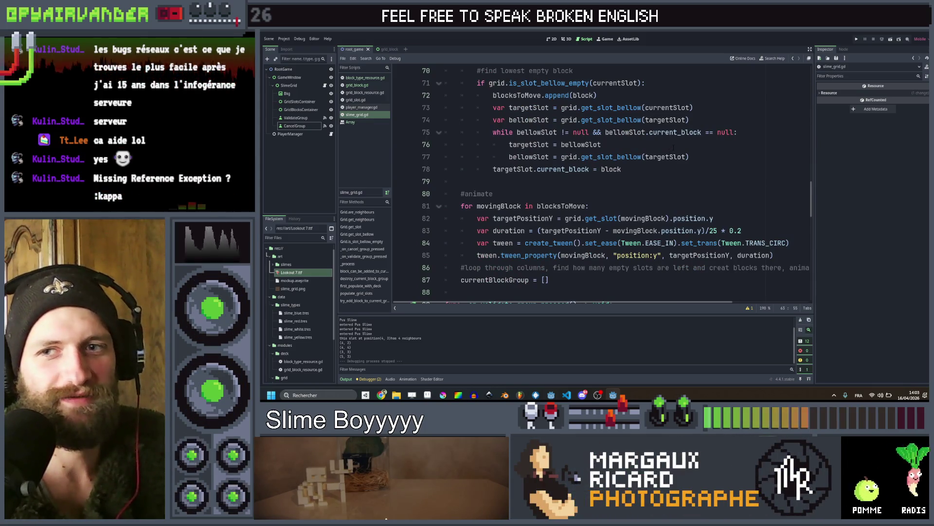
pyautogui.scroll(2, 661, 160)
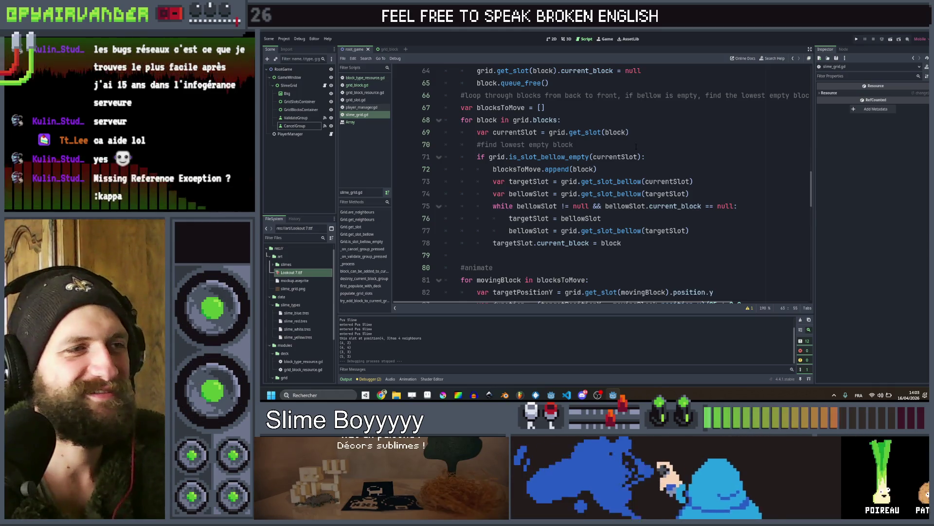
pyautogui.scroll(1, 632, 149)
pyautogui.click(618, 157)
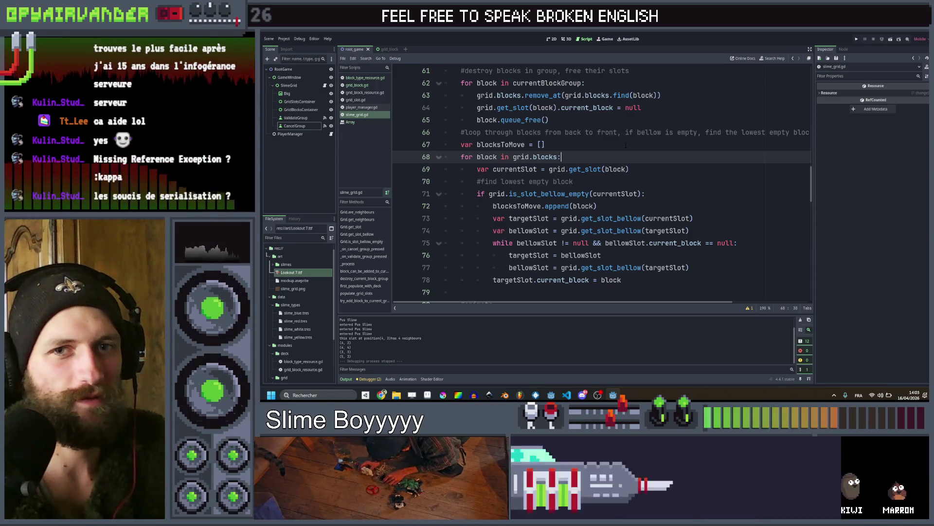
pyautogui.moveTo(673, 173); pyautogui.dragTo(506, 169)
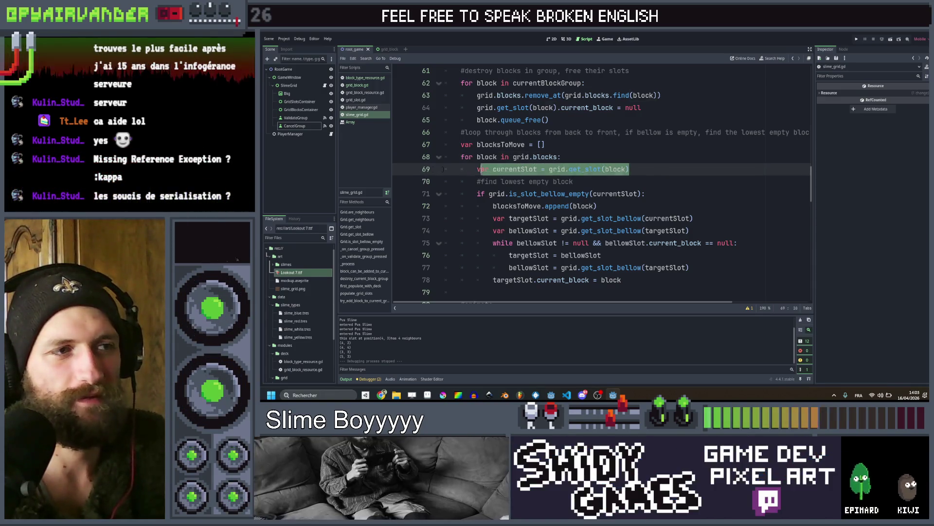
pyautogui.tripleClick(683, 168)
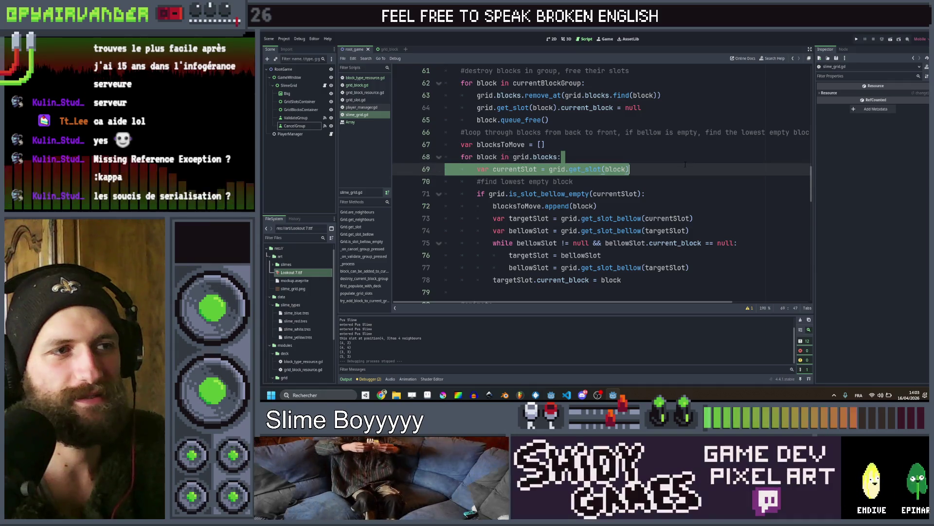
pyautogui.click(684, 167)
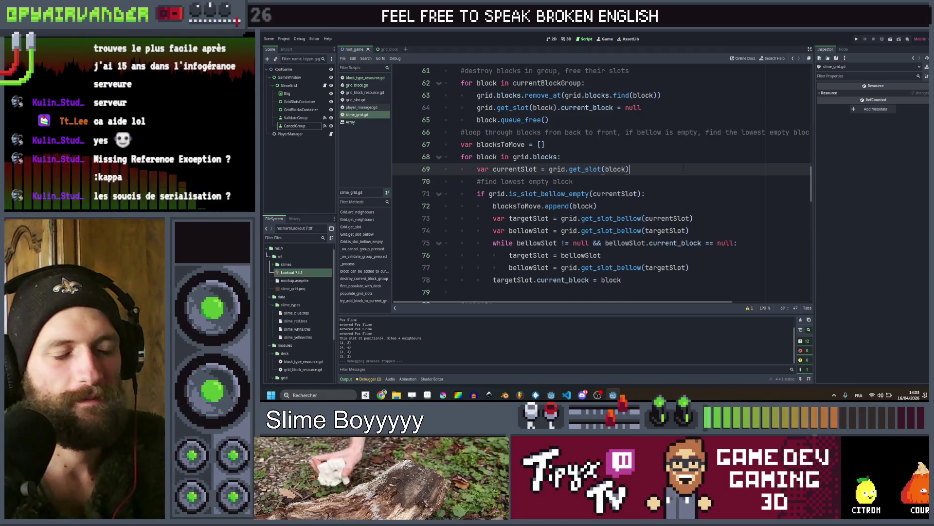
pyautogui.moveTo(651, 169)
pyautogui.mouseDown()
pyautogui.moveTo(632, 156)
pyautogui.moveTo(672, 181)
pyautogui.moveTo(692, 168)
pyautogui.mouseUp()
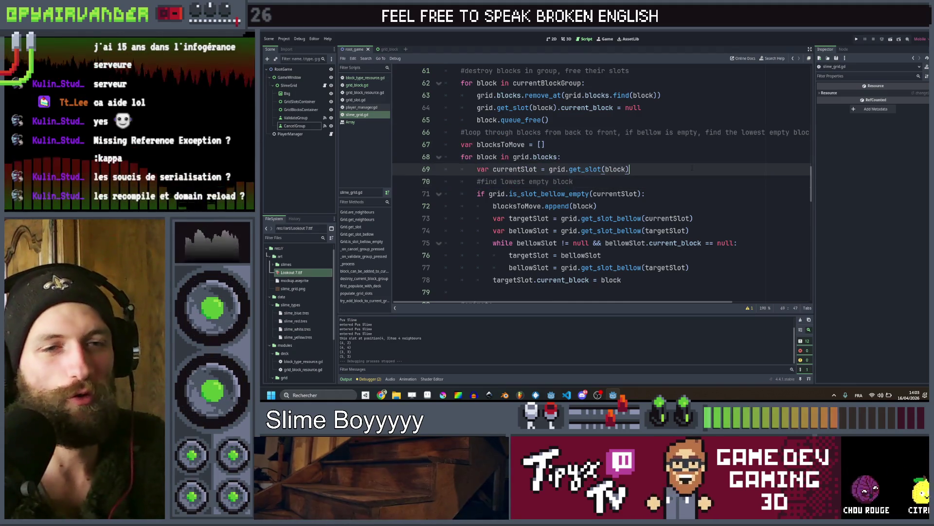
pyautogui.click(686, 179)
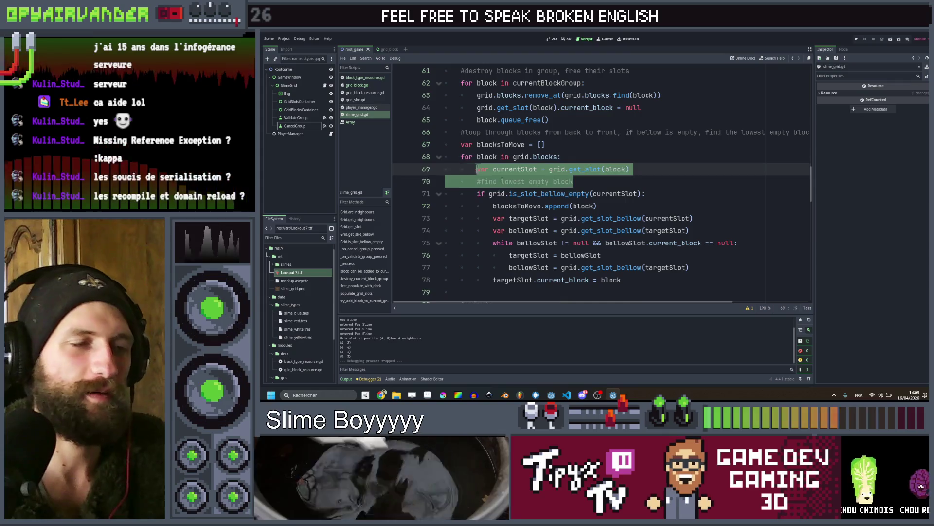
pyautogui.press('Down')
pyautogui.press('End')
pyautogui.moveTo(719, 170)
pyautogui.mouseDown()
pyautogui.moveTo(681, 189)
pyautogui.moveTo(719, 170)
pyautogui.mouseUp()
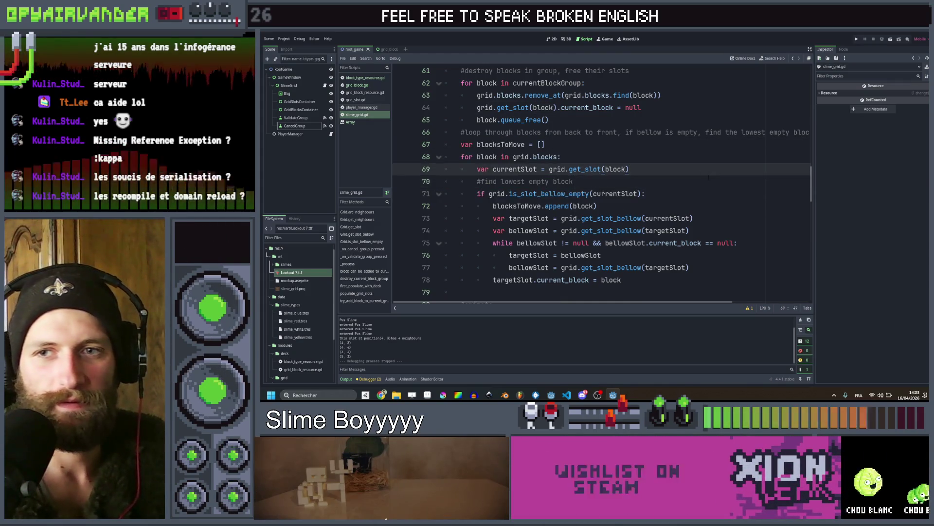
pyautogui.click(681, 162)
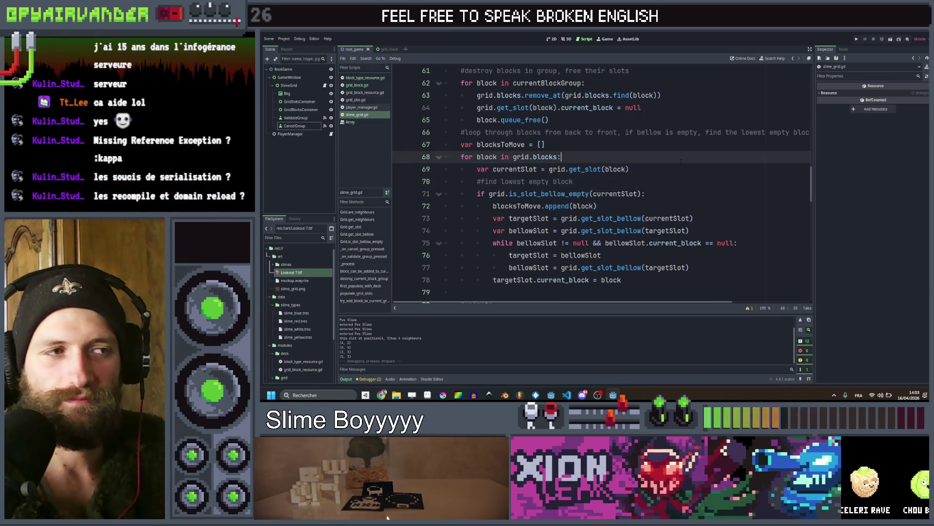
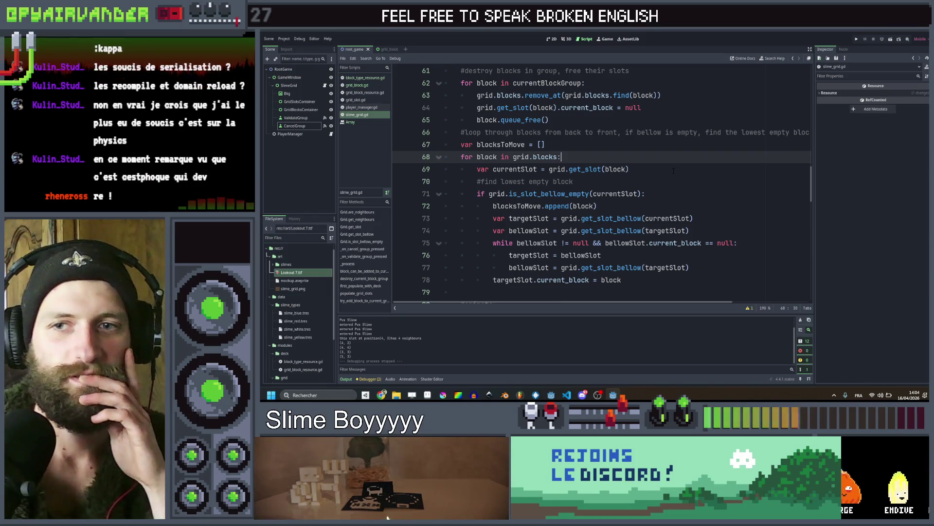
# Insert print("animating a block") at the top of the animation loop on line 81 and save slime_grid.gd
pyautogui.scroll(1, 669, 167)
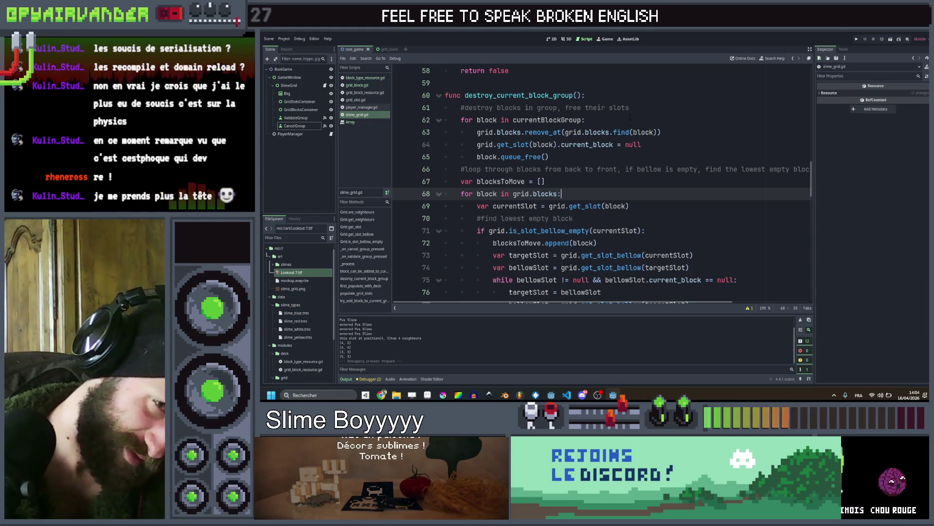
pyautogui.scroll(-1, 586, 186)
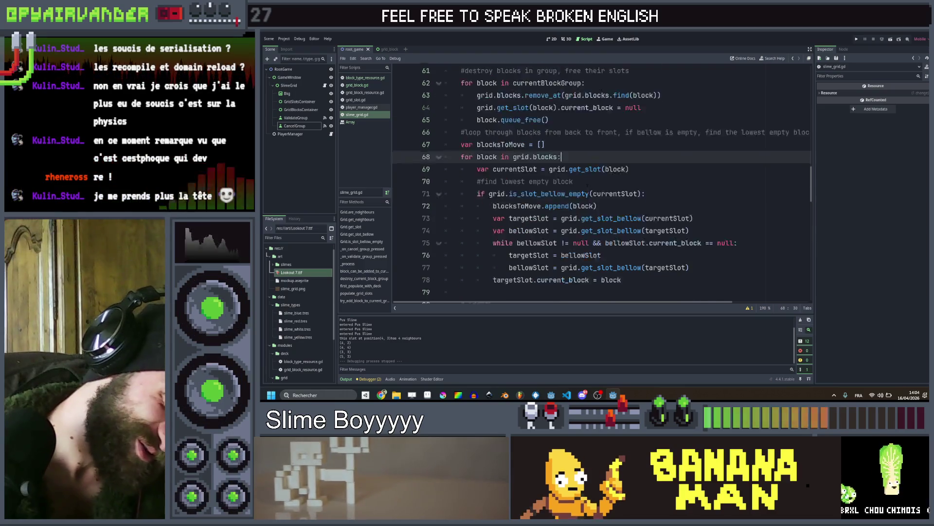
pyautogui.scroll(-3, 586, 186)
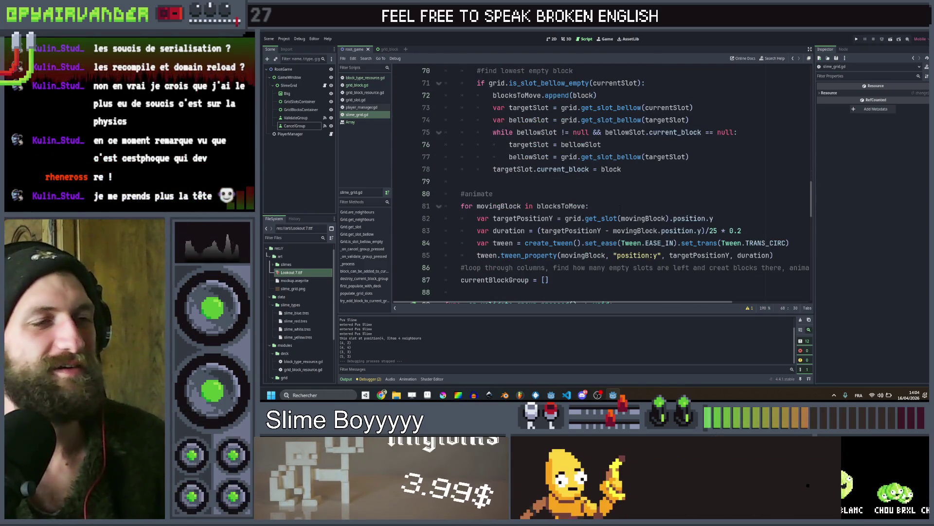
pyautogui.click(620, 206)
pyautogui.press('Return')
pyautogui.write('rint(')
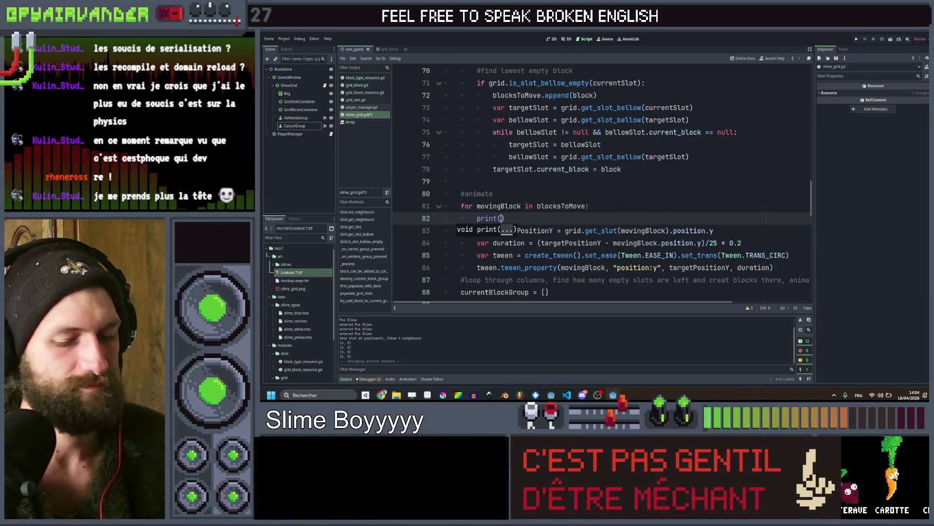
pyautogui.write('"animating')
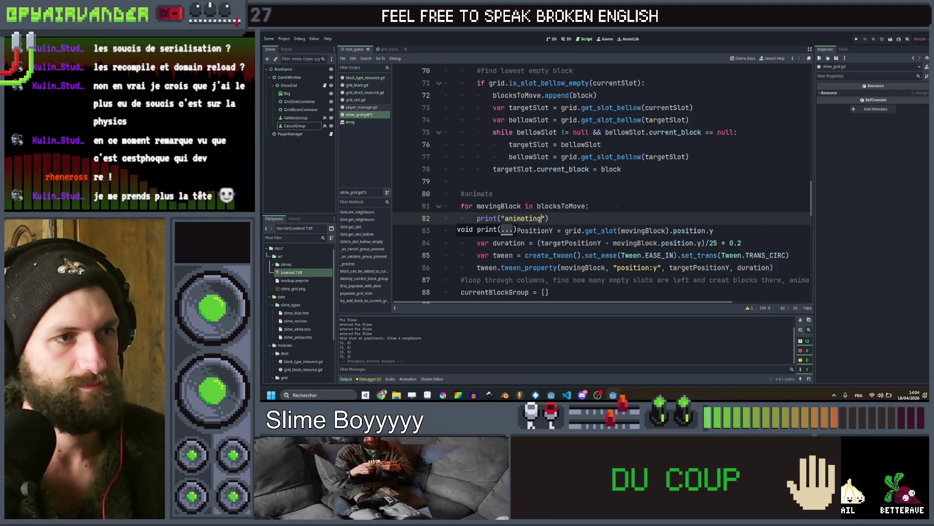
pyautogui.write(' a block')
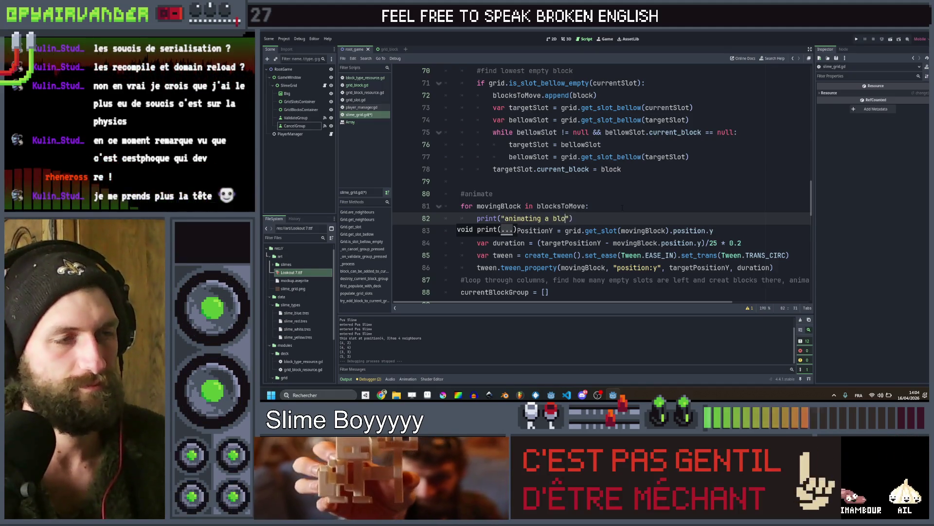
pyautogui.write('"')
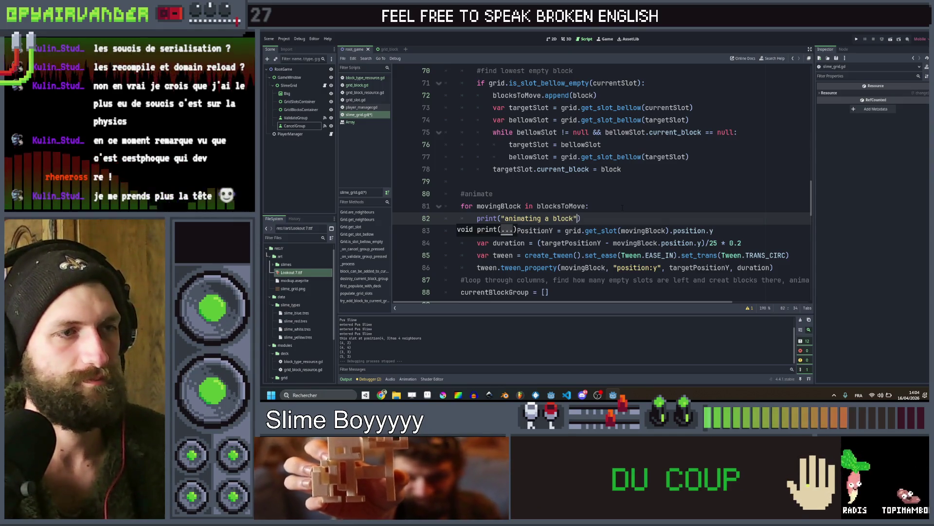
pyautogui.hotkey('ctrl', 's')
pyautogui.press('Left')
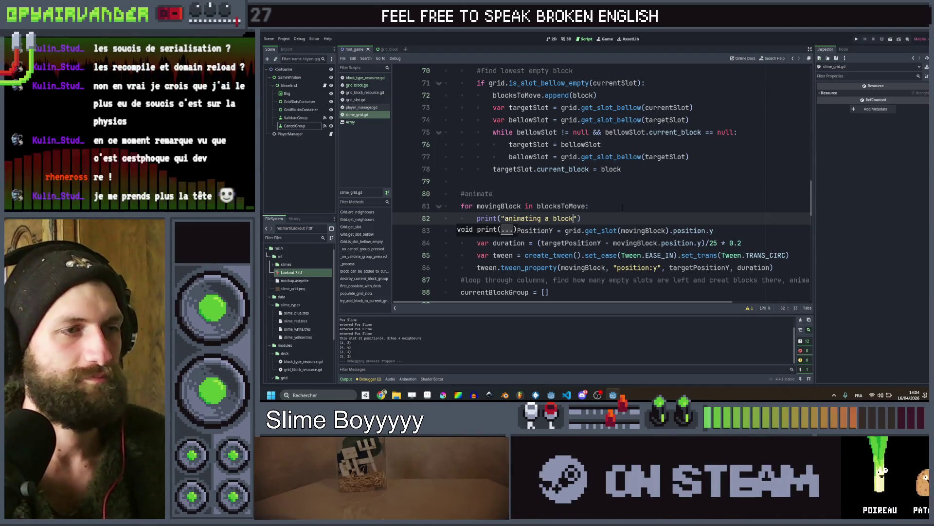
pyautogui.click(621, 206)
# Run Slime Soup with F5, select two adjacent slimes and validate them to trigger the print
pyautogui.press('F5')
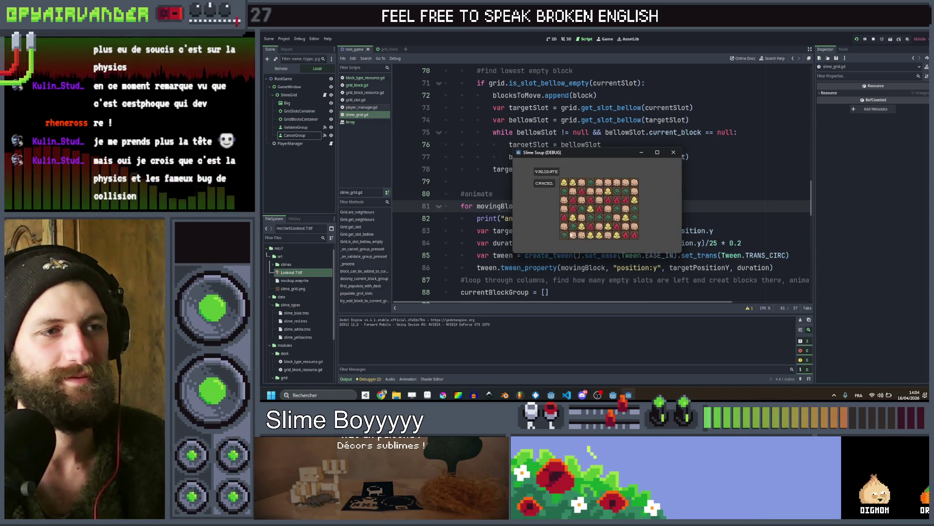
pyautogui.click(600, 218)
pyautogui.click(608, 217)
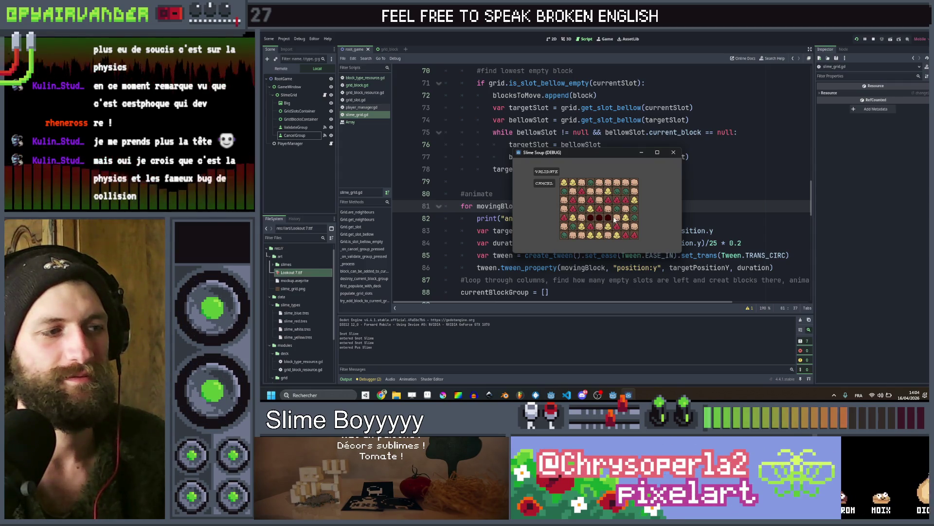
pyautogui.click(546, 174)
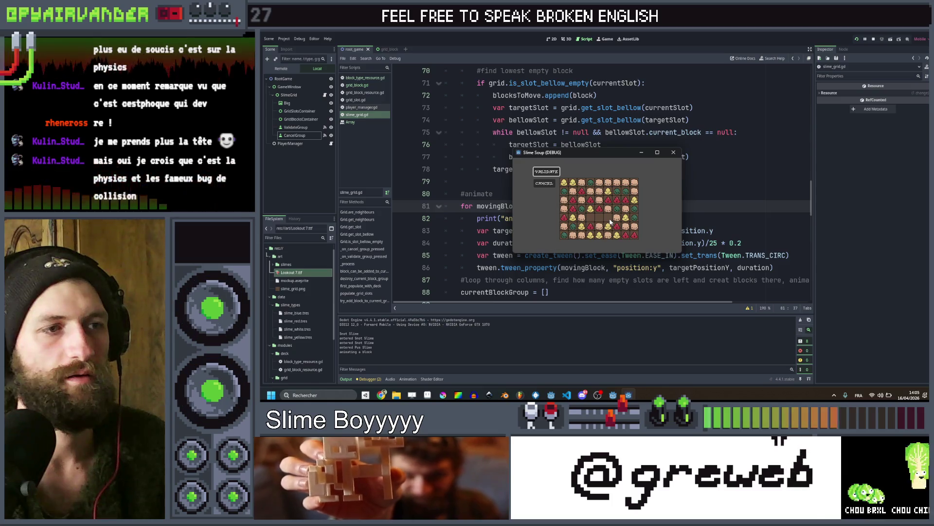
# Close the running game and bring get_neighbours into view in slime_grid.gd
pyautogui.click(674, 153)
pyautogui.scroll(9, 620, 178)
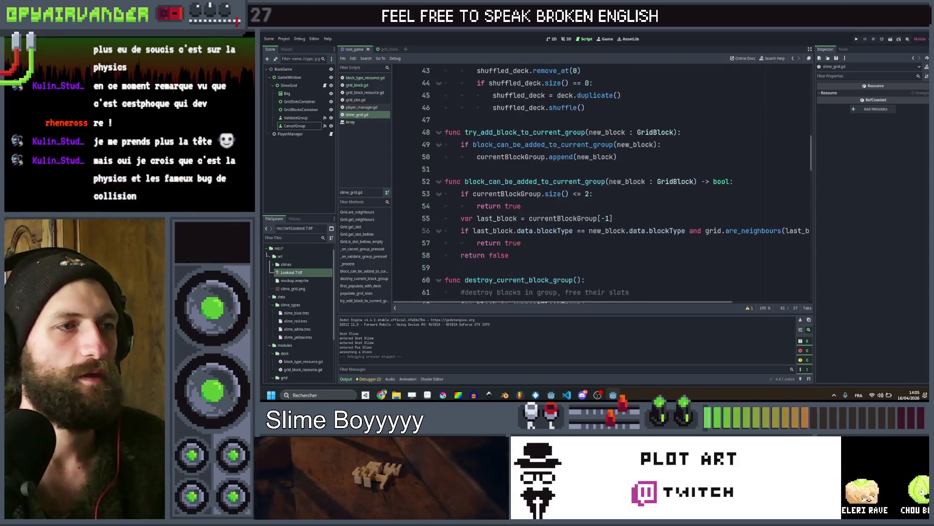
pyautogui.scroll(5, 619, 178)
pyautogui.scroll(-16, 619, 178)
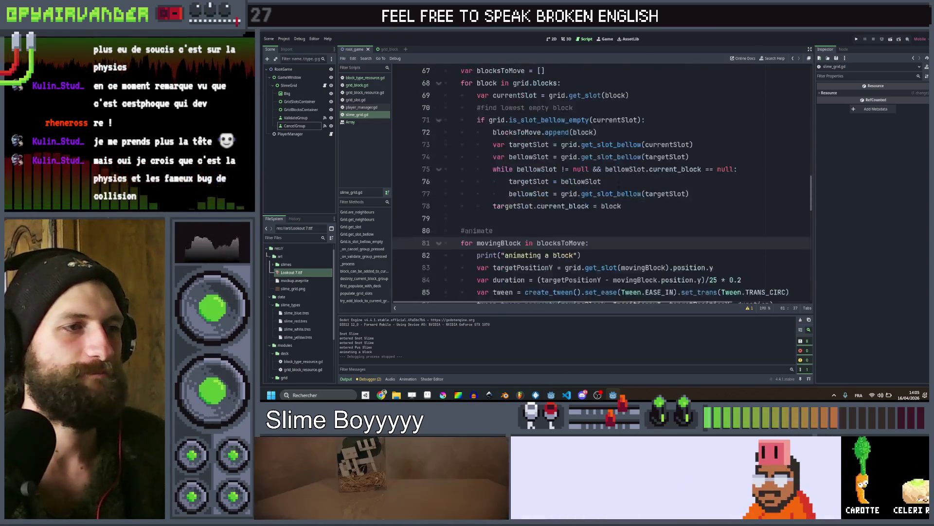
pyautogui.scroll(7, 619, 178)
pyautogui.scroll(-13, 620, 178)
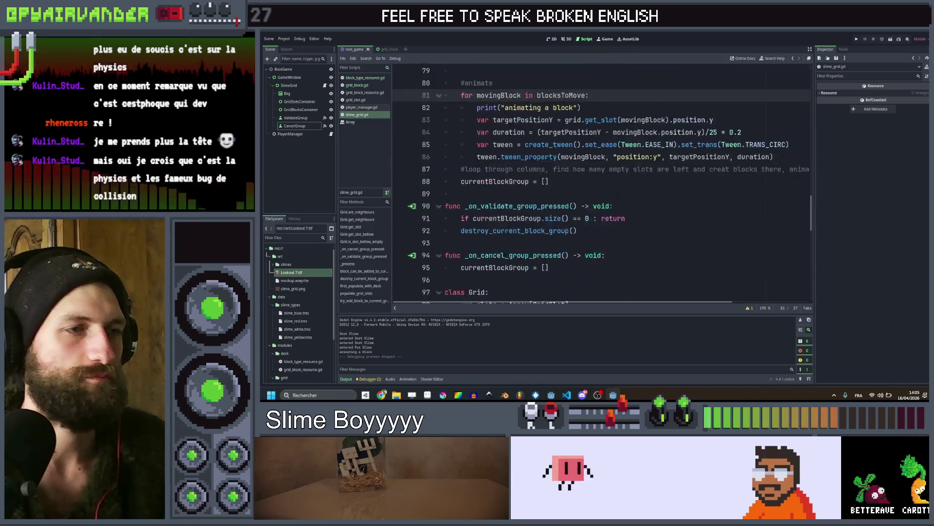
pyautogui.scroll(-6, 623, 195)
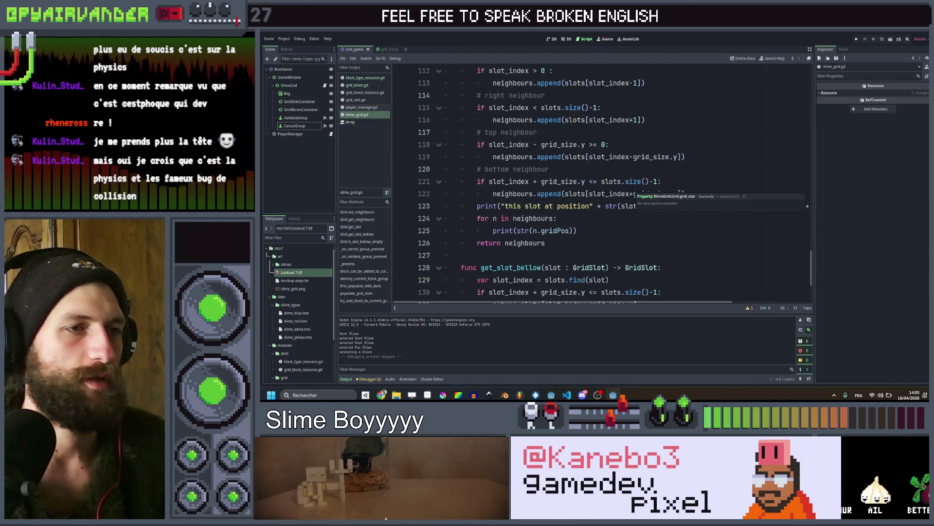
pyautogui.scroll(1, 604, 185)
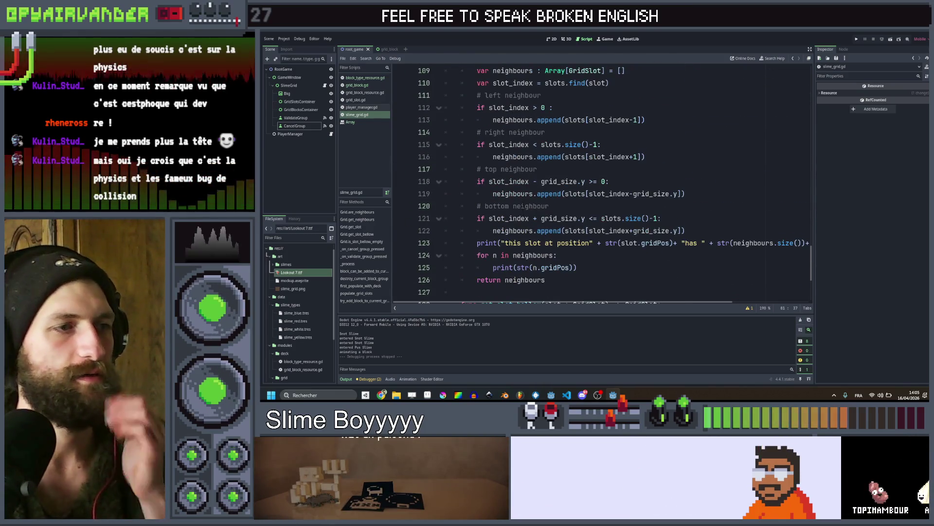
# Relabel the four neighbour comments as # top, # bottom, # left and # right
pyautogui.click(519, 206)
pyautogui.moveTo(554, 206); pyautogui.dragTo(489, 206)
pyautogui.press('BackSpace')
pyautogui.press('BackSpace')
pyautogui.write('ri')
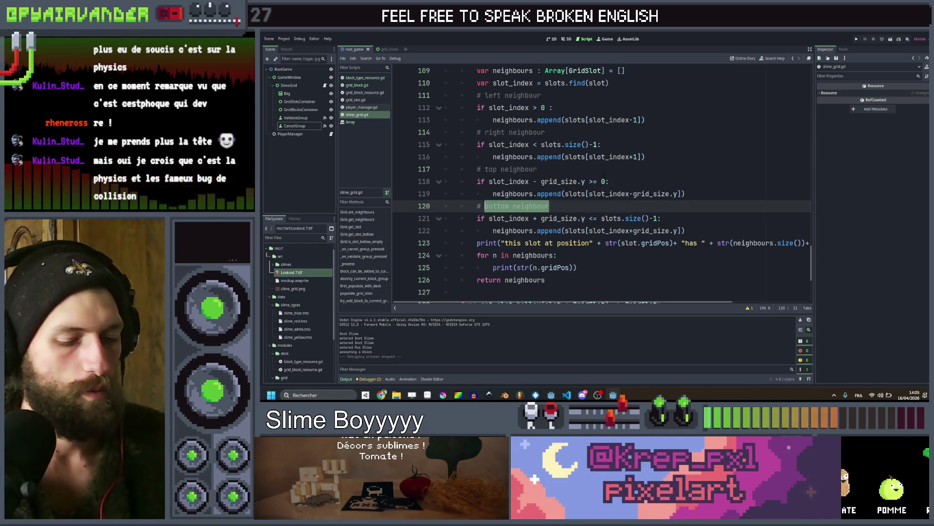
pyautogui.write('ght')
pyautogui.press('Up')
pyautogui.press('Up')
pyautogui.press('Up')
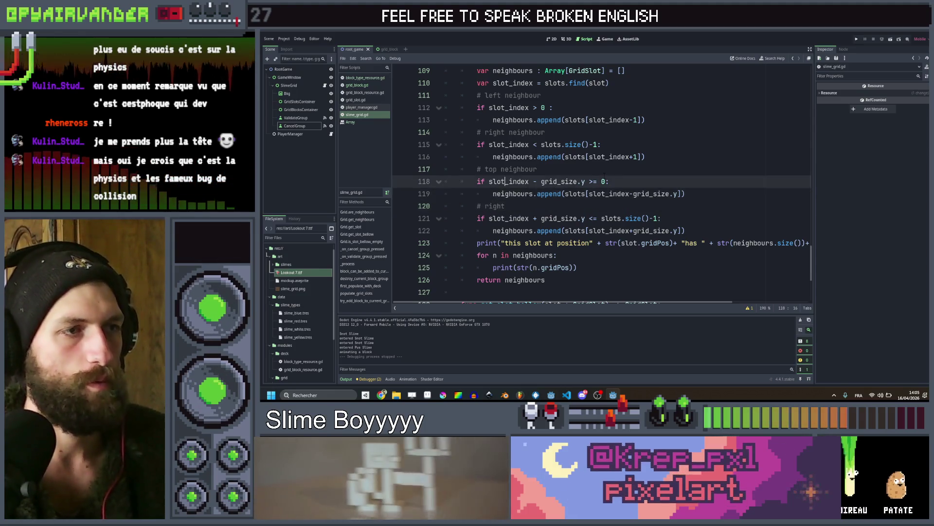
pyautogui.press('End')
pyautogui.hotkey('ctrl', 'shift', 'Left')
pyautogui.hotkey('ctrl', 'shift', 'Left')
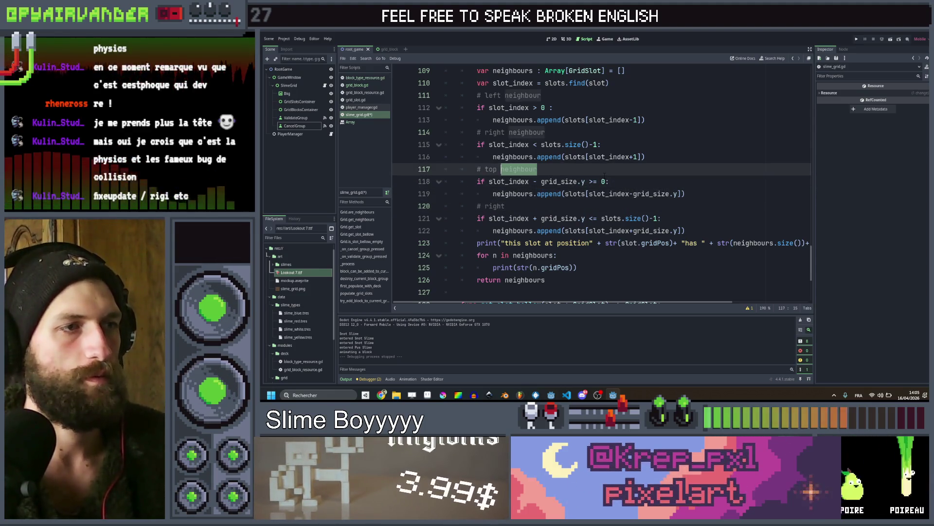
pyautogui.press('Up')
pyautogui.press('Up')
pyautogui.press('Up')
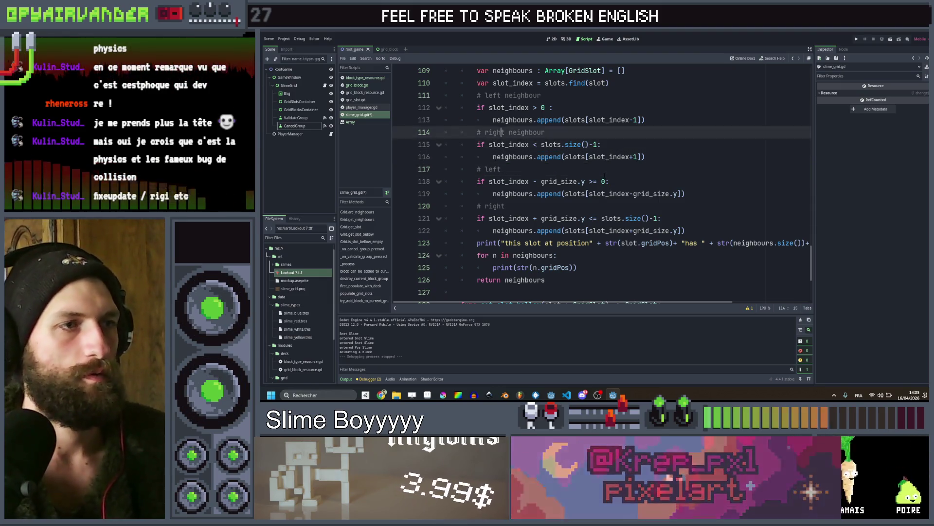
pyautogui.press('End')
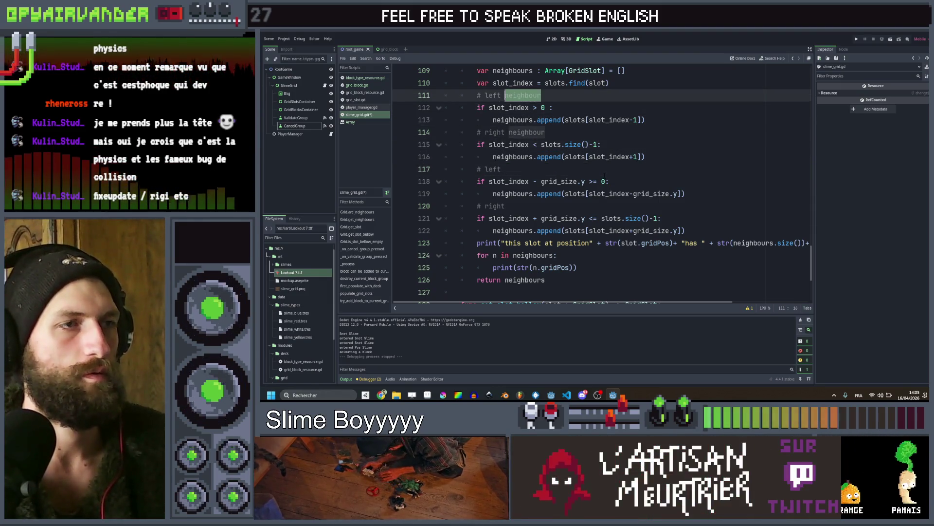
pyautogui.hotkey('ctrl', 'shift', 'Left')
pyautogui.write('top')
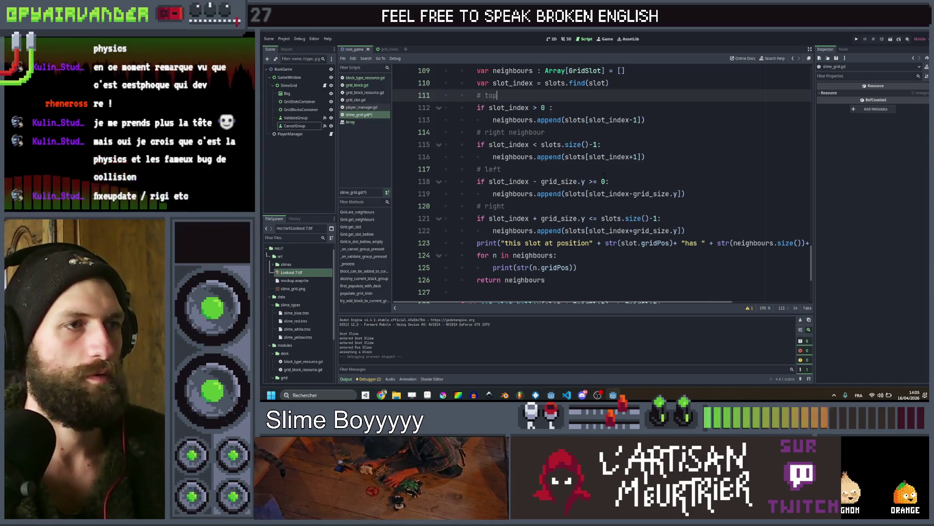
pyautogui.press('Down')
pyautogui.press('Down')
pyautogui.press('Down')
pyautogui.press('Right')
pyautogui.press('Right')
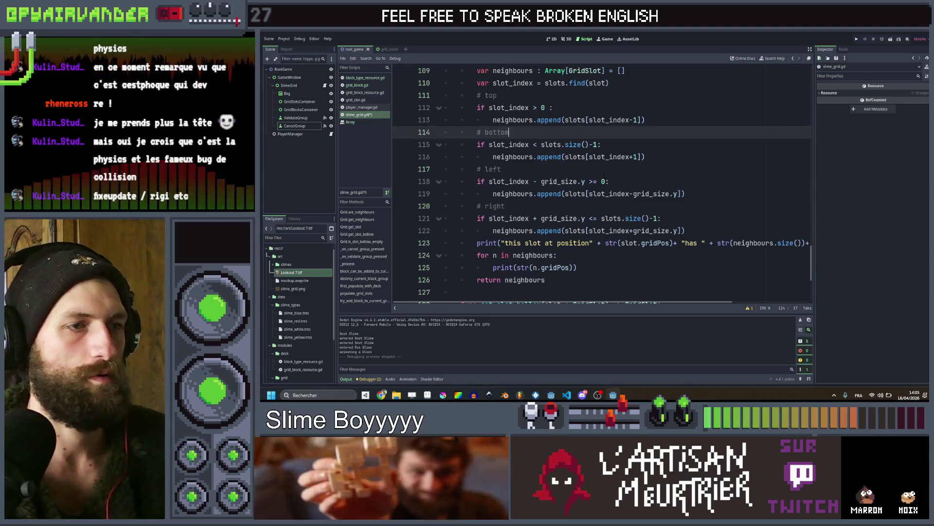
# Delete the neighbour position print line and save the script
pyautogui.scroll(-1, 604, 176)
pyautogui.click(621, 207)
pyautogui.hotkey('ctrl', 'shift', 'k')
pyautogui.hotkey('ctrl', 's')
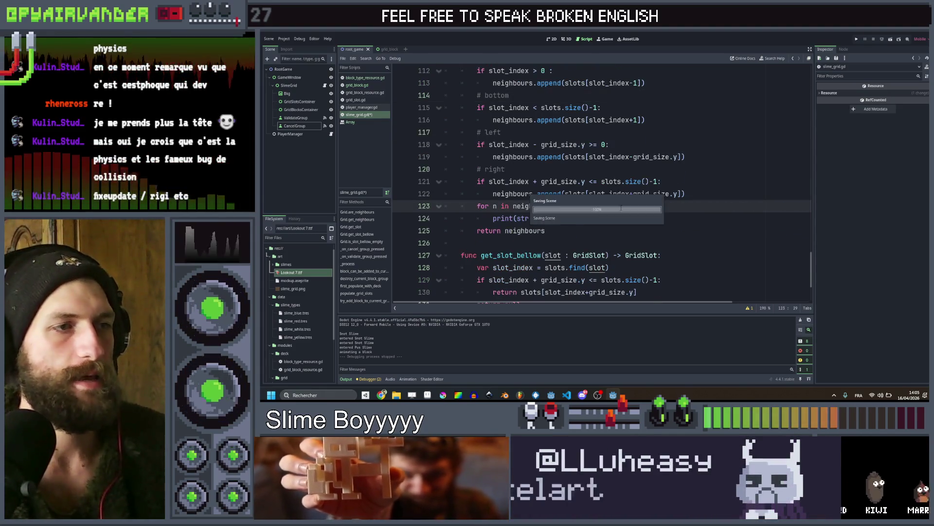
# Select the bottom-neighbour bounds condition to reuse in get_slot_bellow
pyautogui.scroll(-3, 622, 207)
pyautogui.scroll(2, 621, 207)
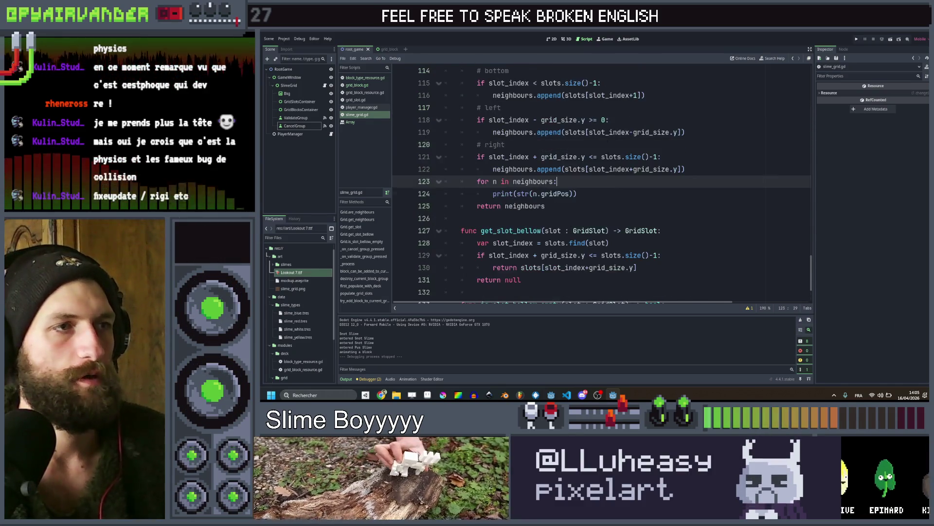
pyautogui.scroll(3, 566, 111)
pyautogui.scroll(-2, 566, 111)
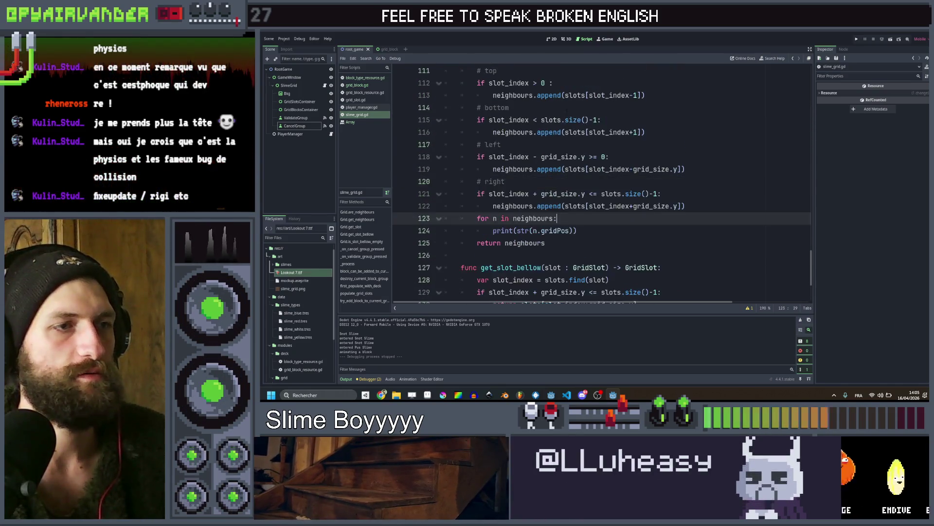
pyautogui.scroll(-1, 566, 111)
pyautogui.scroll(2, 636, 220)
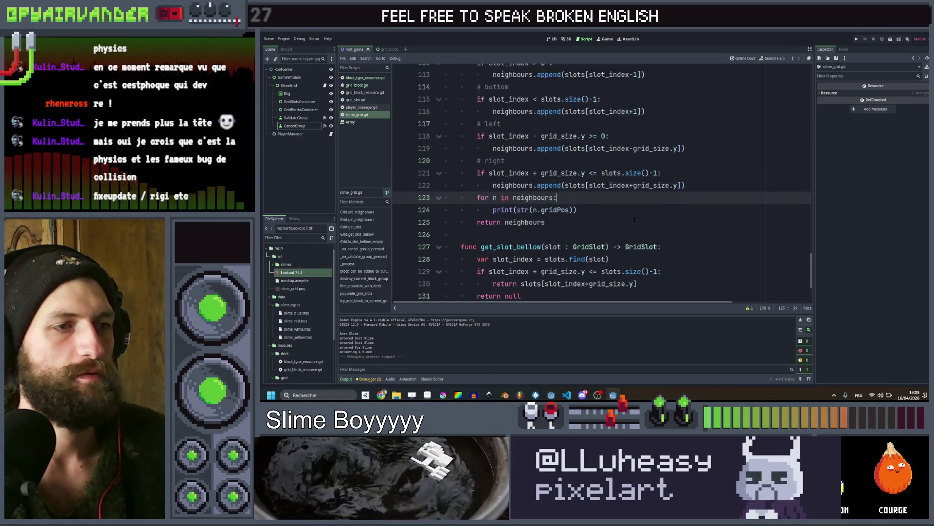
pyautogui.click(594, 157)
pyautogui.moveTo(594, 157); pyautogui.dragTo(489, 157)
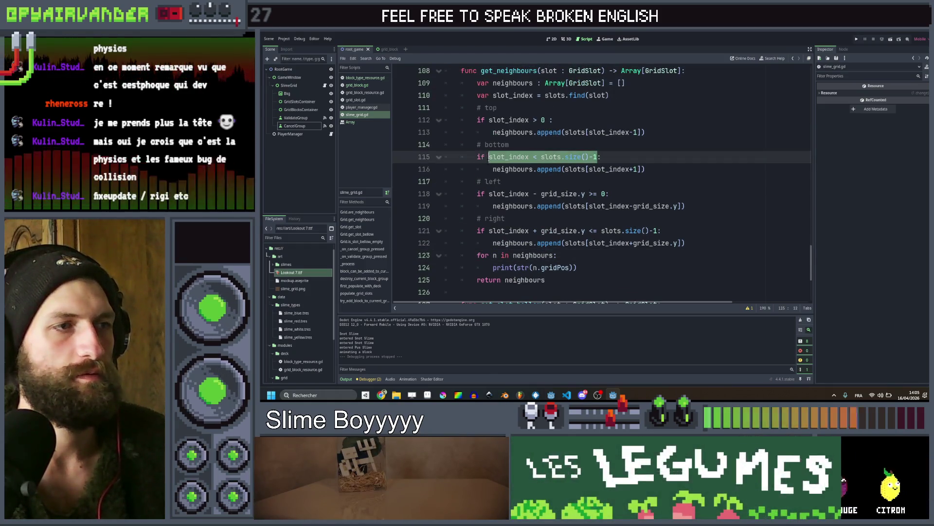
pyautogui.scroll(-4, 627, 204)
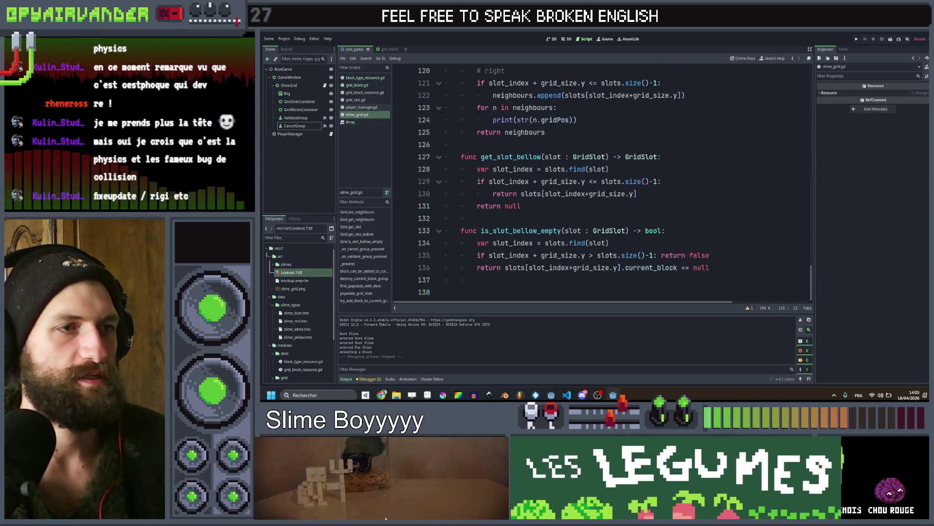
pyautogui.scroll(5, 536, 204)
# Rewrite get_slot_bellow to return slots[slot_index+1] when in bounds, otherwise return null
pyautogui.moveTo(645, 206)
pyautogui.mouseDown()
pyautogui.moveTo(532, 206)
pyautogui.moveTo(501, 194)
pyautogui.mouseUp()
pyautogui.hotkey('ctrl', 'c')
pyautogui.scroll(-5, 502, 194)
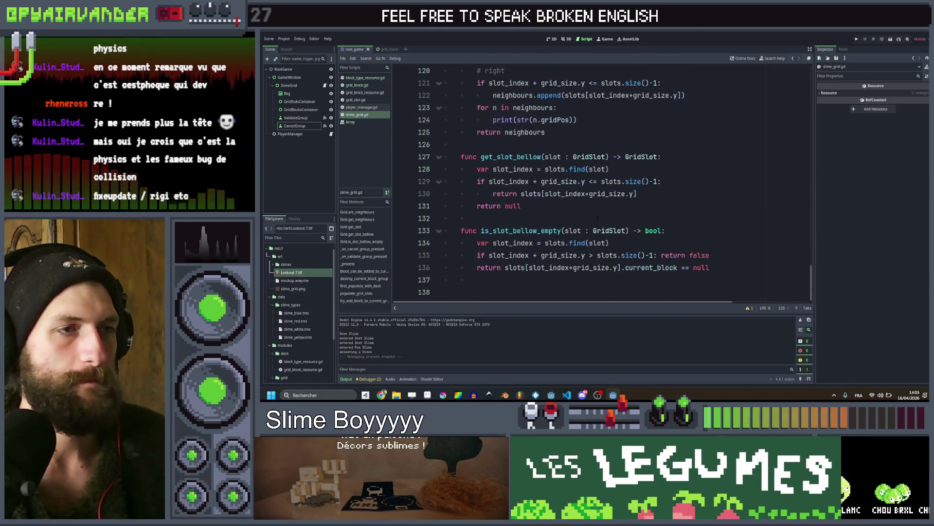
pyautogui.moveTo(521, 206); pyautogui.dragTo(478, 181)
pyautogui.hotkey('ctrl', 'v')
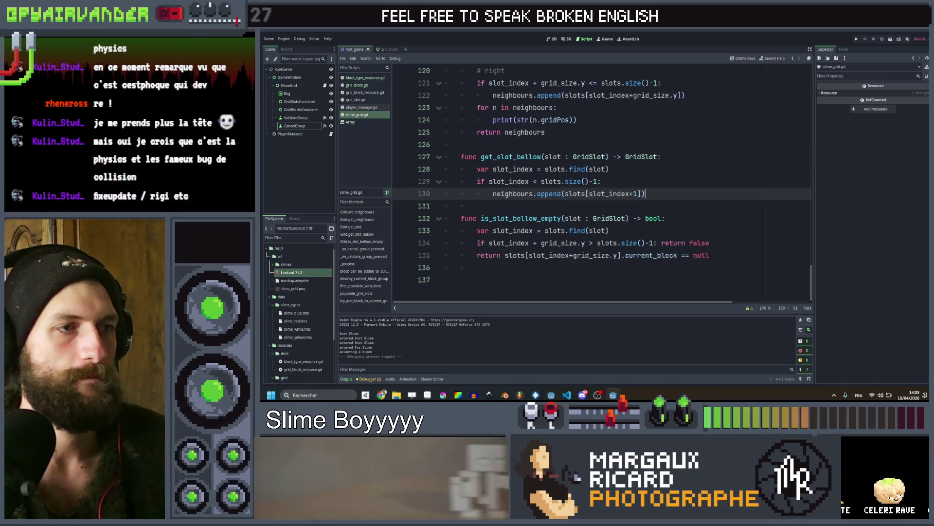
pyautogui.hotkey('ctrl', 'Left')
pyautogui.hotkey('ctrl', 'Left')
pyautogui.hotkey('ctrl', 'Left')
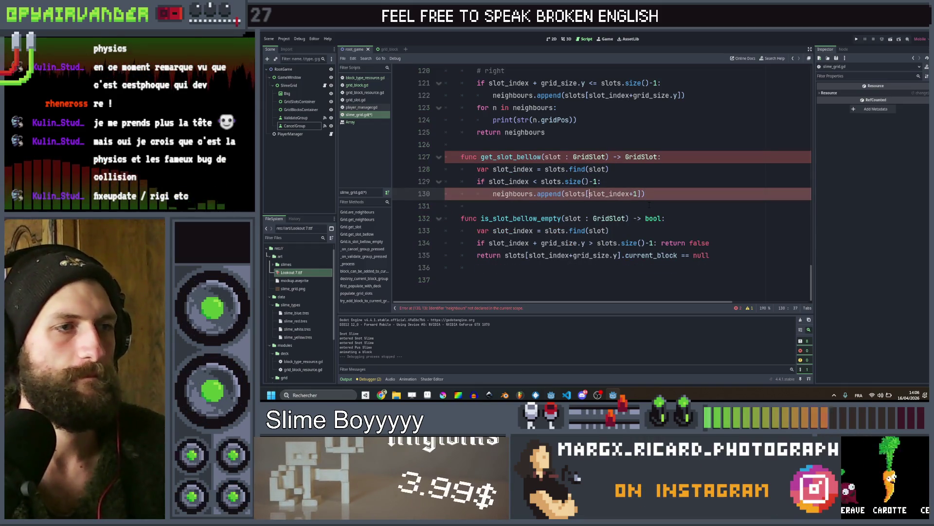
pyautogui.hotkey('ctrl', 'shift', 'Left')
pyautogui.hotkey('ctrl', 'shift', 'Left')
pyautogui.hotkey('ctrl', 'shift', 'Left')
pyautogui.write('return')
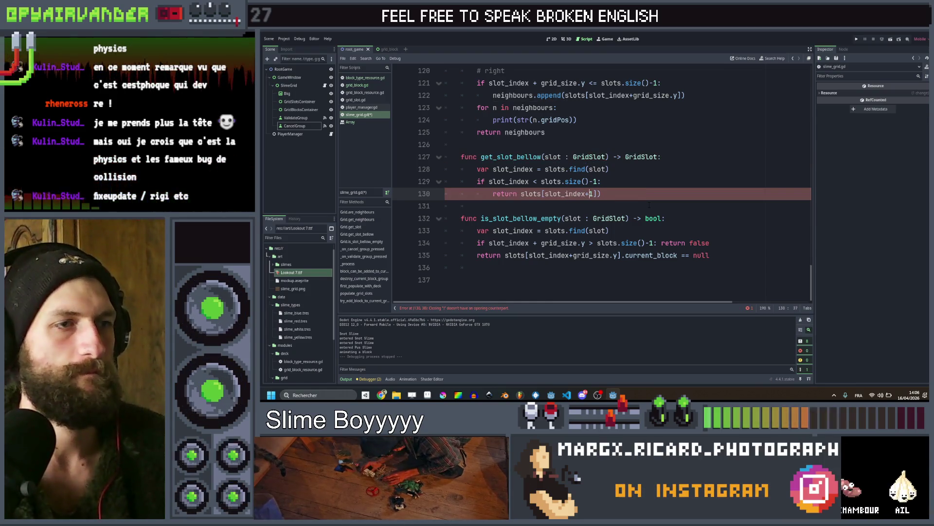
pyautogui.press('Delete')
pyautogui.press('Return')
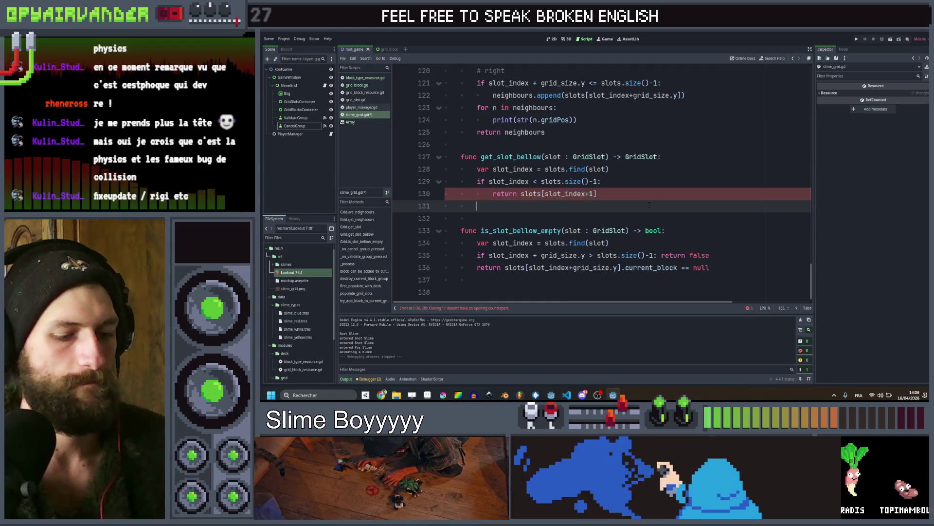
pyautogui.write('return null')
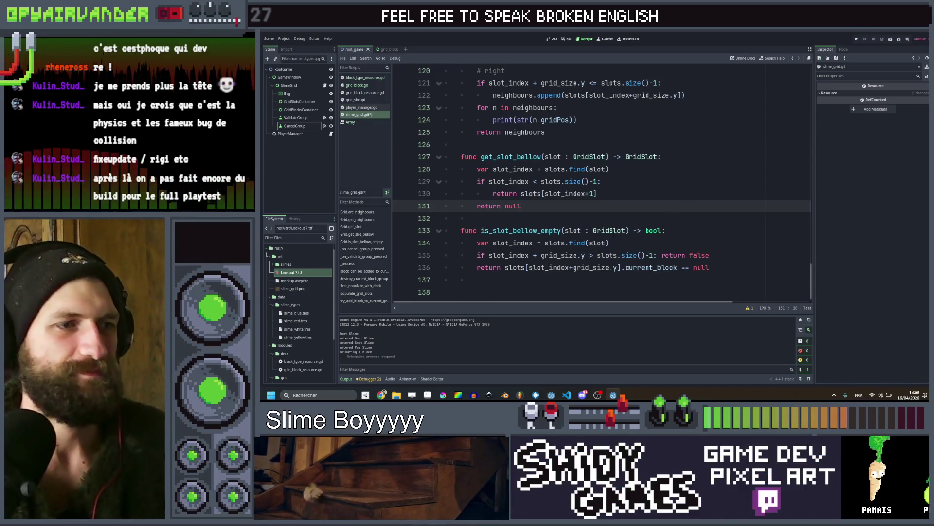
# Change the bounds comparison in is_slot_bellow_empty to >=
pyautogui.click(622, 255)
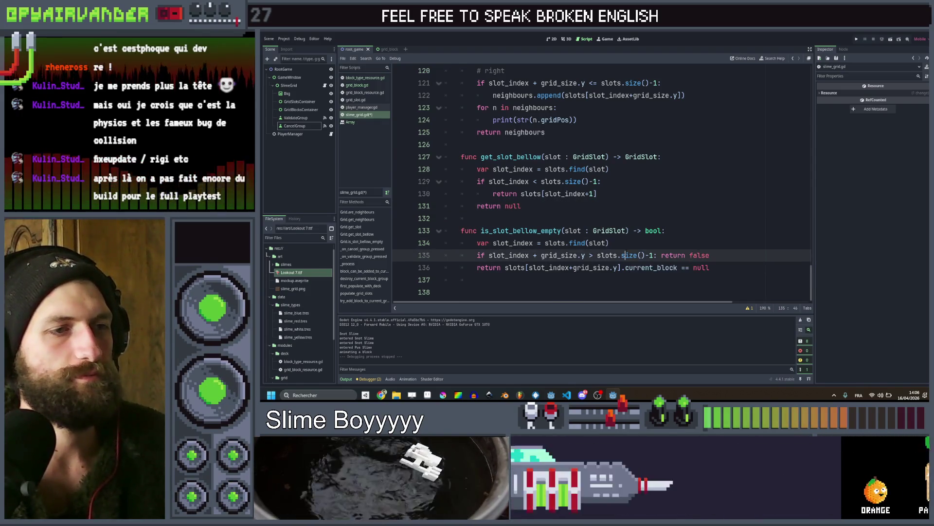
pyautogui.click(609, 243)
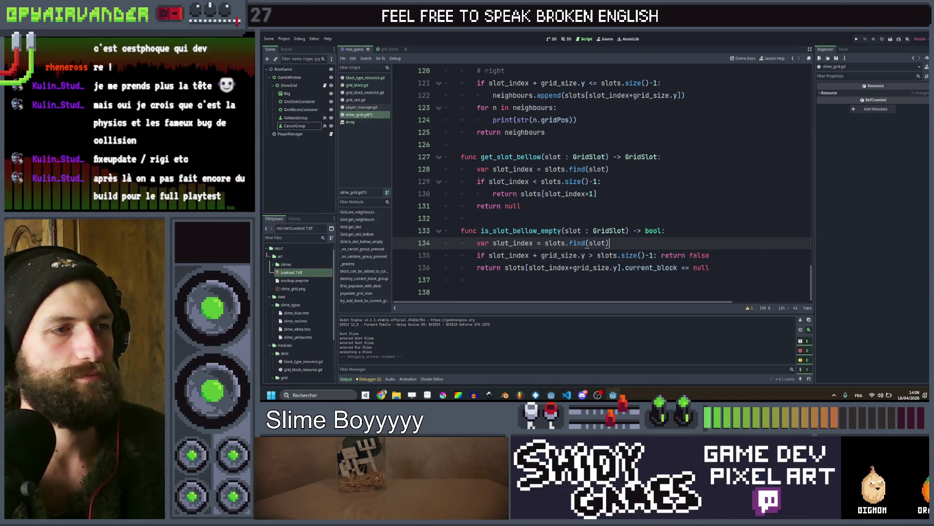
pyautogui.click(593, 181)
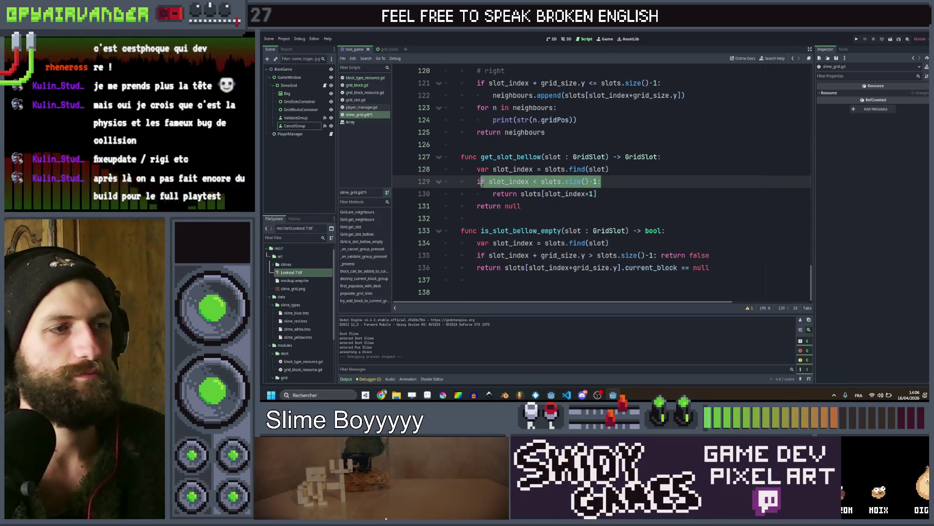
pyautogui.moveTo(481, 181); pyautogui.dragTo(489, 181)
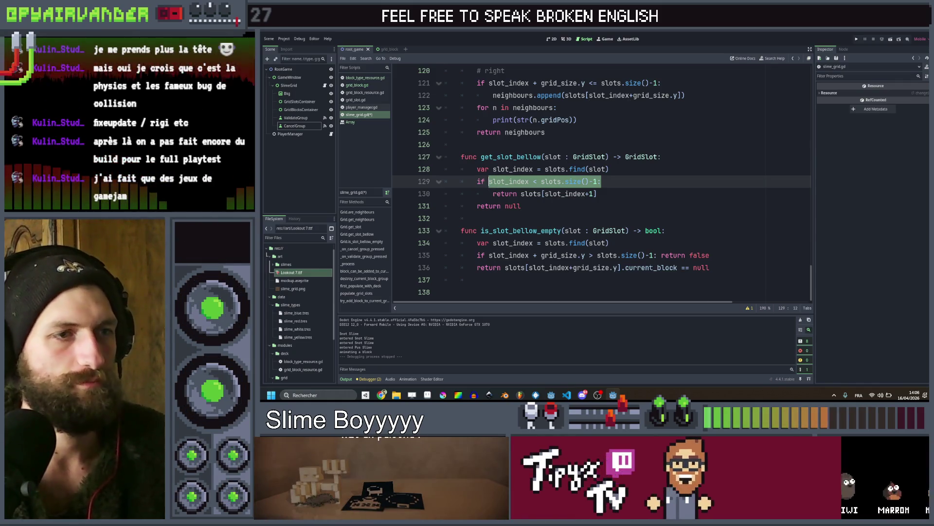
pyautogui.moveTo(655, 255); pyautogui.dragTo(517, 255)
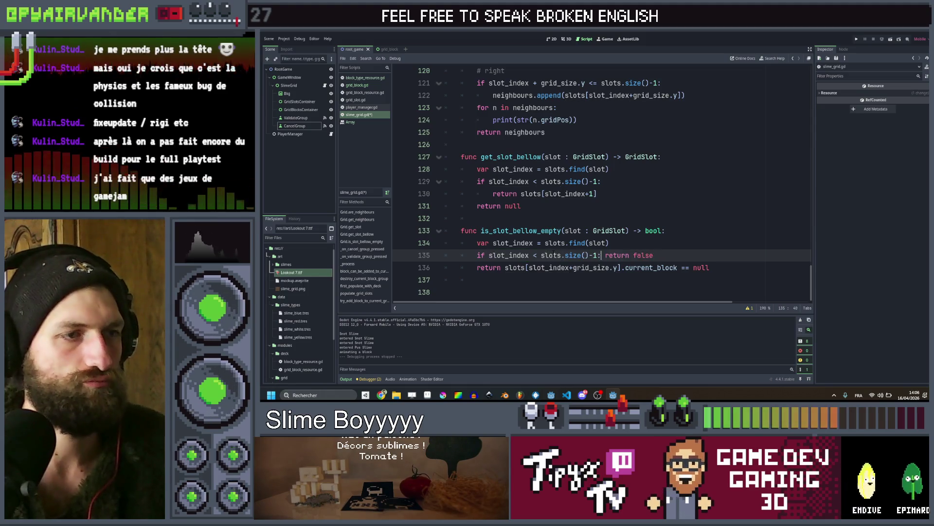
pyautogui.write('>')
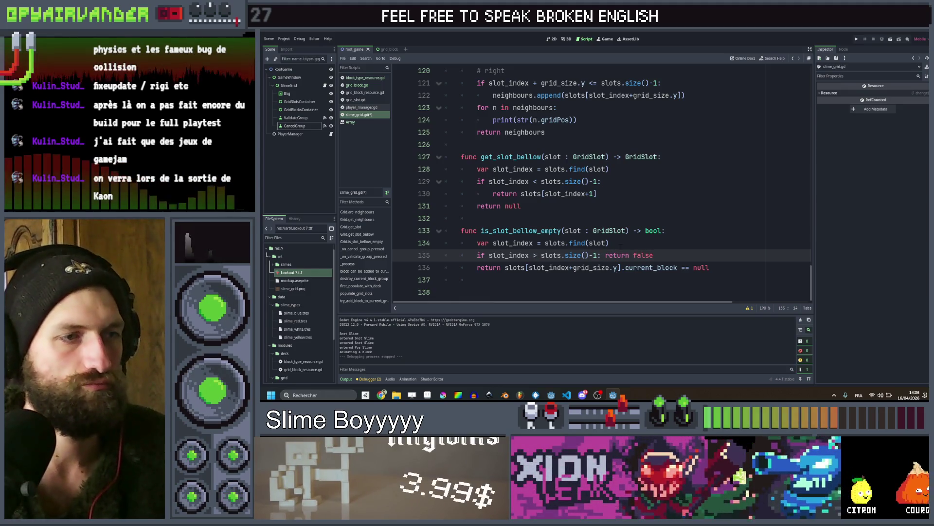
pyautogui.scroll(3, 628, 238)
pyautogui.scroll(2, 603, 185)
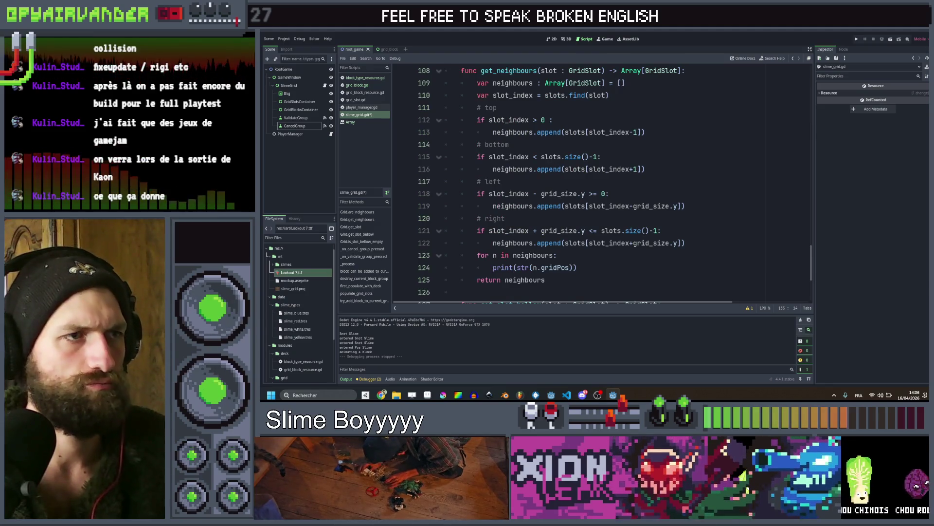
pyautogui.scroll(-5, 604, 180)
pyautogui.write('= slots.size()-1: return false')
pyautogui.click(777, 205)
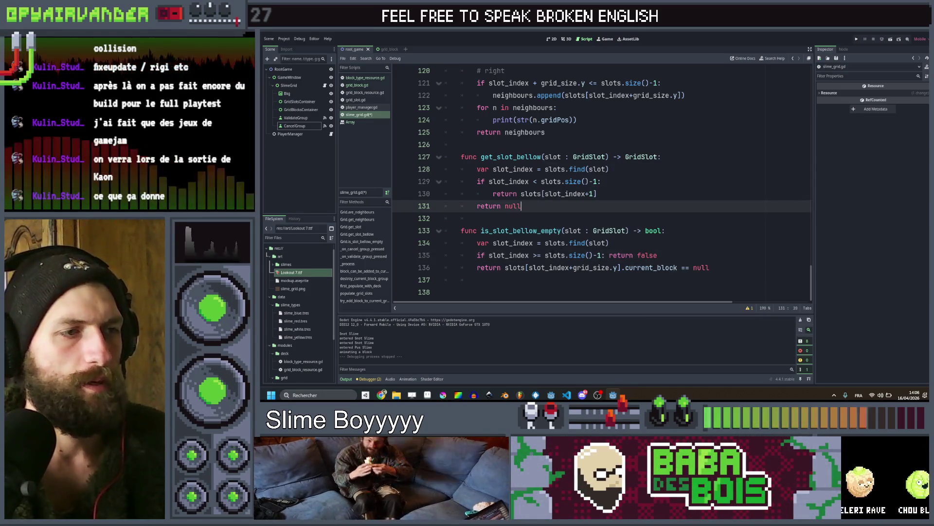
# Make is_slot_bellow_empty look up slot_index+1, then launch Slime Soup to test
pyautogui.click(536, 255)
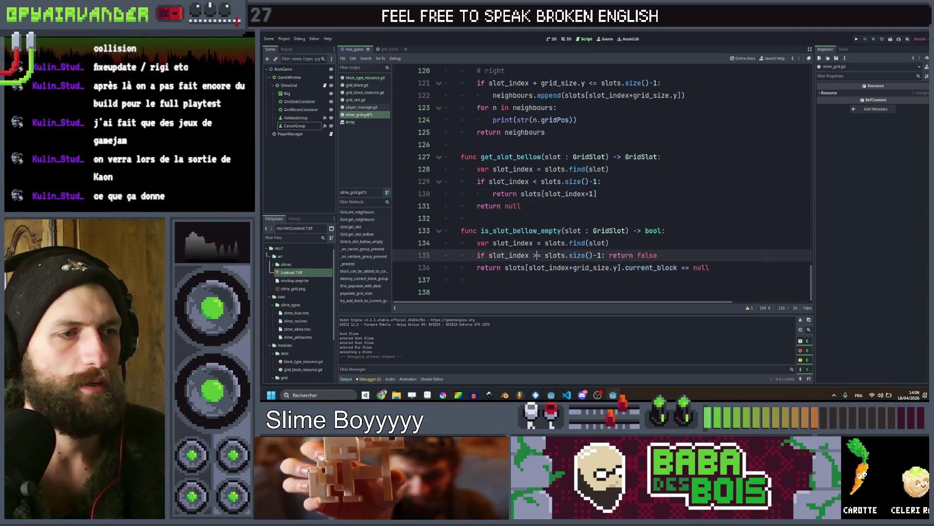
pyautogui.write('=')
pyautogui.click(661, 267)
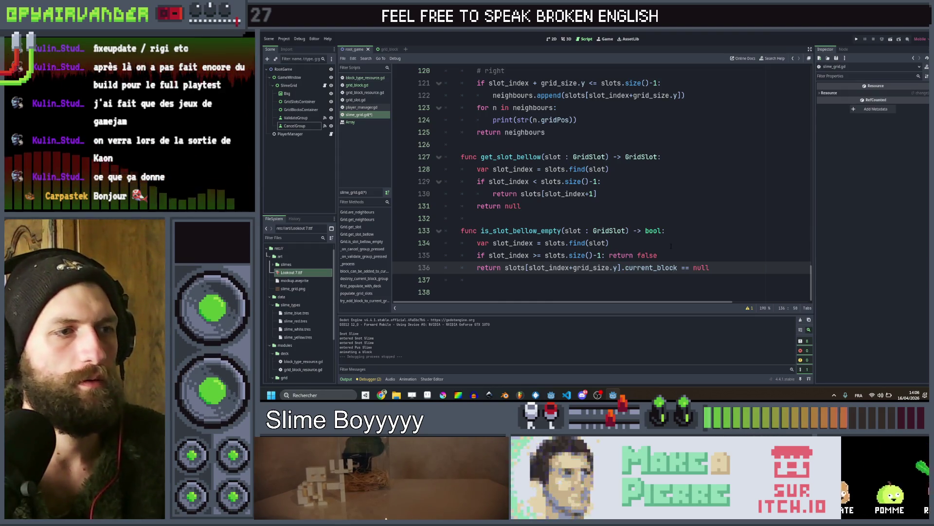
pyautogui.moveTo(488, 255); pyautogui.dragTo(720, 256)
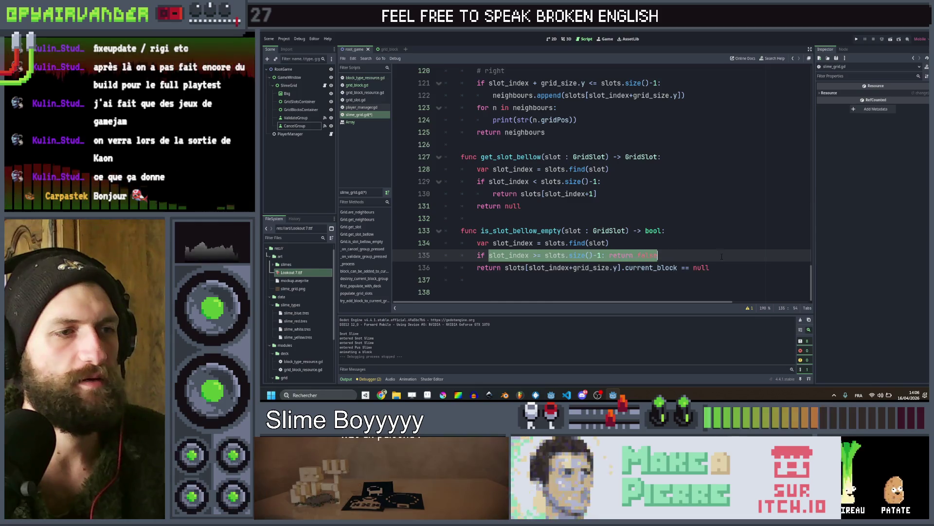
pyautogui.click(721, 256)
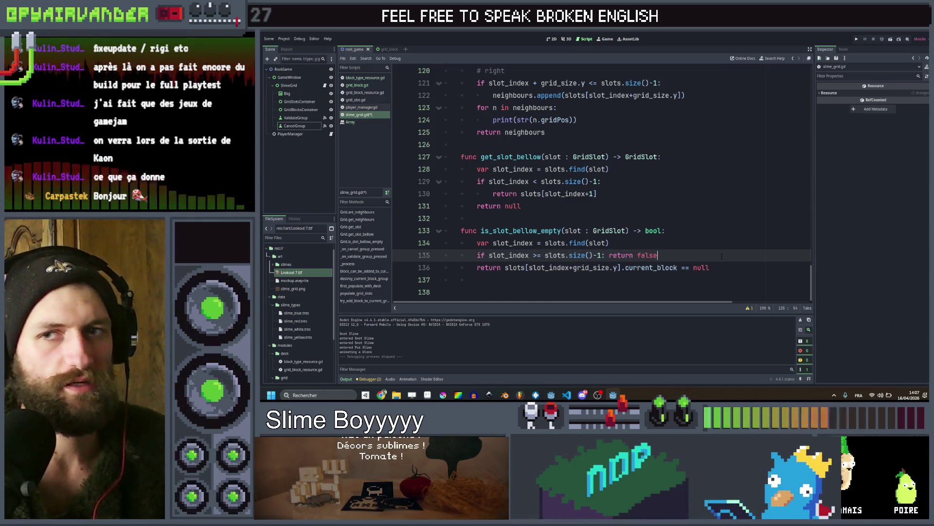
pyautogui.tripleClick(722, 257)
pyautogui.moveTo(444, 267)
pyautogui.mouseDown()
pyautogui.moveTo(690, 268)
pyautogui.moveTo(513, 268)
pyautogui.moveTo(434, 257)
pyautogui.mouseUp()
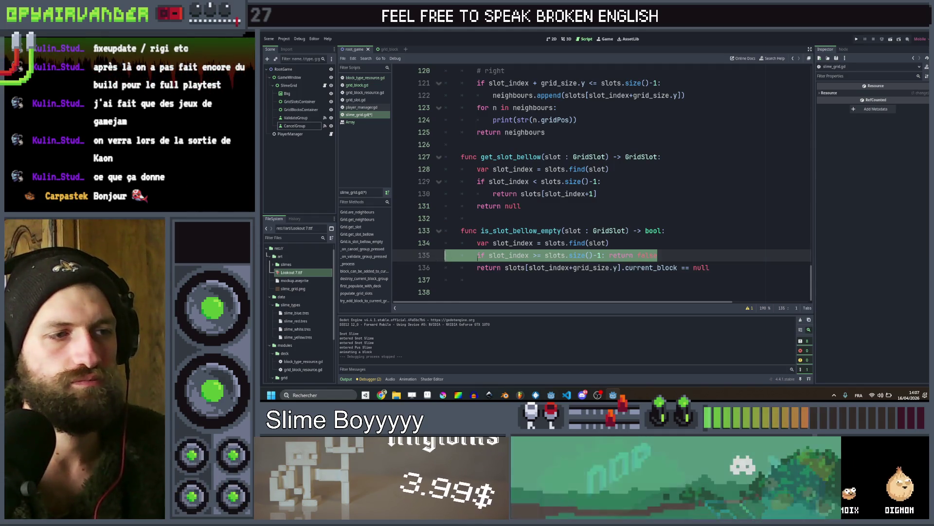
pyautogui.click(618, 267)
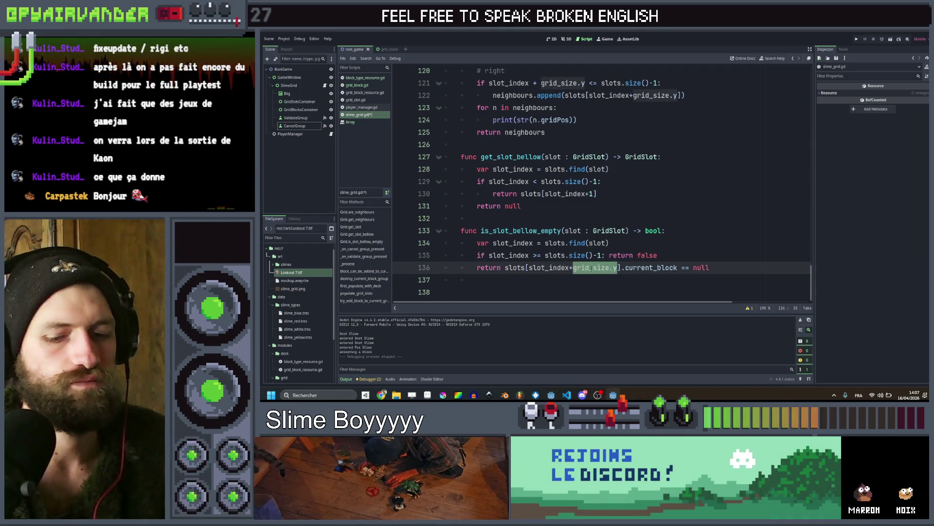
pyautogui.write('1')
pyautogui.click(736, 252)
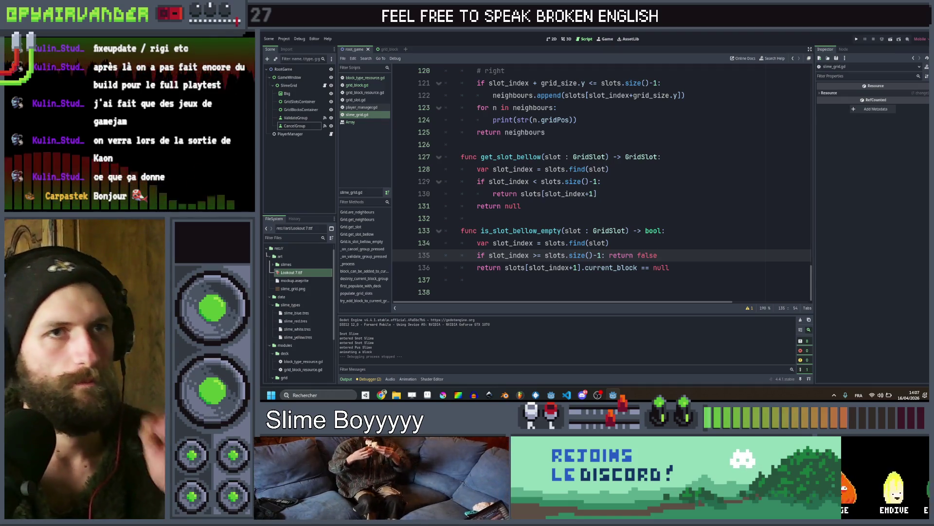
pyautogui.click(858, 38)
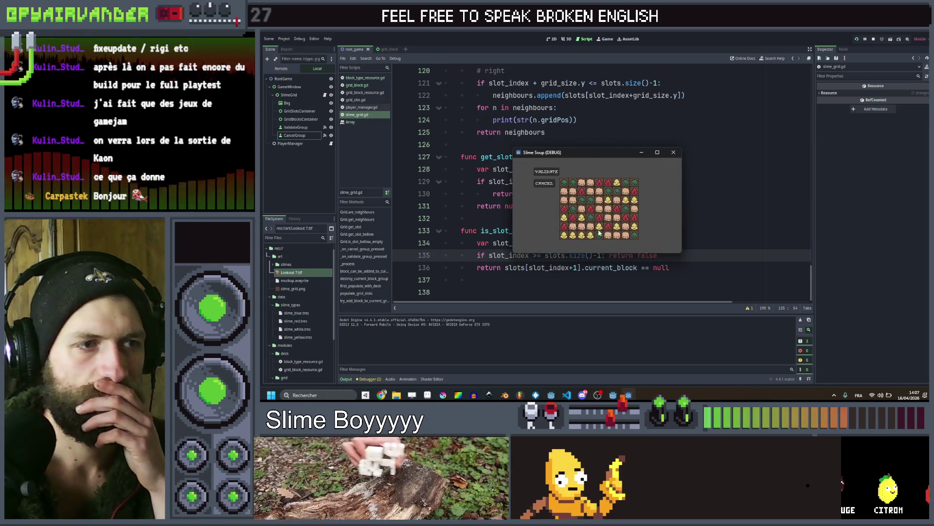
# Validate a line of four red slimes at bottom-left, then close the game
pyautogui.moveTo(590, 235); pyautogui.dragTo(576, 229)
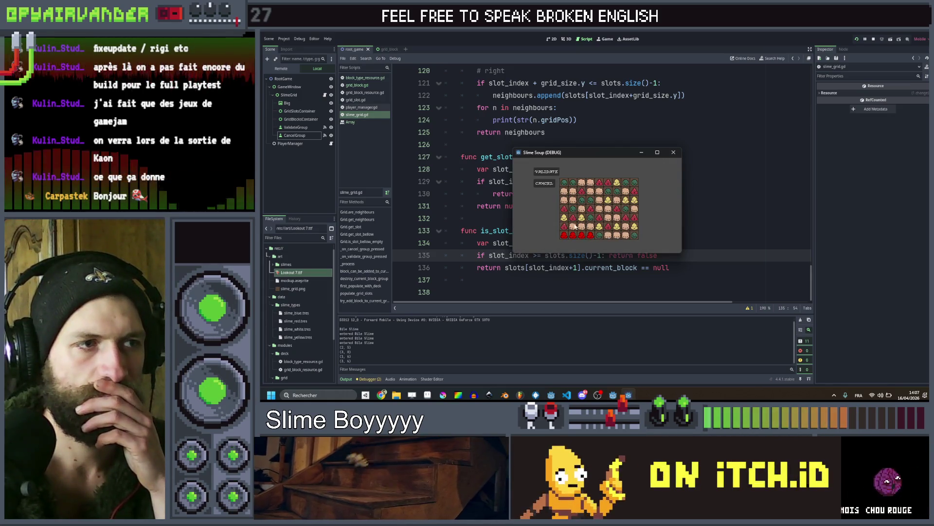
pyautogui.click(542, 172)
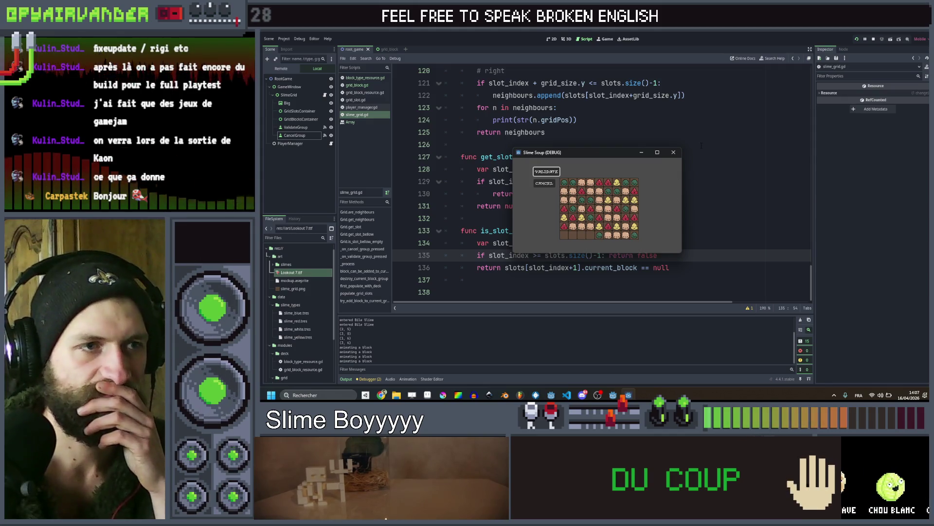
pyautogui.click(678, 156)
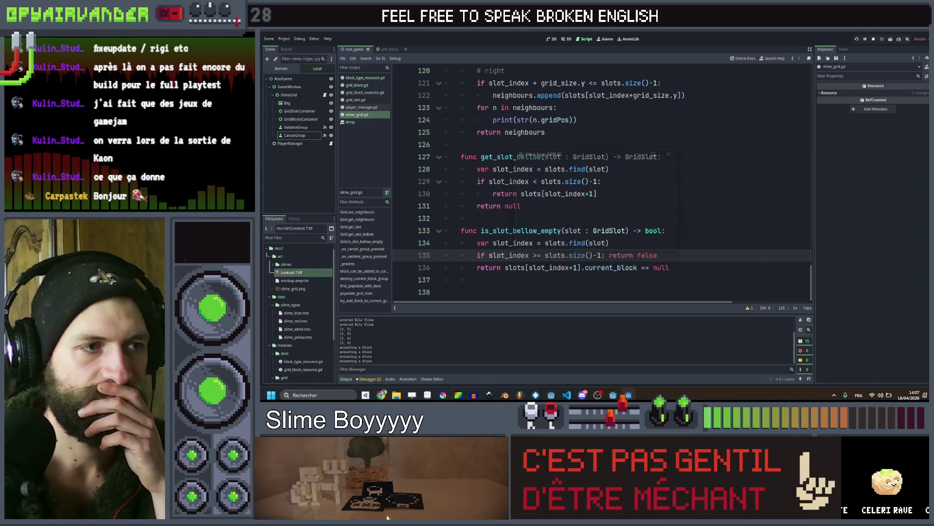
pyautogui.scroll(5, 644, 186)
pyautogui.scroll(2, 643, 186)
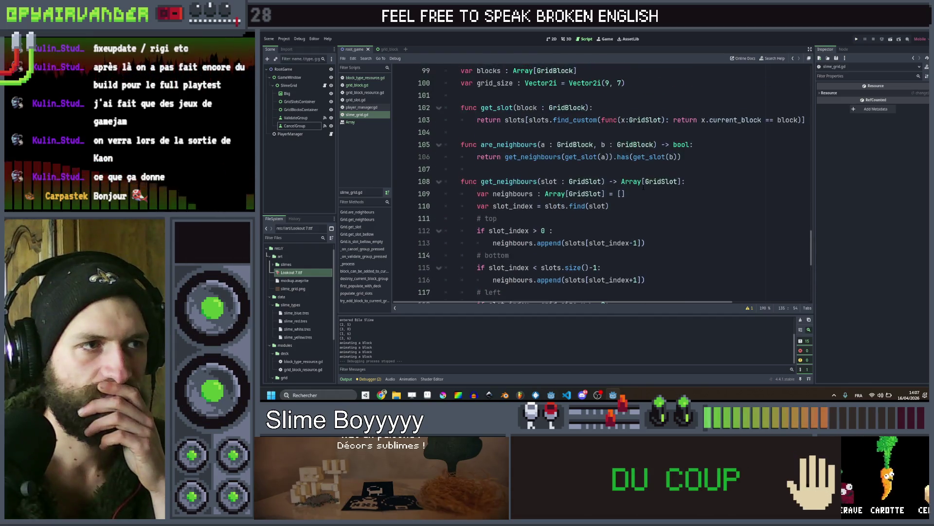
pyautogui.scroll(-6, 643, 187)
pyautogui.scroll(15, 643, 186)
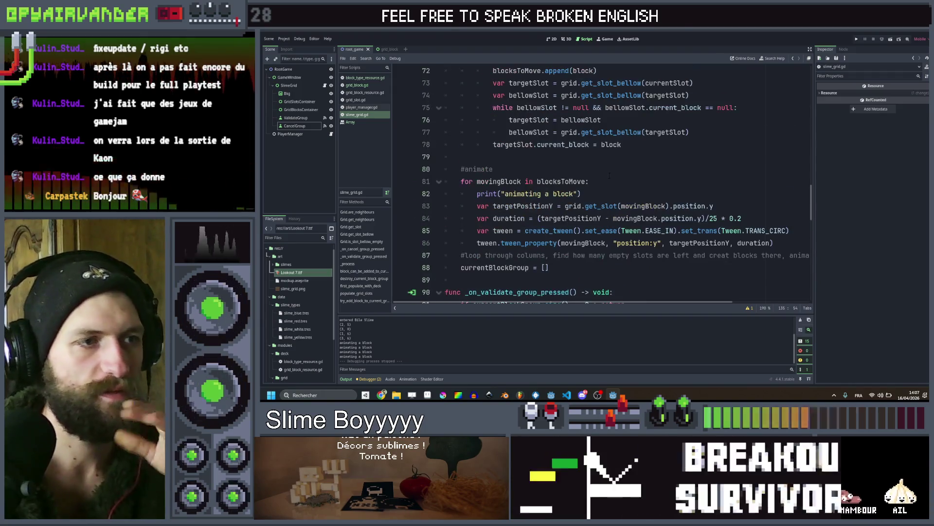
pyautogui.hscroll(2, 610, 205)
pyautogui.hscroll(-2, 610, 205)
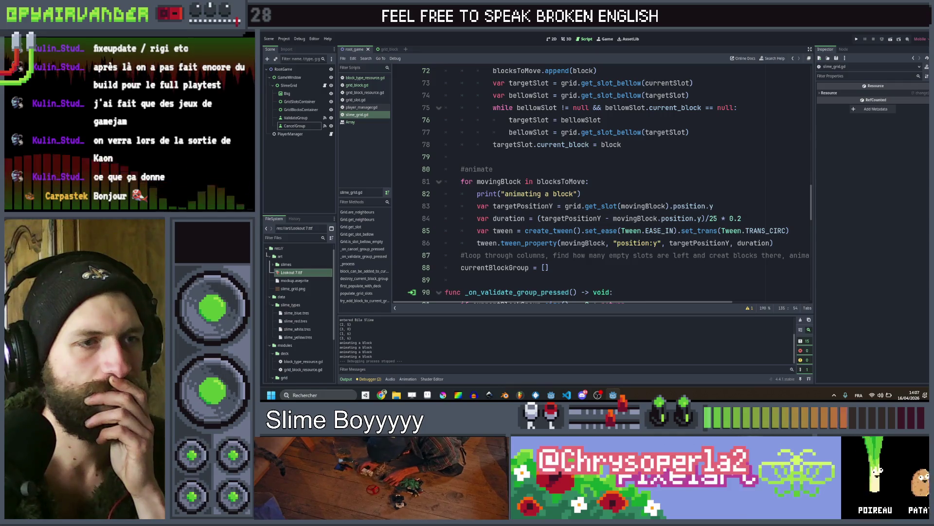
# Review movingBlock and the block-drop assignment on line 78, then switch to Aseprite's mockup
pyautogui.click(646, 206)
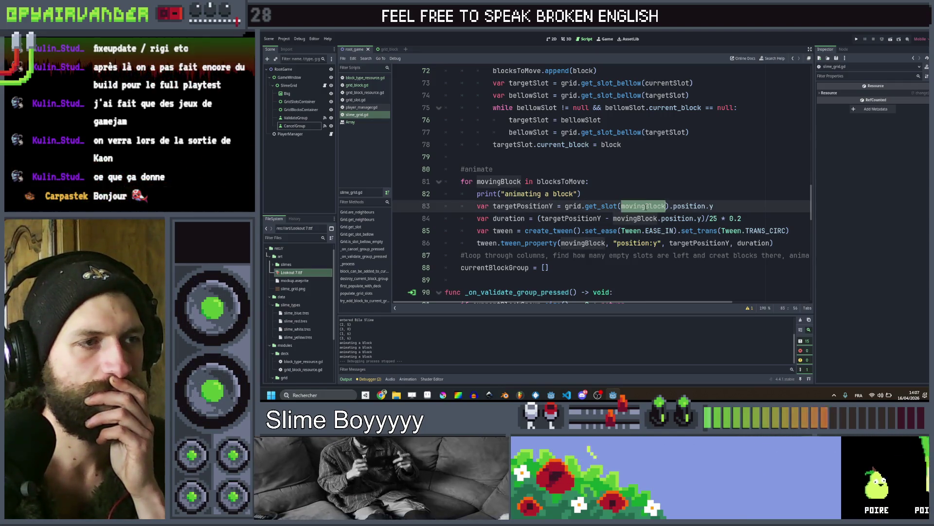
pyautogui.scroll(1, 649, 205)
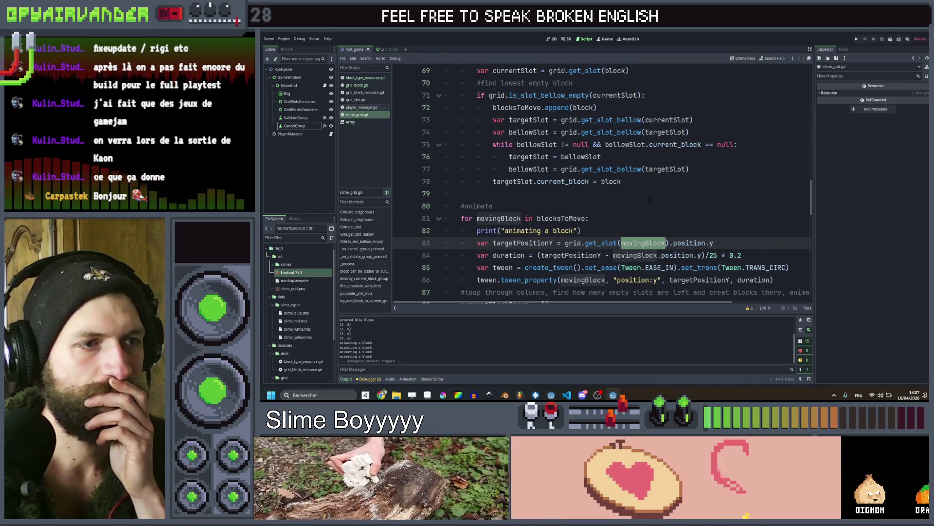
pyautogui.click(621, 181)
pyautogui.hotkey('shift', 'Home')
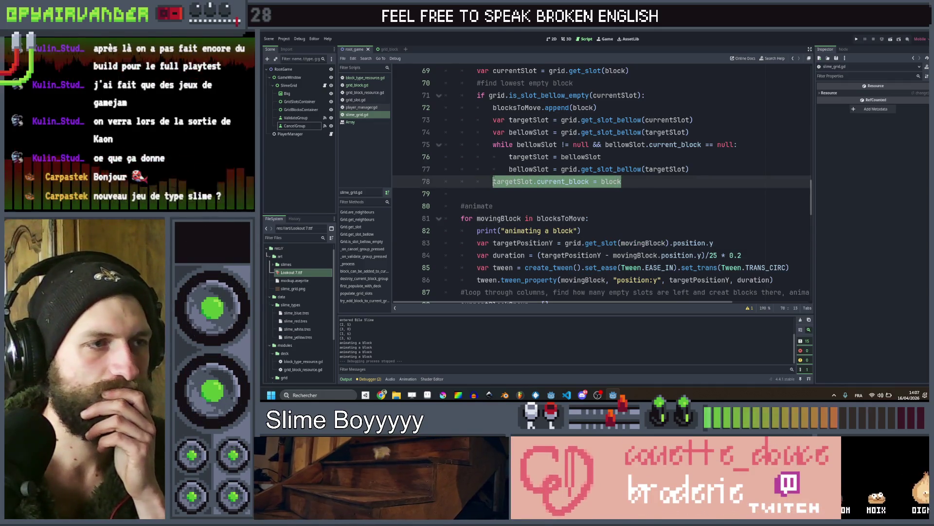
pyautogui.press('End')
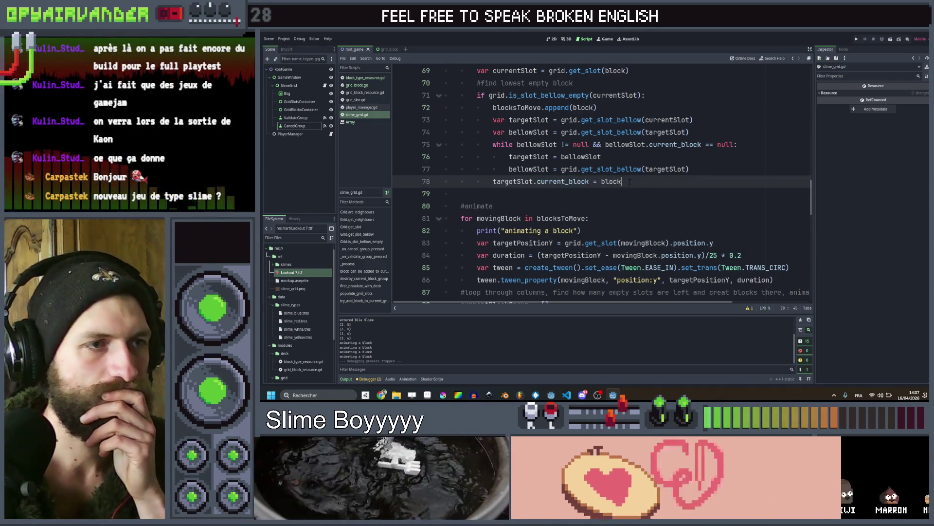
pyautogui.moveTo(629, 181); pyautogui.dragTo(461, 182)
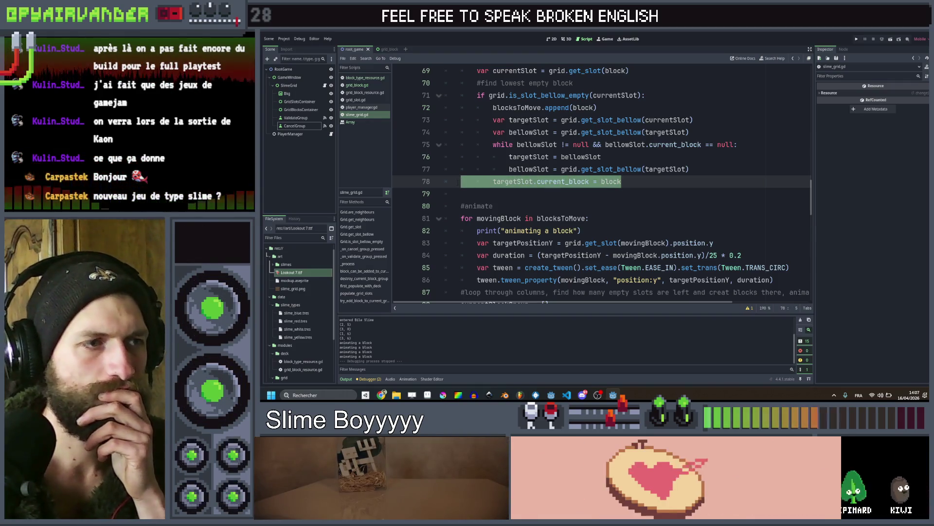
pyautogui.hotkey('shift', 'Home')
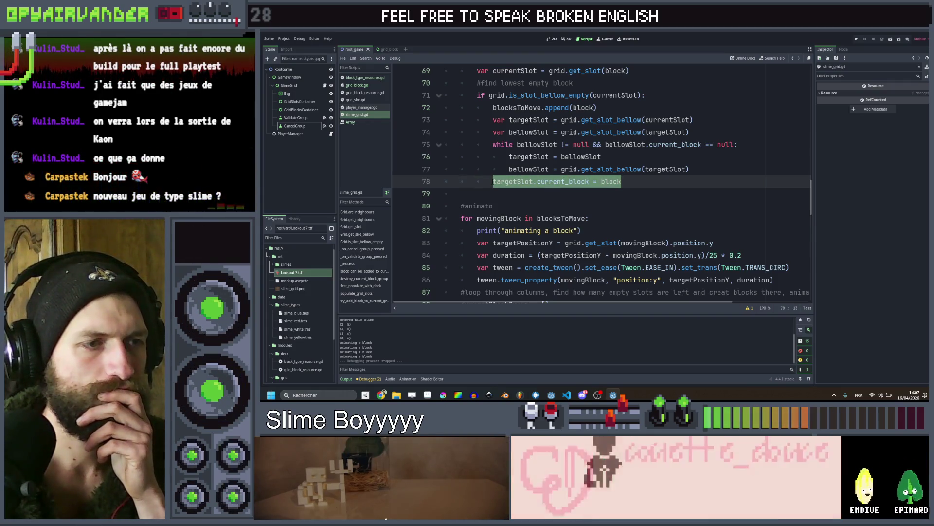
pyautogui.click(626, 182)
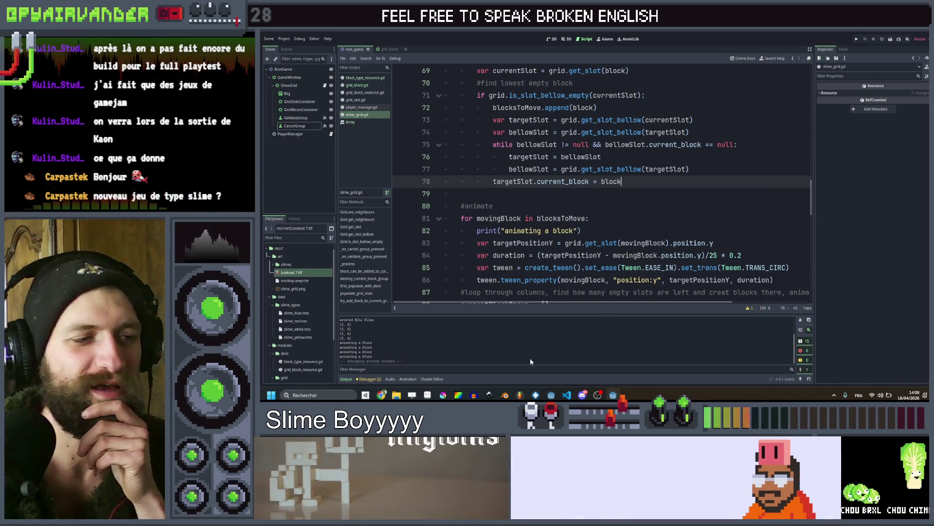
pyautogui.hotkey('alt', 'Tab')
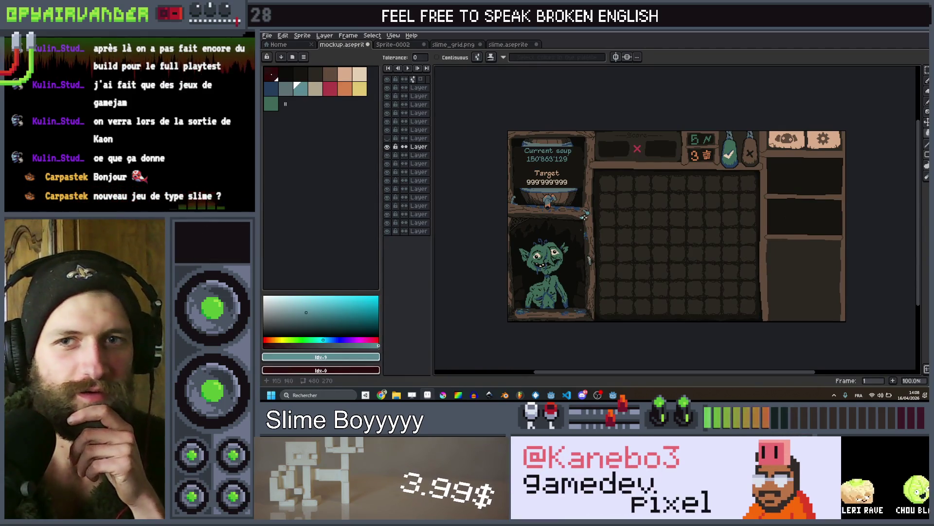
# Zoom around the goblin and empty grid in mockup.aseprite, then go back to Godot
pyautogui.scroll(2, 537, 222)
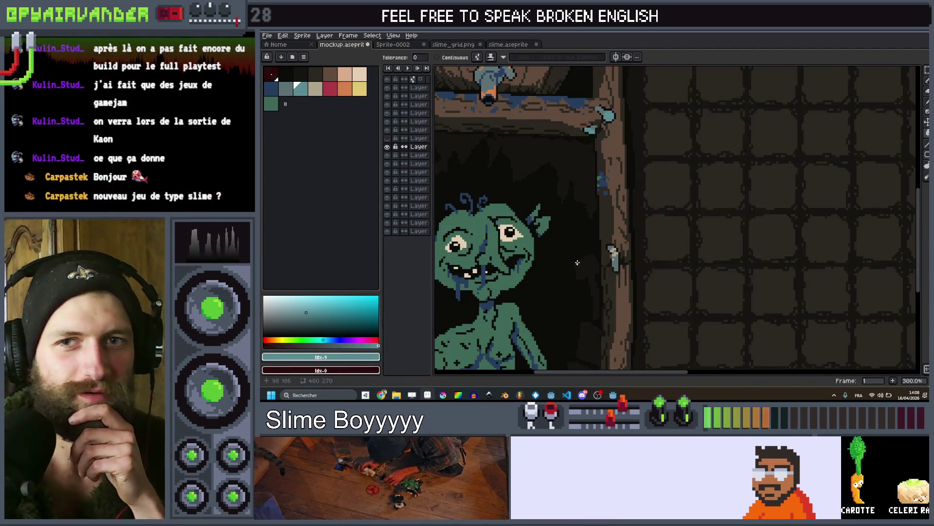
pyautogui.scroll(-1, 706, 228)
pyautogui.scroll(1, 706, 228)
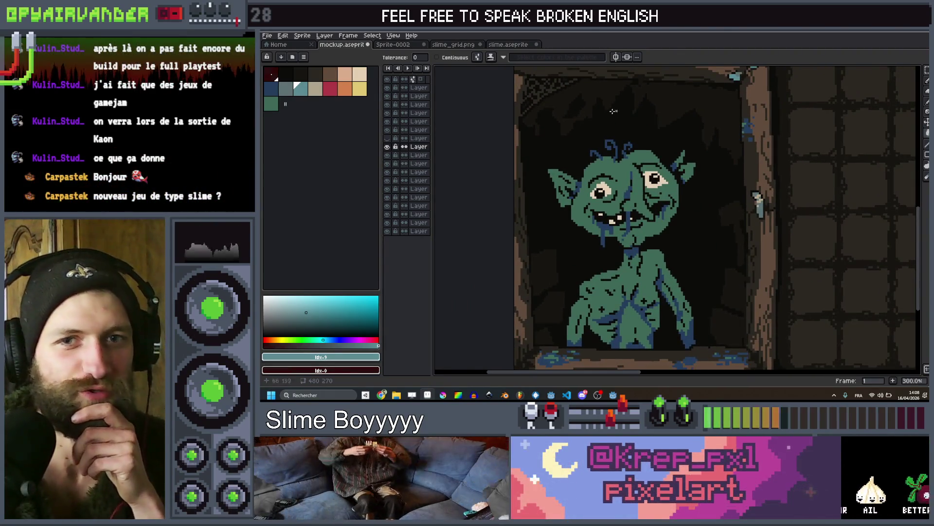
pyautogui.scroll(-1, 736, 167)
pyautogui.scroll(-1, 735, 167)
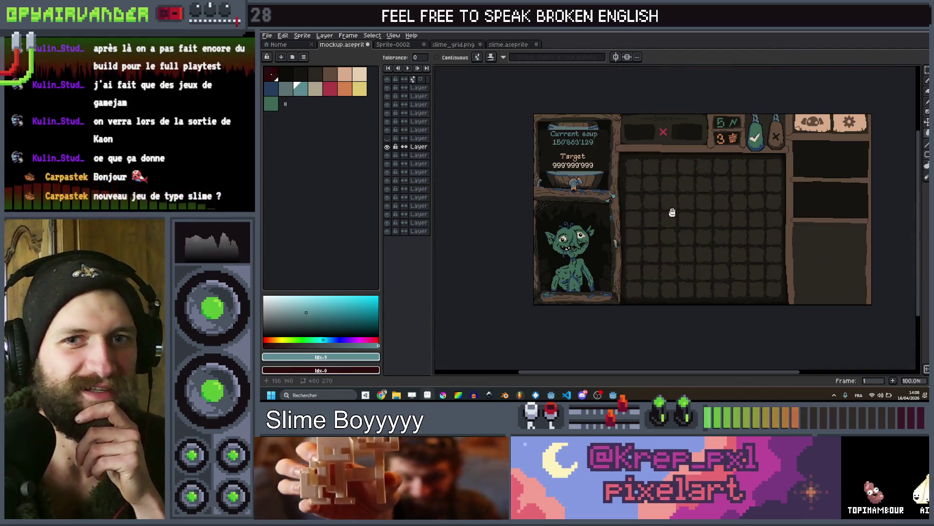
pyautogui.scroll(1, 606, 203)
pyautogui.click(613, 395)
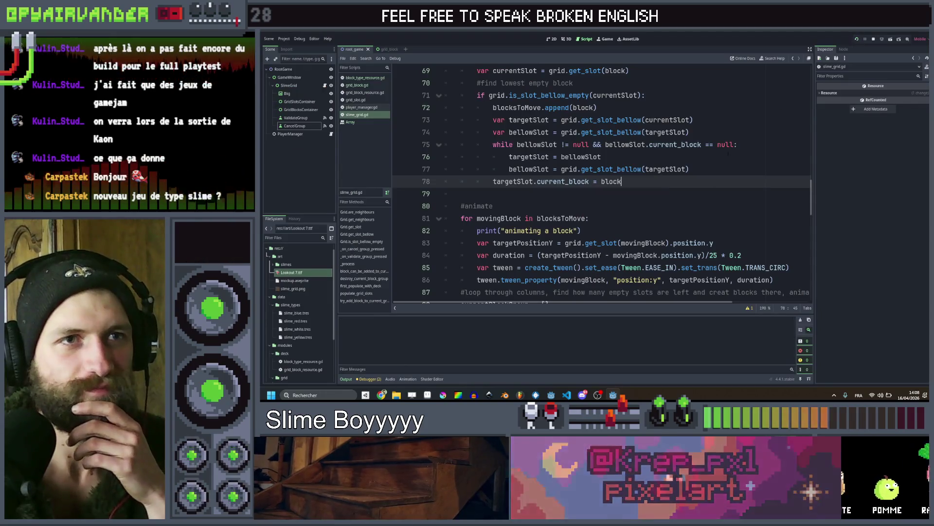
# Run the game maximised, clear six red slimes along the bottom row, then open slime.aseprite
pyautogui.press('F5')
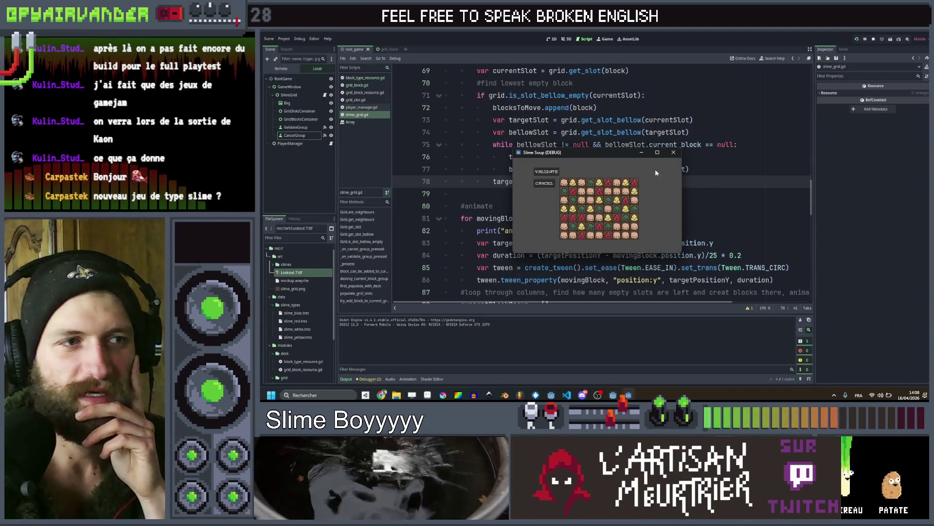
pyautogui.click(658, 152)
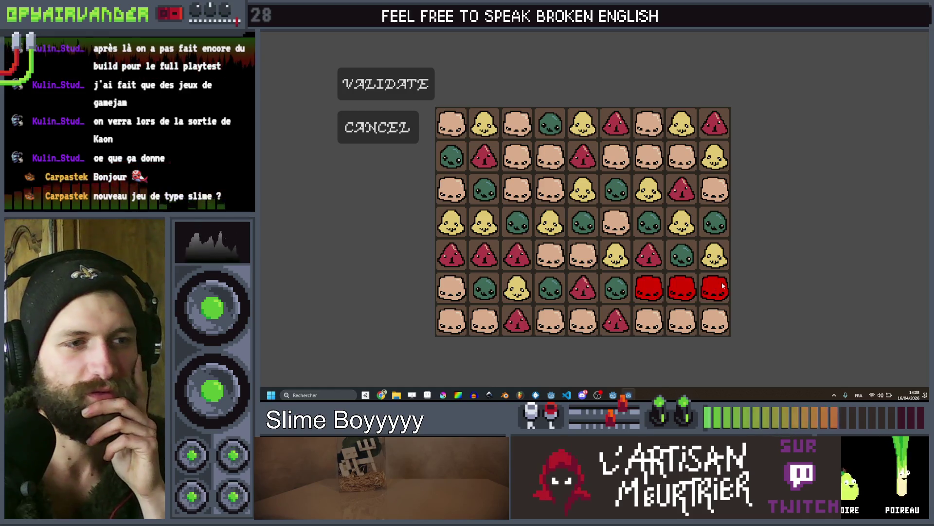
pyautogui.moveTo(705, 324); pyautogui.dragTo(638, 318)
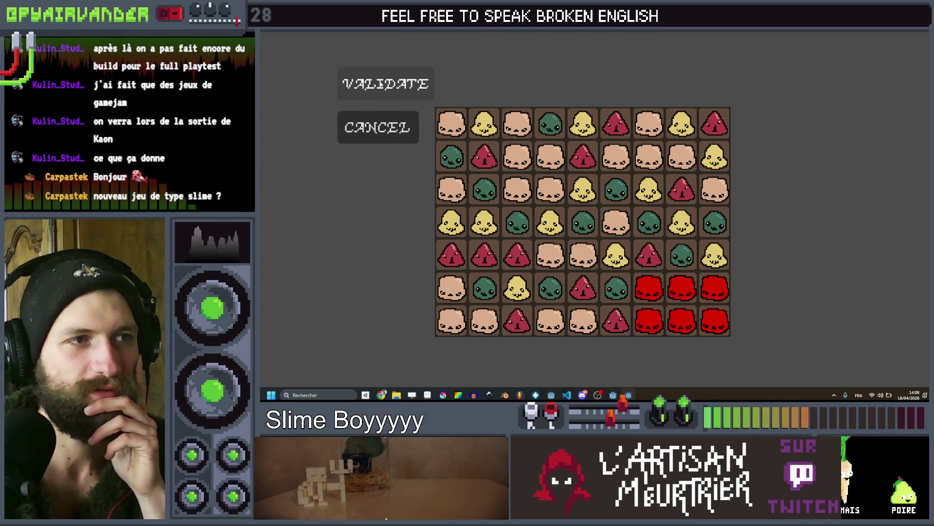
pyautogui.press('space')
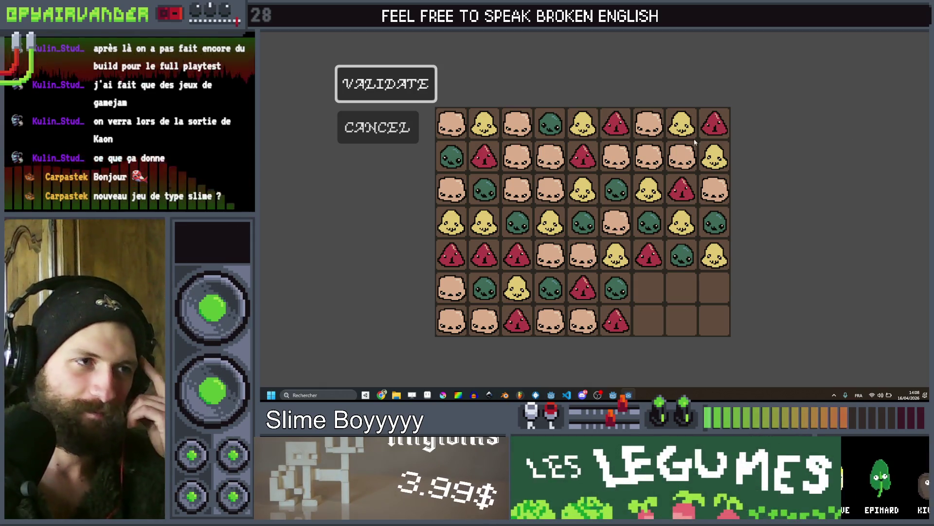
pyautogui.moveTo(517, 123)
pyautogui.mouseDown()
pyautogui.moveTo(548, 183)
pyautogui.moveTo(545, 160)
pyautogui.mouseUp()
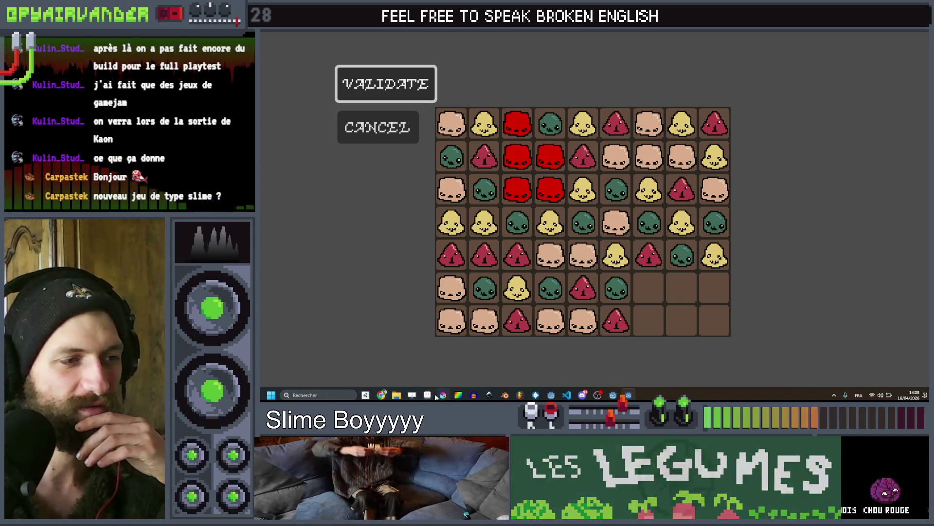
pyautogui.click(381, 394)
pyautogui.click(523, 46)
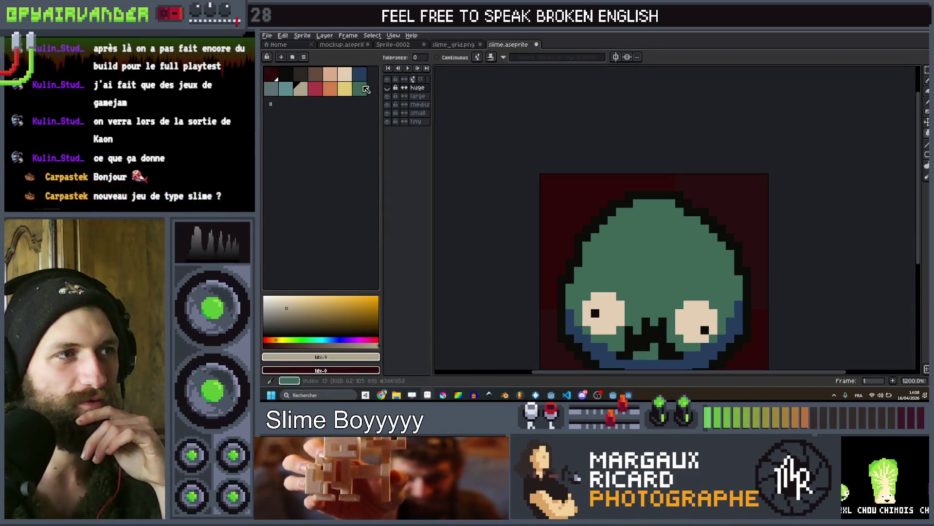
# Toggle the large and medium layers of slime.aseprite to compare sizes, then return to the game
pyautogui.scroll(-2, 630, 221)
pyautogui.moveTo(631, 221); pyautogui.dragTo(571, 183)
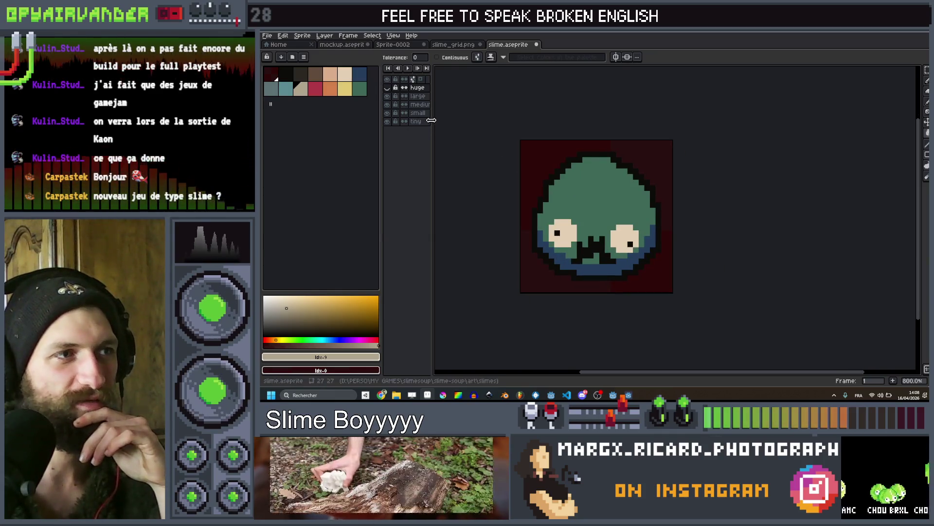
pyautogui.moveTo(431, 120); pyautogui.dragTo(477, 120)
pyautogui.click(387, 96)
pyautogui.click(388, 104)
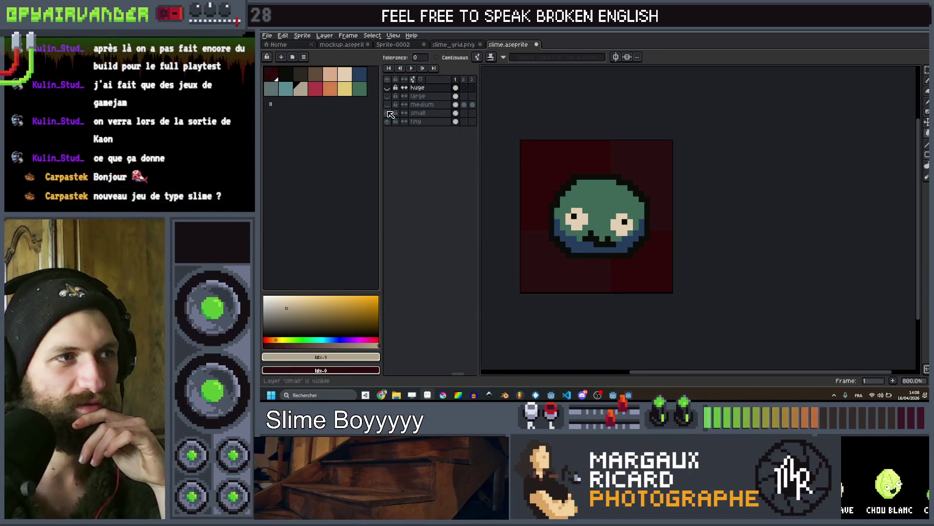
pyautogui.click(387, 104)
pyautogui.click(388, 96)
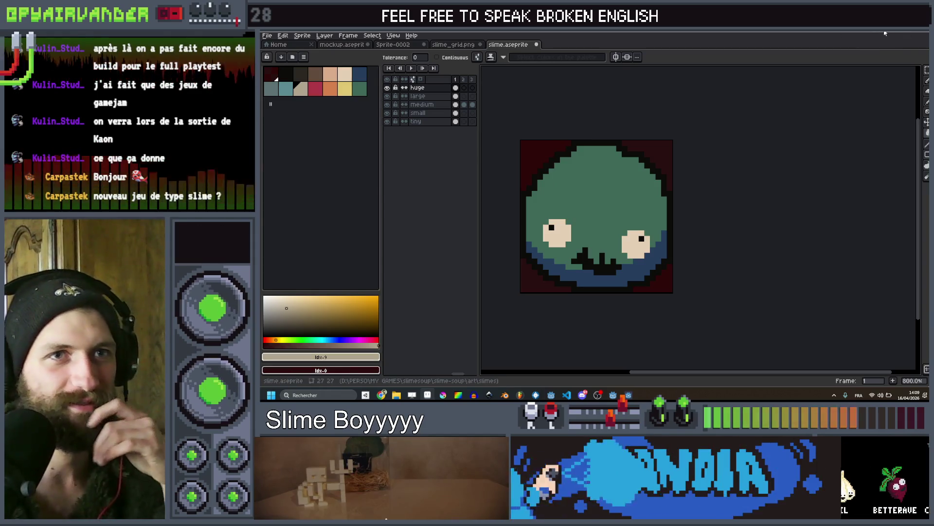
pyautogui.click(887, 33)
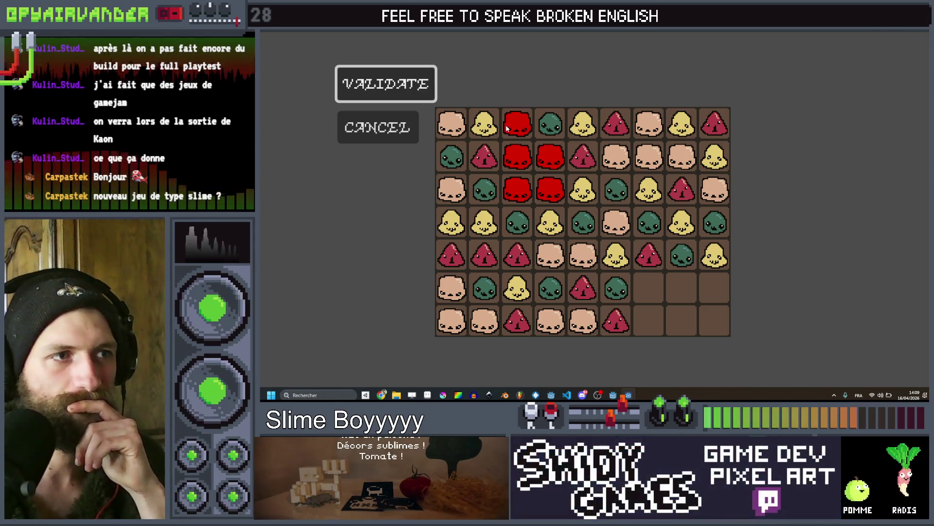
pyautogui.click(416, 99)
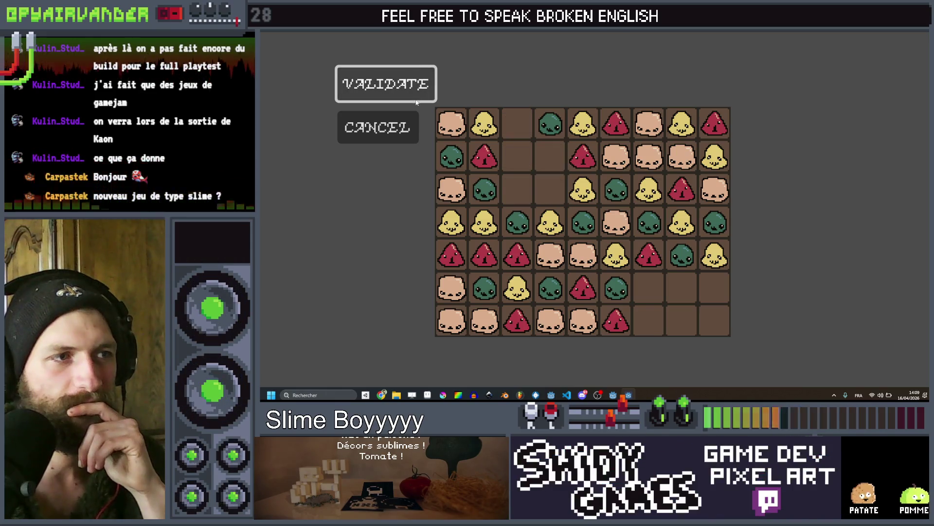
pyautogui.press('F8')
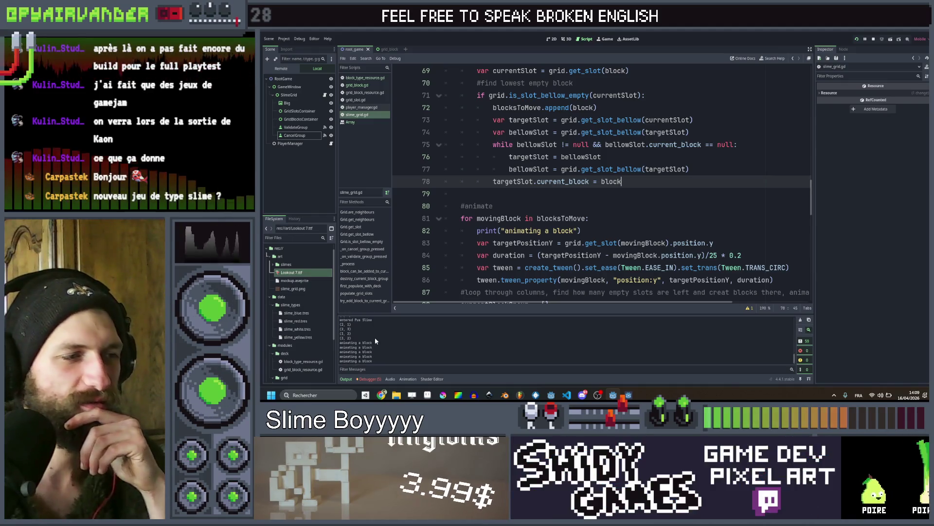
pyautogui.scroll(-12, 602, 185)
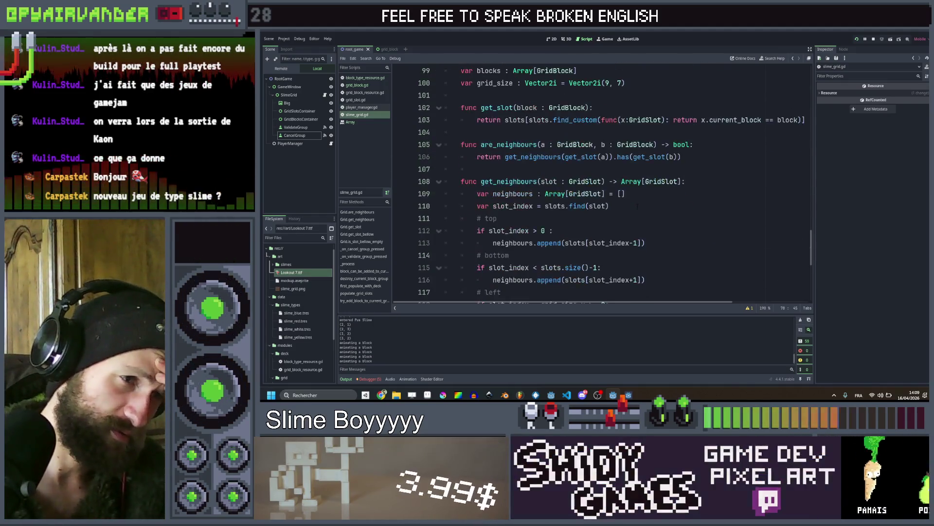
pyautogui.scroll(-1, 602, 185)
pyautogui.scroll(2, 602, 185)
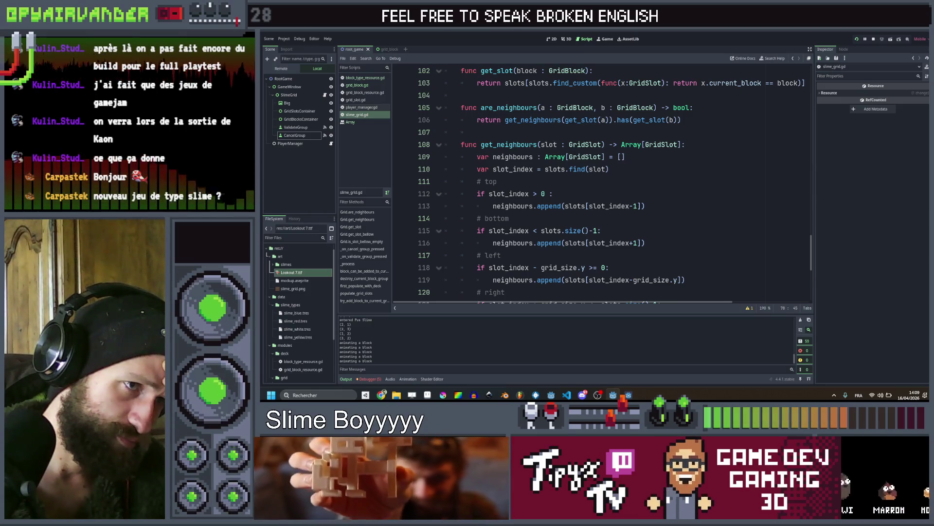
pyautogui.scroll(-1, 602, 185)
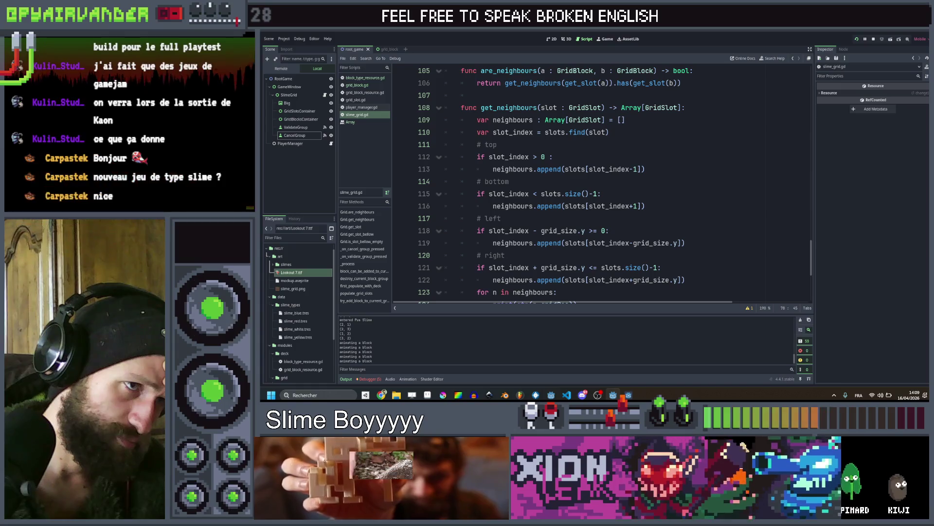
pyautogui.scroll(-1, 602, 185)
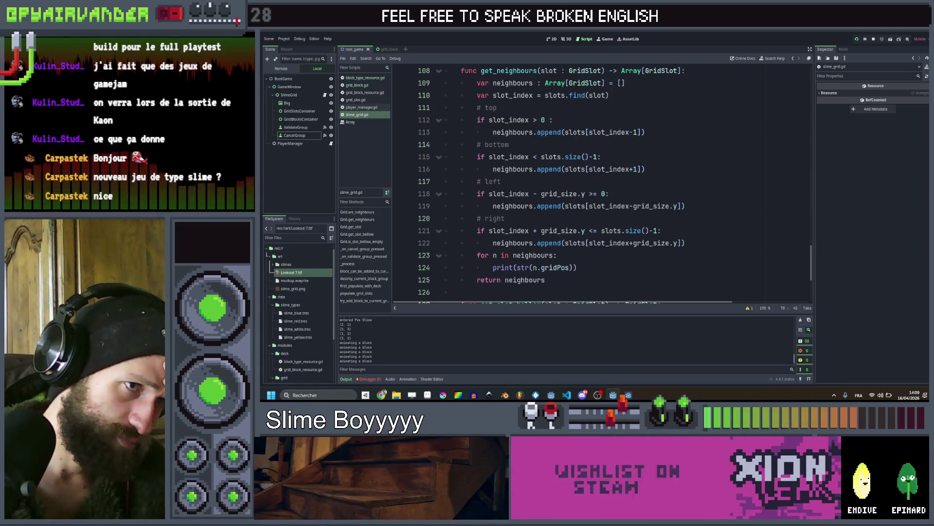
pyautogui.scroll(1, 602, 185)
pyautogui.moveTo(476, 169); pyautogui.dragTo(721, 258)
pyautogui.scroll(-1, 721, 257)
pyautogui.keyDown('shift'); pyautogui.click(707, 246); pyautogui.keyUp('shift')
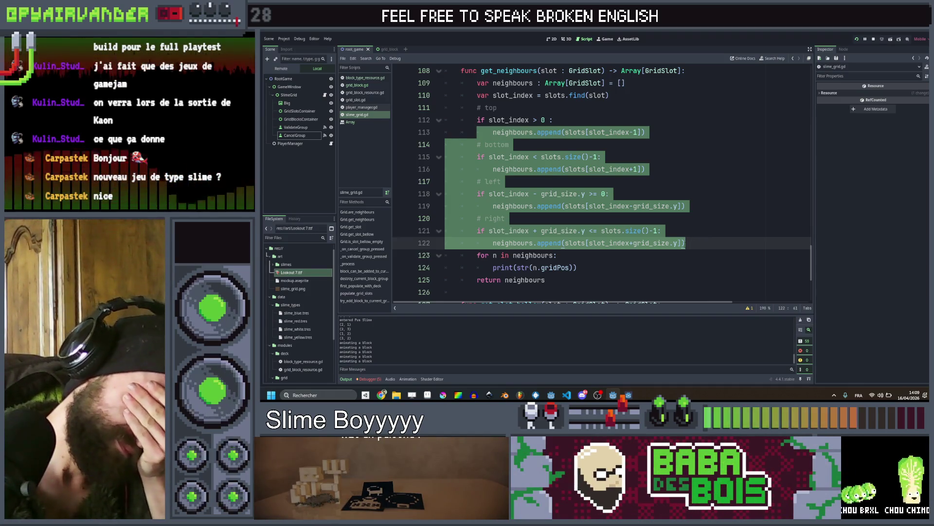
pyautogui.scroll(12, 603, 185)
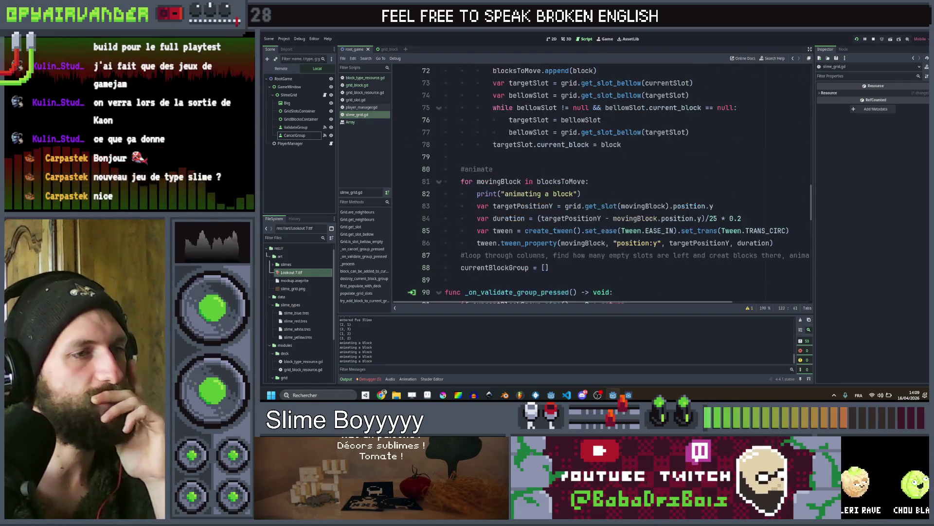
pyautogui.scroll(2, 606, 194)
pyautogui.scroll(-2, 605, 194)
pyautogui.click(605, 194)
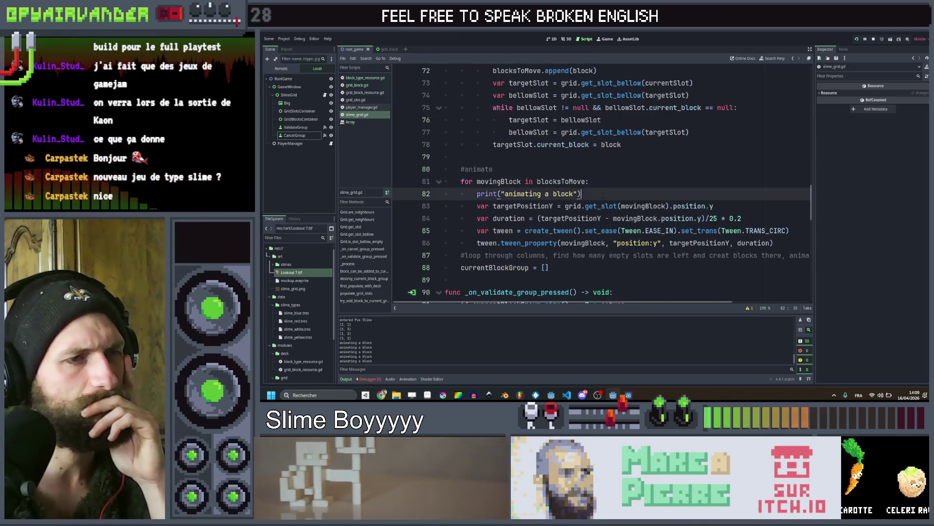
pyautogui.moveTo(606, 195); pyautogui.dragTo(447, 194)
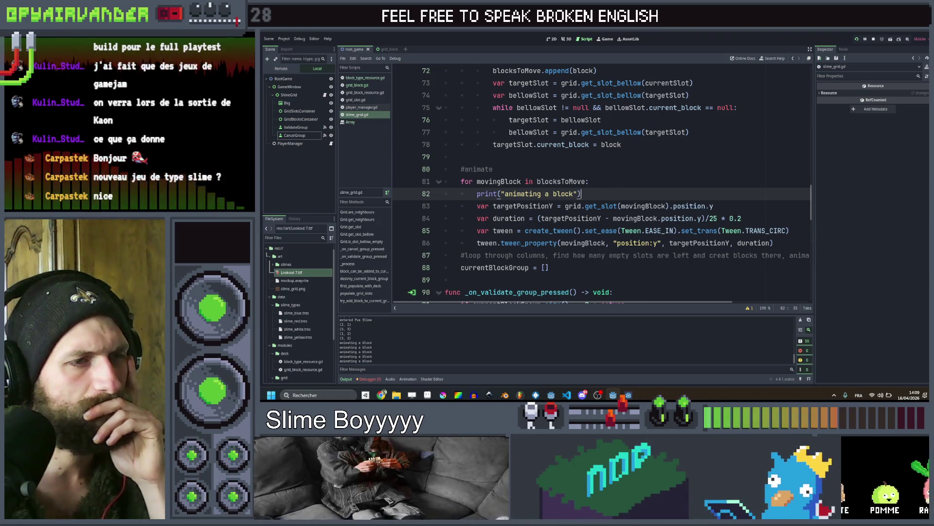
pyautogui.moveTo(530, 243)
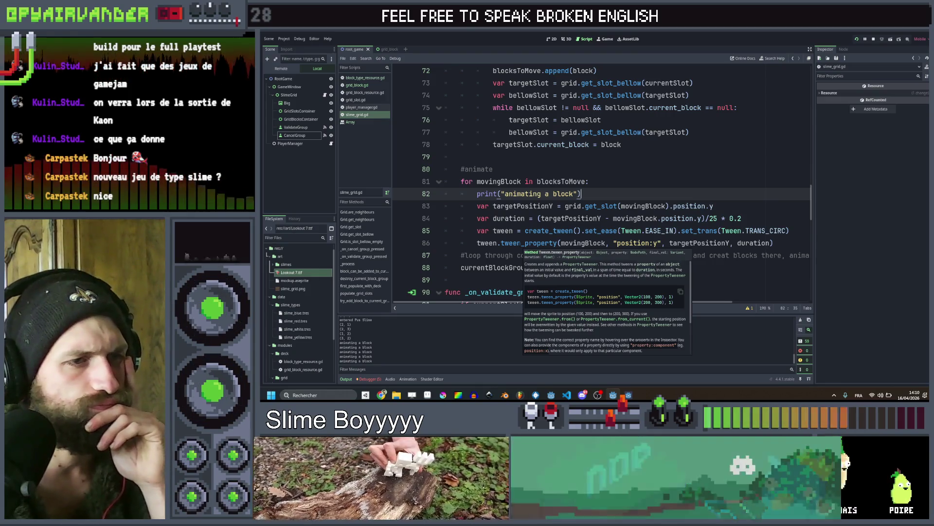
pyautogui.click(752, 208)
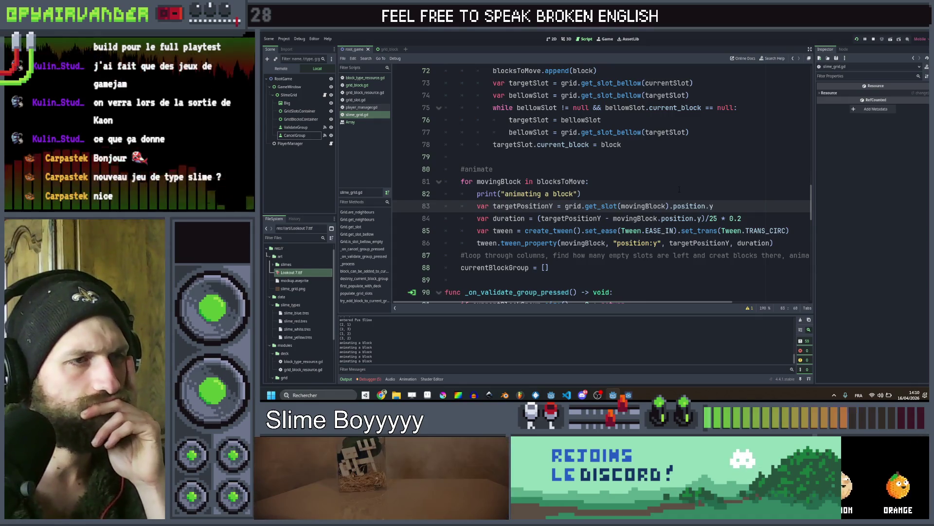
pyautogui.moveTo(581, 194); pyautogui.dragTo(494, 194)
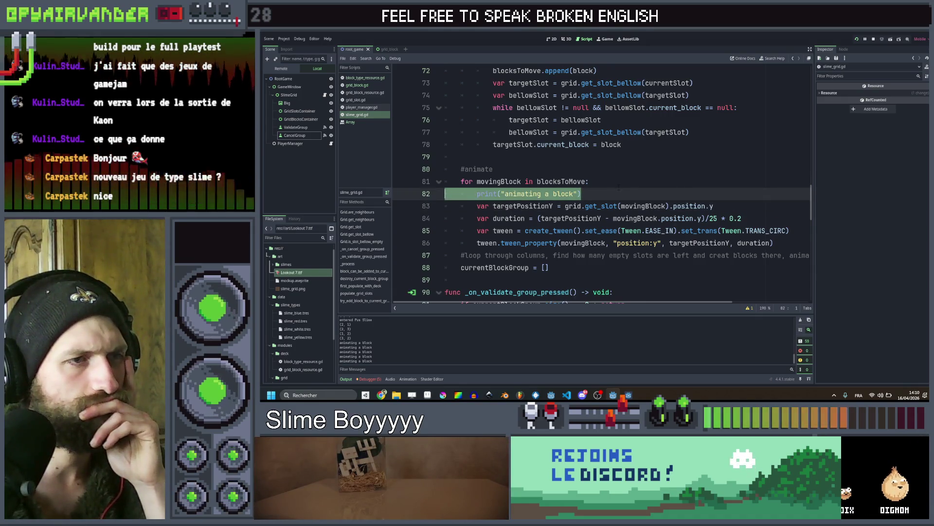
pyautogui.click(619, 187)
pyautogui.click(613, 192)
pyautogui.scroll(5, 612, 192)
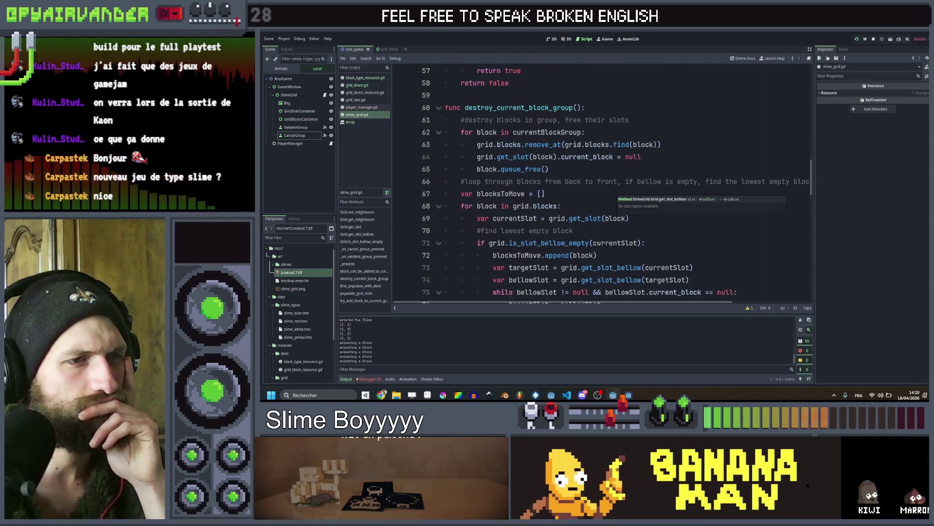
pyautogui.scroll(-3, 614, 194)
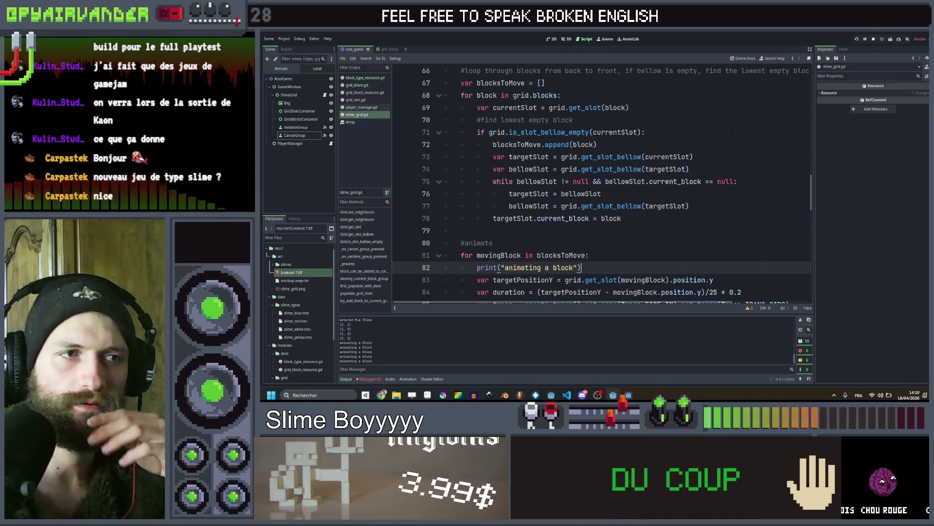
pyautogui.scroll(-2, 602, 185)
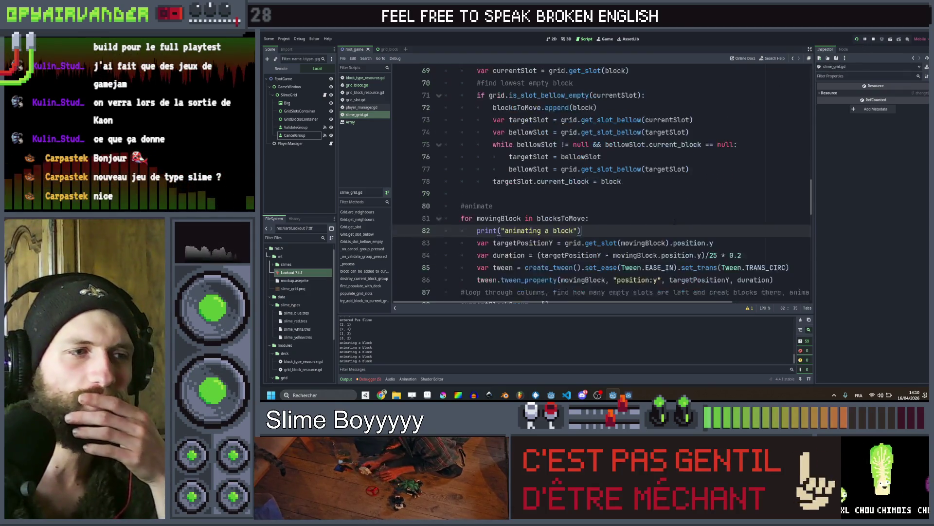
pyautogui.tripleClick(617, 184)
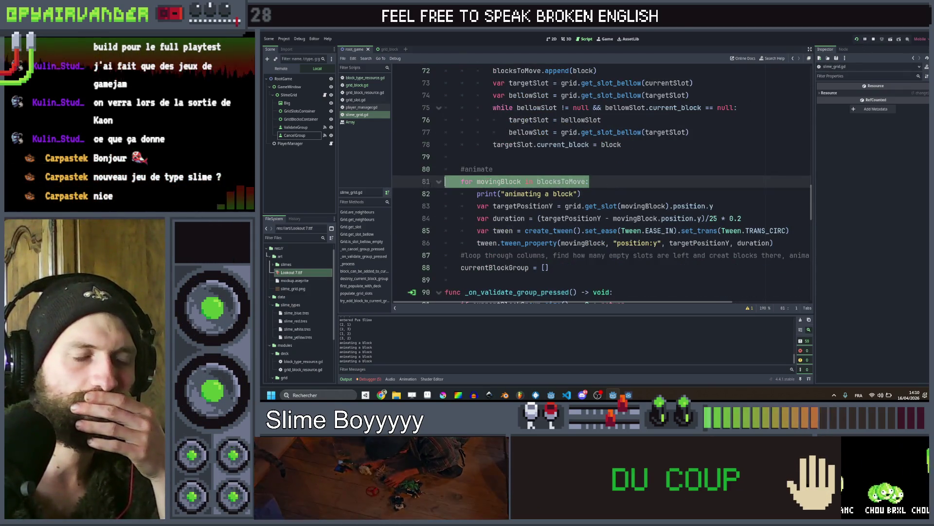
pyautogui.click(618, 184)
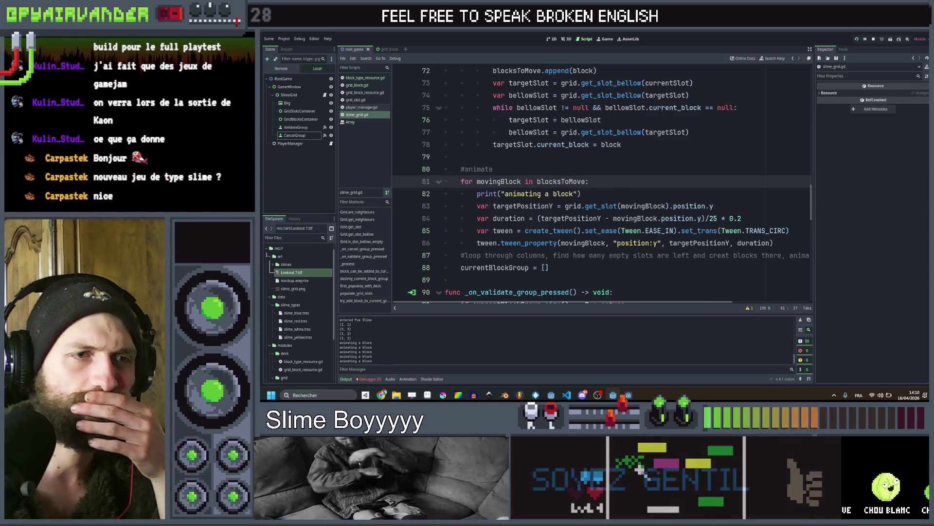
# Set the tween duration to 1 and extend the print with the block's from position
pyautogui.doubleClick(753, 243)
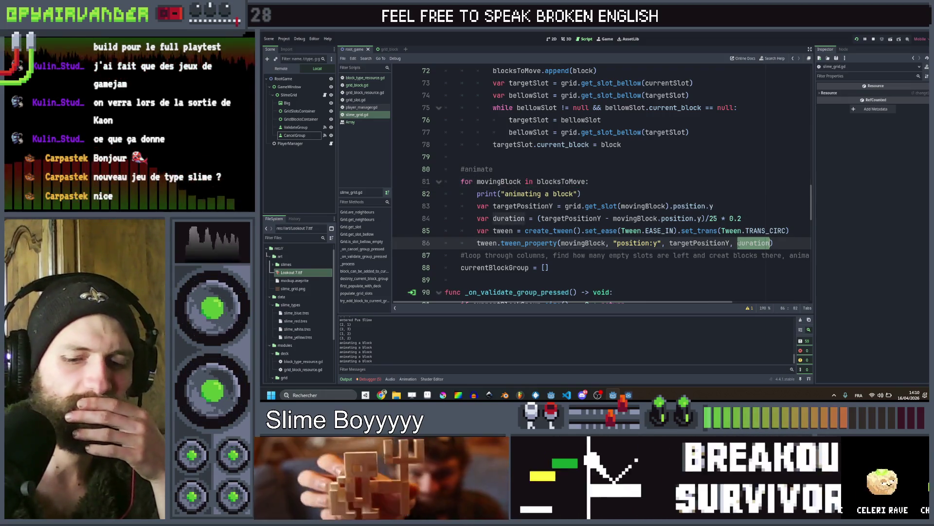
pyautogui.write('1')
pyautogui.click(713, 206)
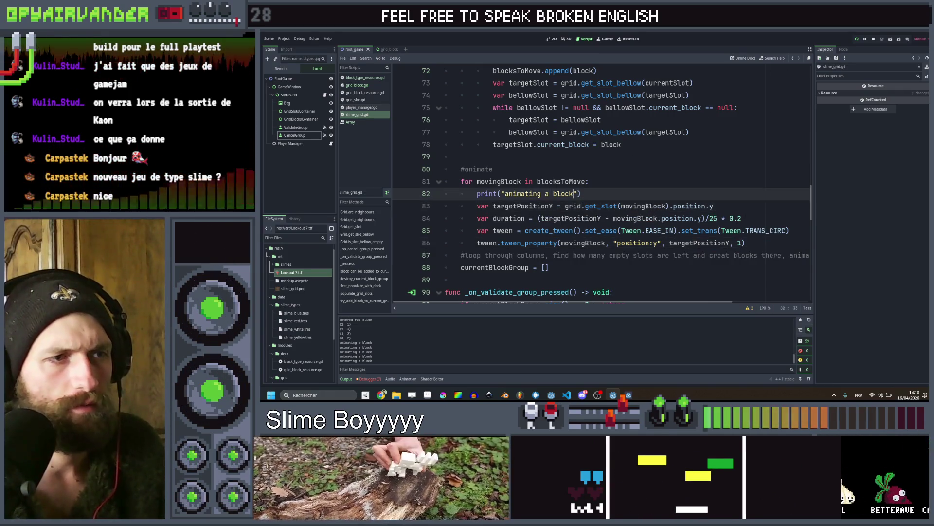
pyautogui.click(573, 194)
pyautogui.write('from "+str')
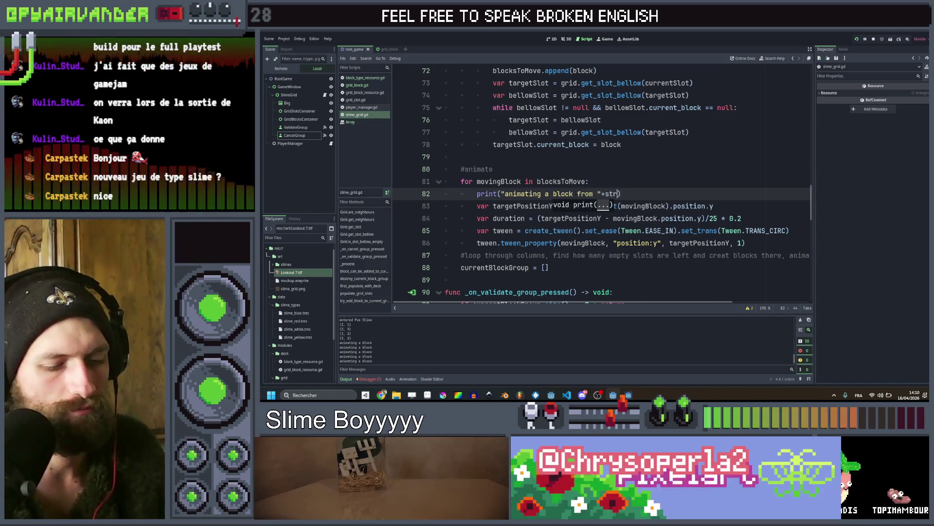
pyautogui.write('(')
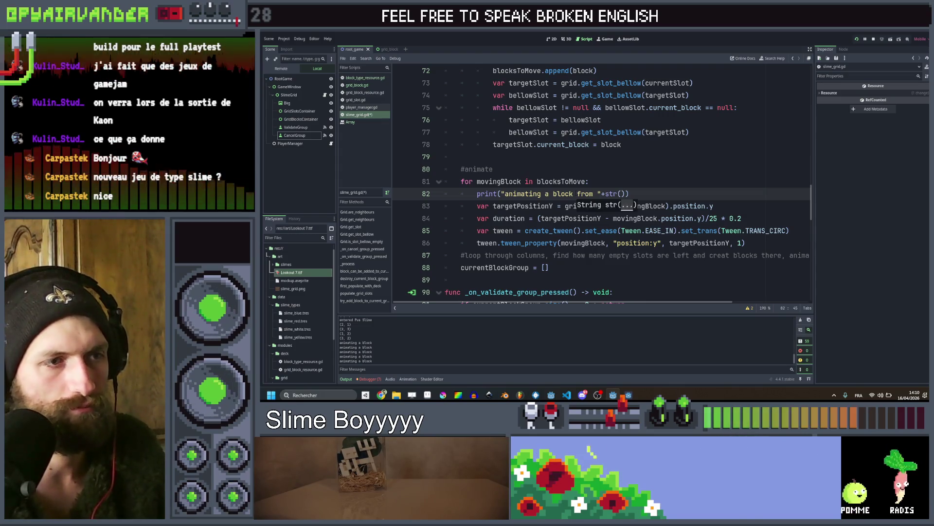
pyautogui.write('movingBlock.posi')
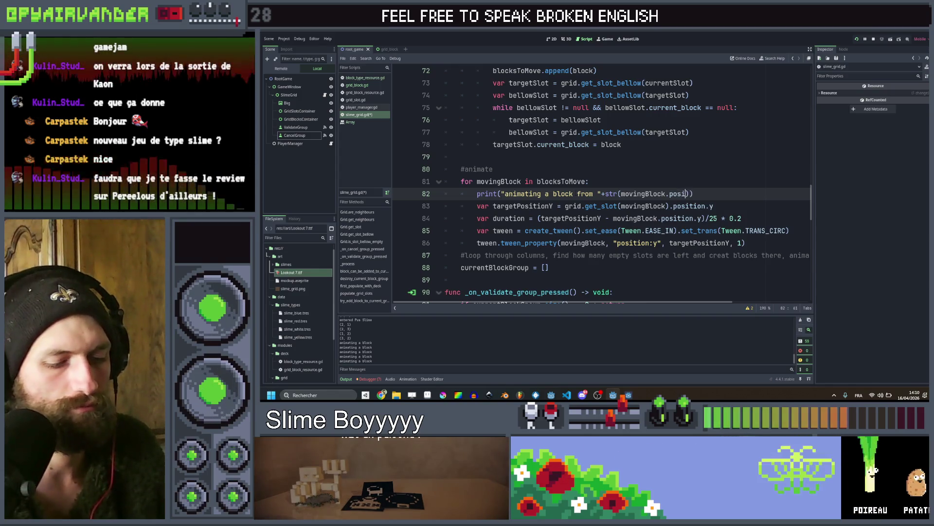
pyautogui.write('tion)+')
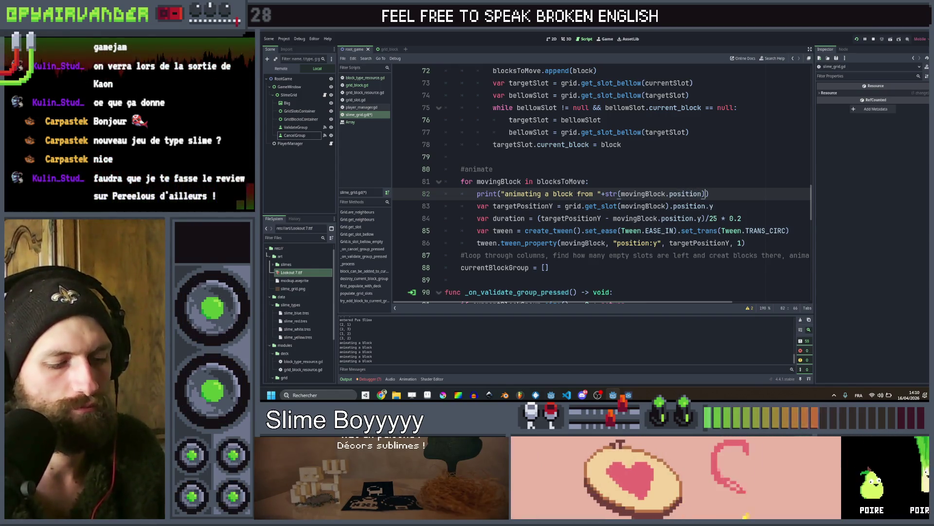
pyautogui.write('" to ')
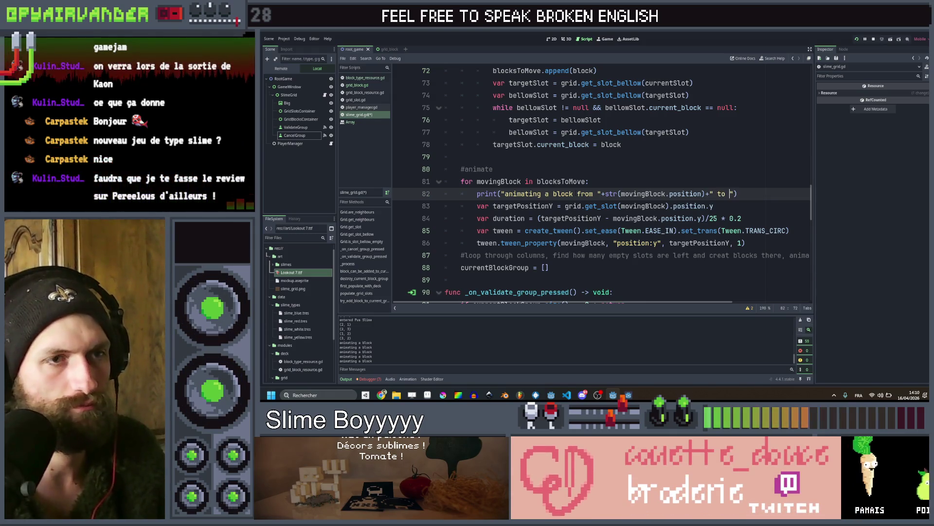
pyautogui.write('"+str(')
# Put grid.get_slot(movingBlock).position inside the print's str() call and relaunch the project
pyautogui.click(674, 206)
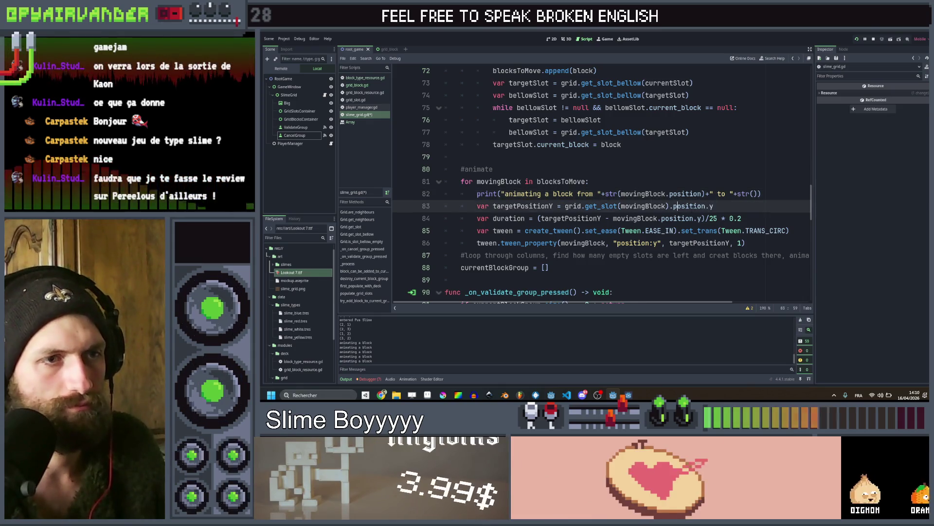
pyautogui.moveTo(705, 205); pyautogui.dragTo(567, 209)
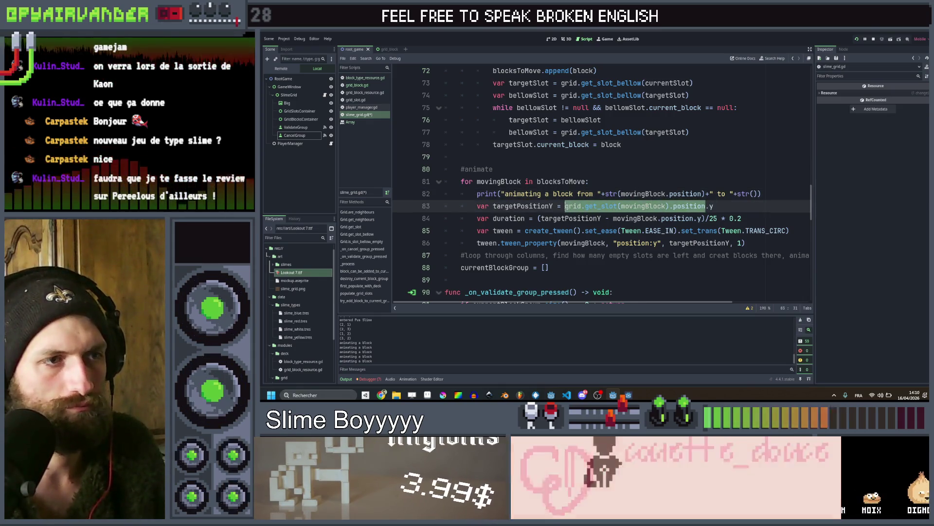
pyautogui.hotkey('ctrl', 'c')
pyautogui.click(754, 193)
pyautogui.hotkey('ctrl', 'v')
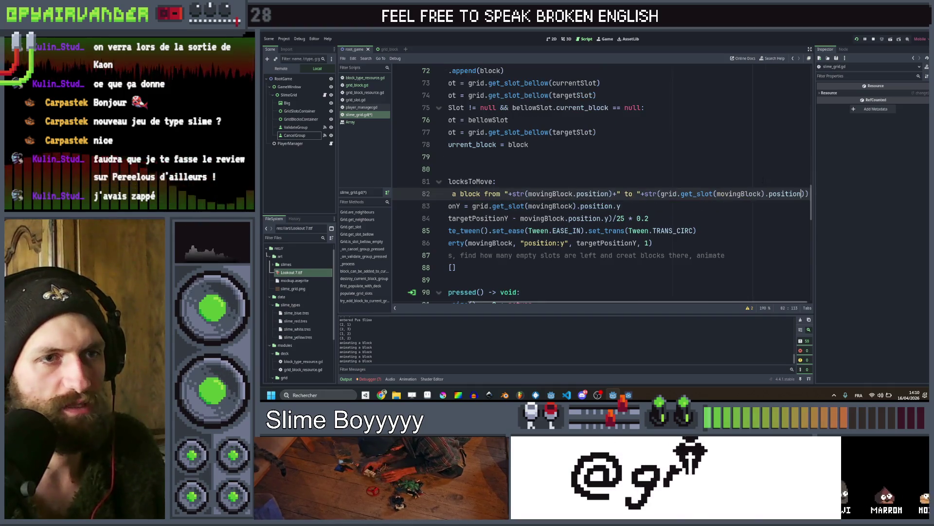
pyautogui.click(774, 170)
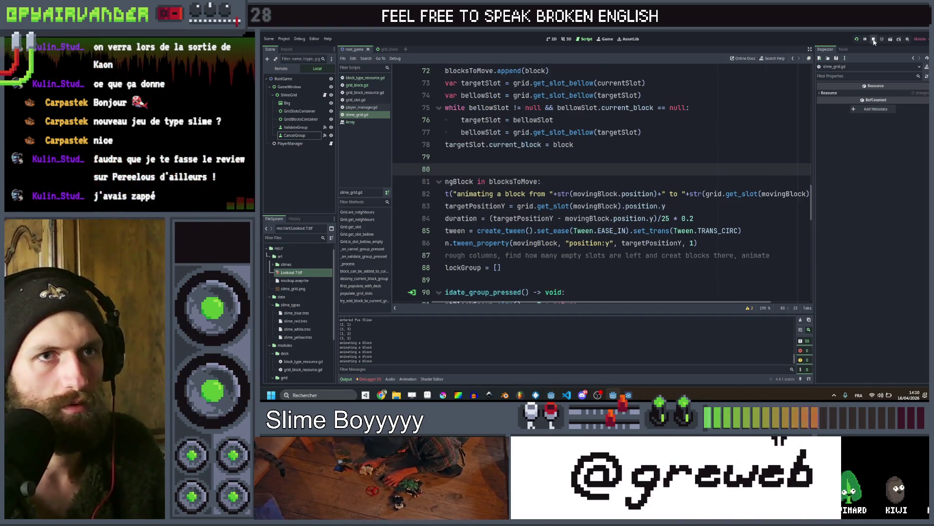
pyautogui.click(857, 39)
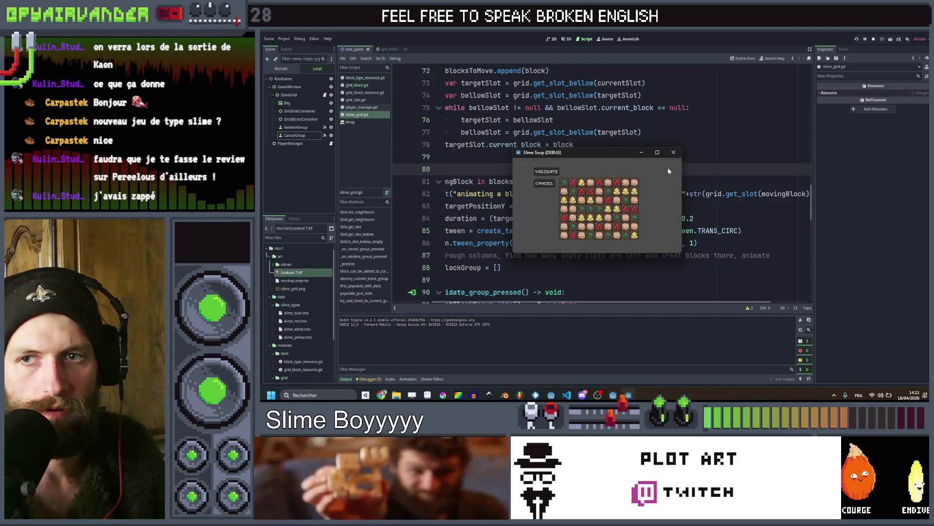
# Maximise the game, select three yellow slimes in row 5, restore the window, and stop with F8
pyautogui.click(657, 153)
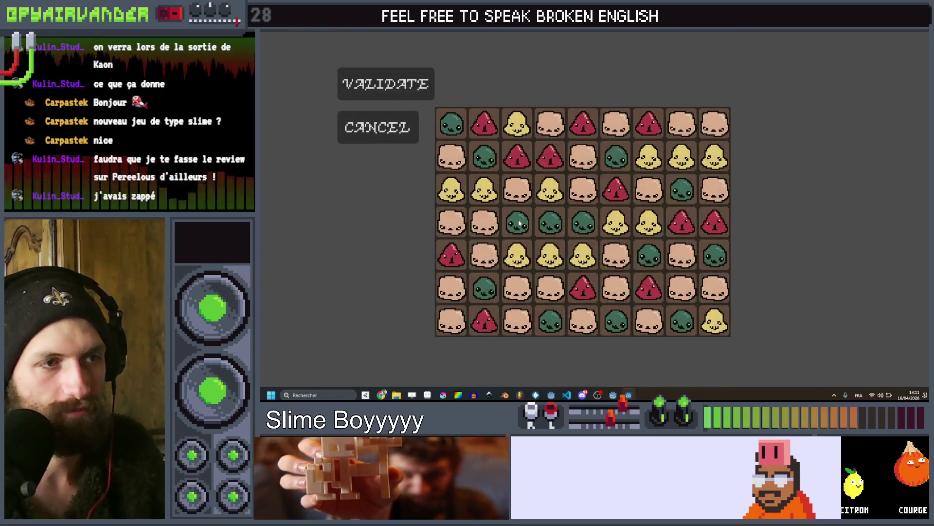
pyautogui.moveTo(517, 254); pyautogui.dragTo(583, 254)
pyautogui.moveTo(602, 31)
pyautogui.mouseDown()
pyautogui.moveTo(697, 70)
pyautogui.moveTo(685, 93)
pyautogui.mouseUp()
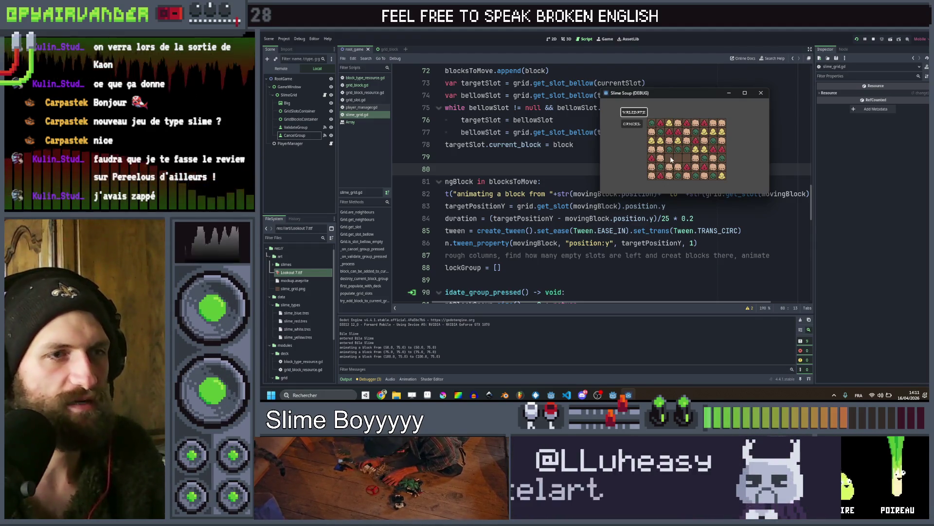
pyautogui.press('F8')
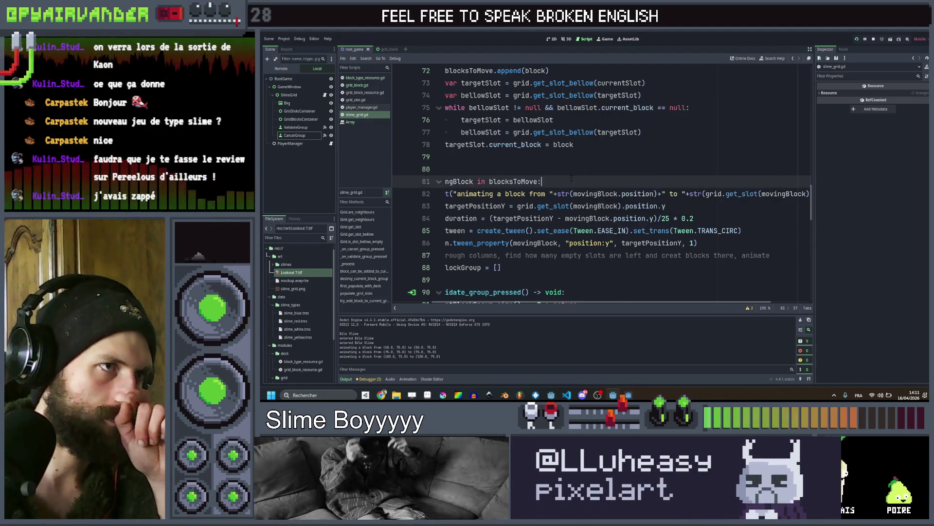
# Close the game and add a blank line 78 after the while loop, before targetSlot.current_block = block
pyautogui.click(589, 255)
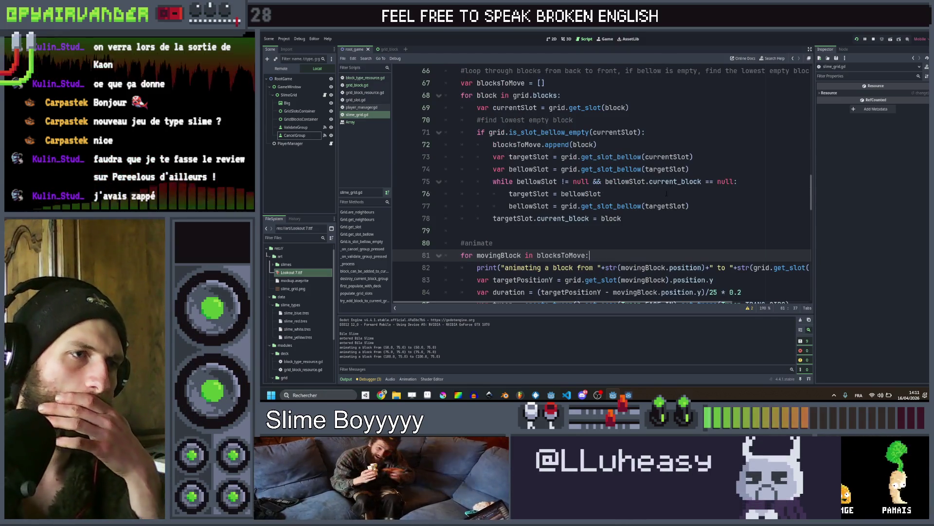
pyautogui.click(657, 215)
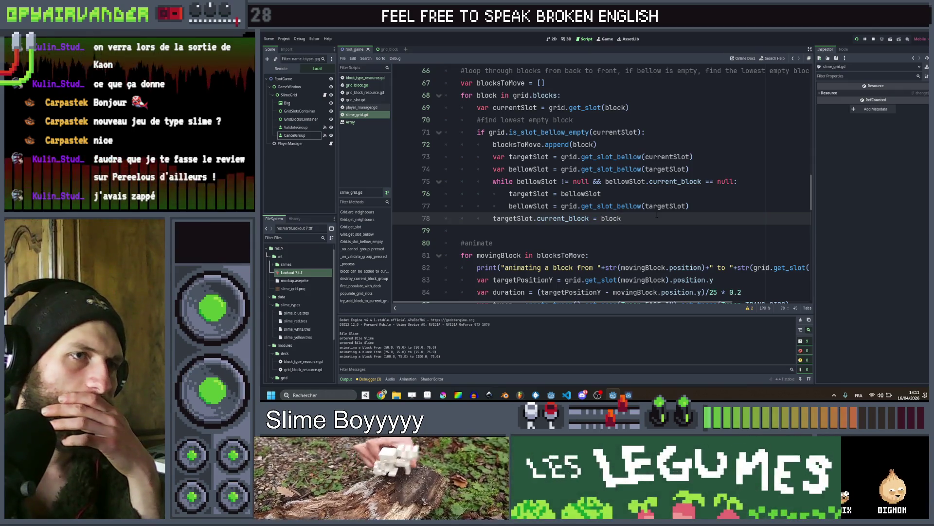
pyautogui.scroll(-1, 657, 214)
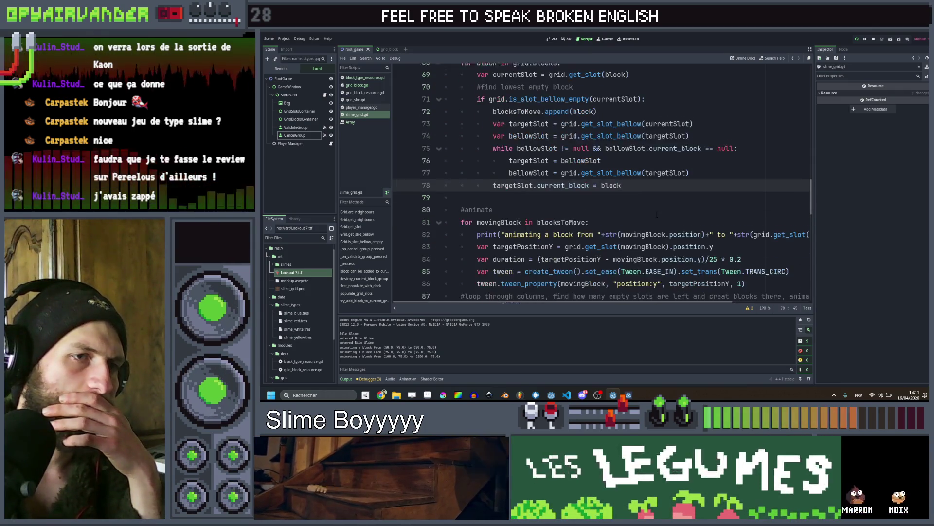
pyautogui.click(656, 215)
pyautogui.scroll(-9, 657, 214)
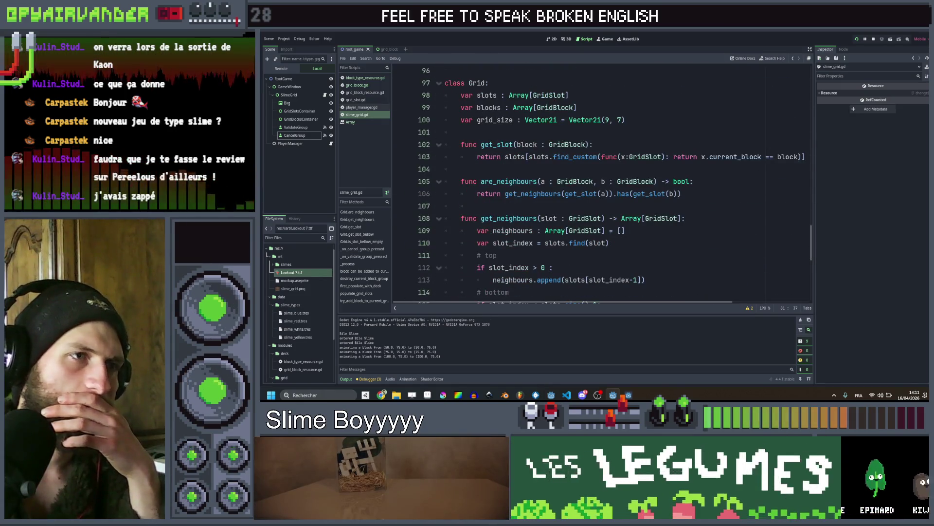
pyautogui.hscroll(3, 618, 240)
pyautogui.hscroll(-3, 618, 241)
pyautogui.scroll(-4, 623, 239)
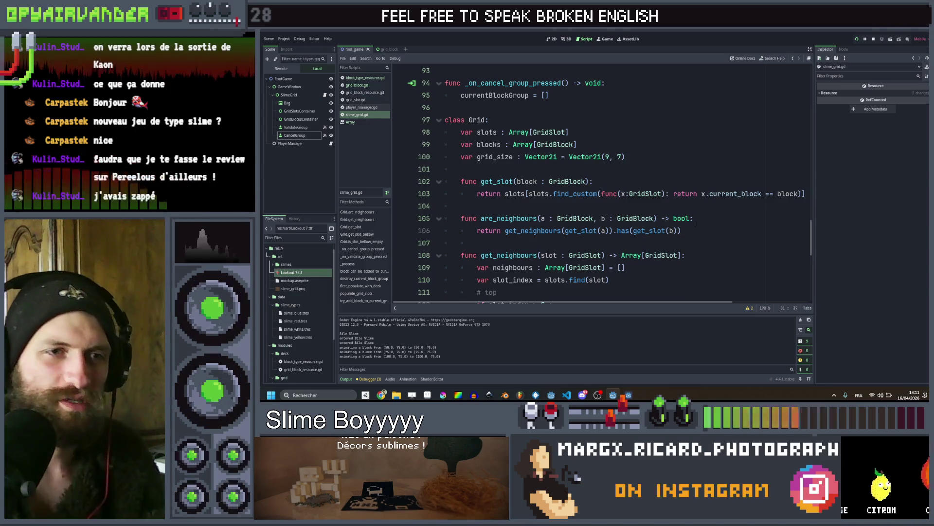
pyautogui.scroll(1, 694, 200)
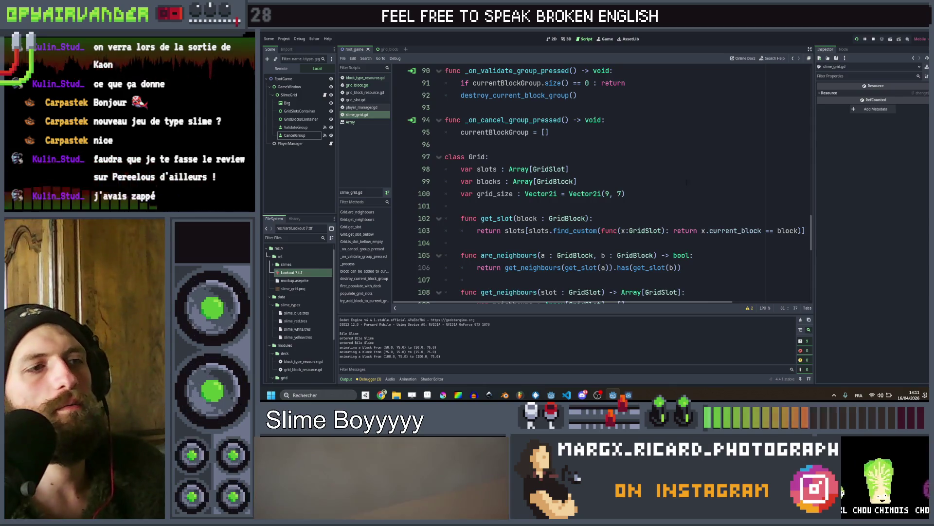
pyautogui.scroll(6, 694, 177)
pyautogui.scroll(2, 699, 159)
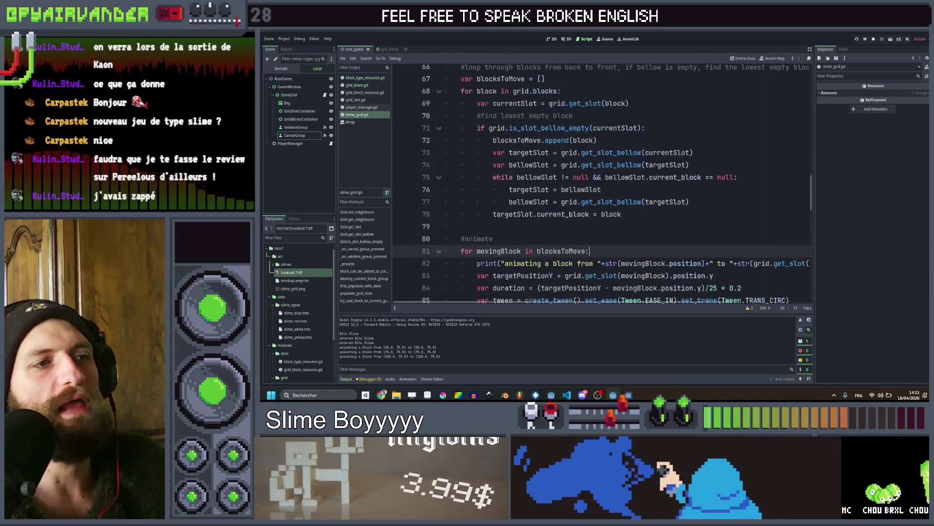
pyautogui.click(696, 206)
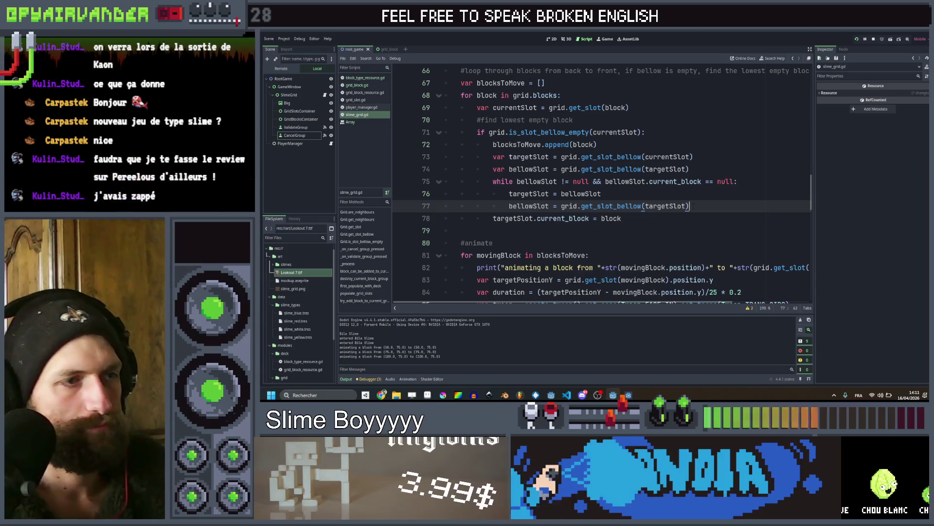
pyautogui.press('Return')
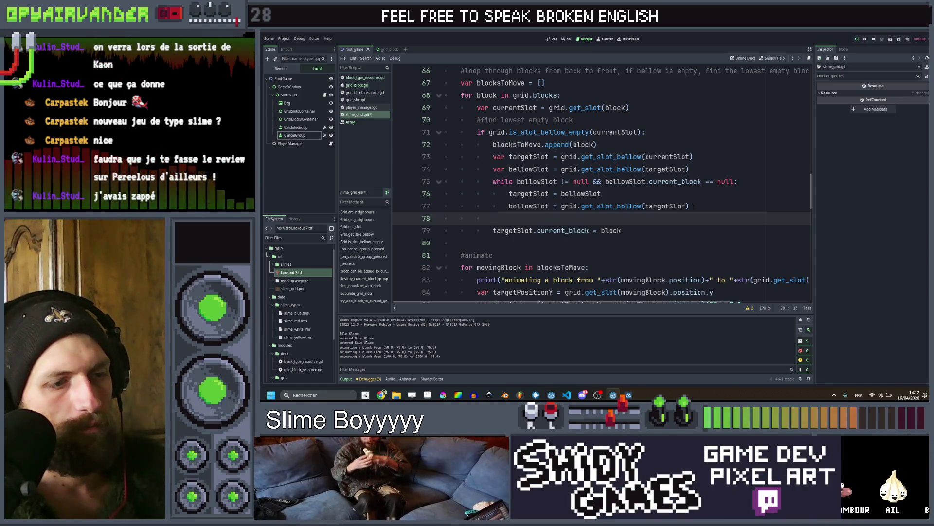
# Write grid.get_slot(block).current_block = null on line 78, save, and relaunch the game
pyautogui.write('block')
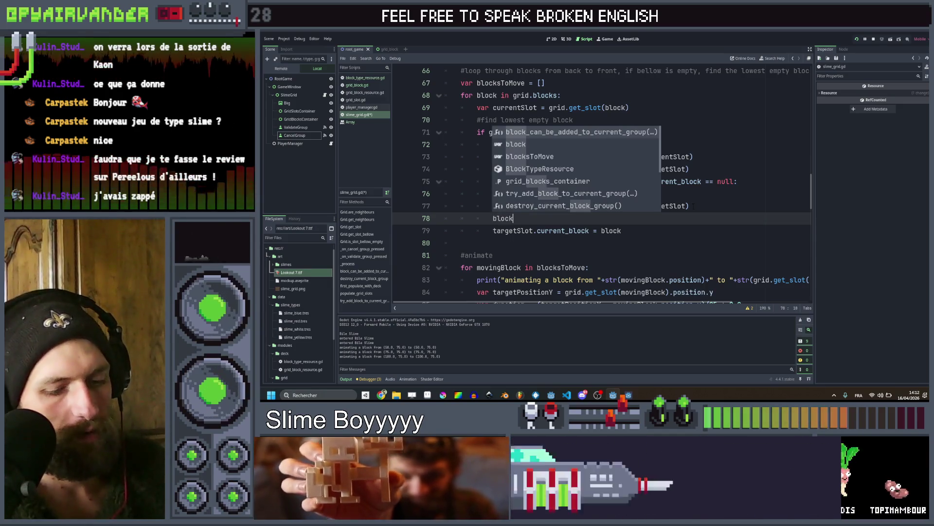
pyautogui.press('Home')
pyautogui.write('grid.')
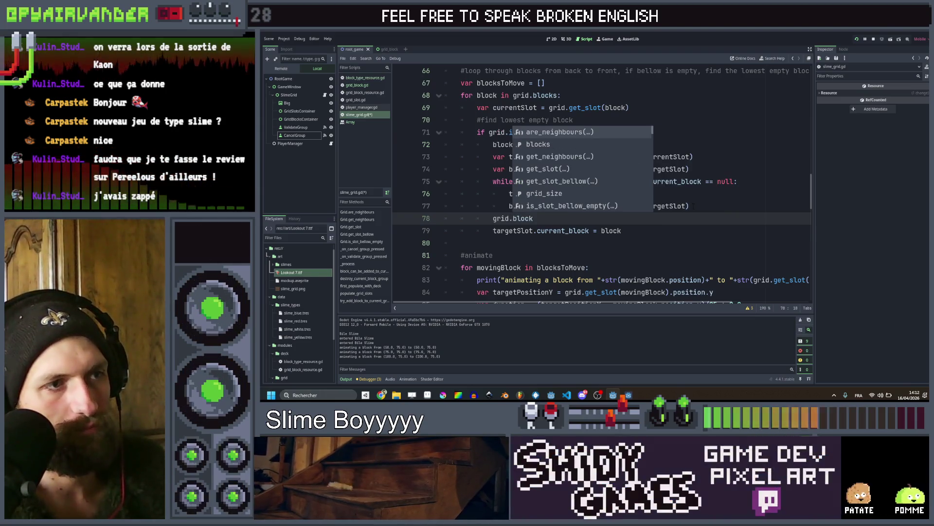
pyautogui.write('get_slot(blo')
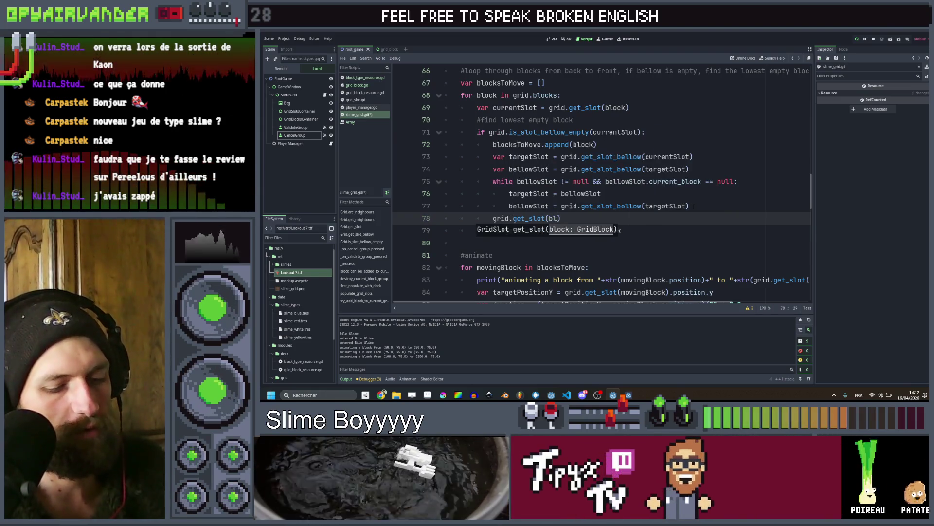
pyautogui.write('ck).cur')
pyautogui.press('Return')
pyautogui.write('null')
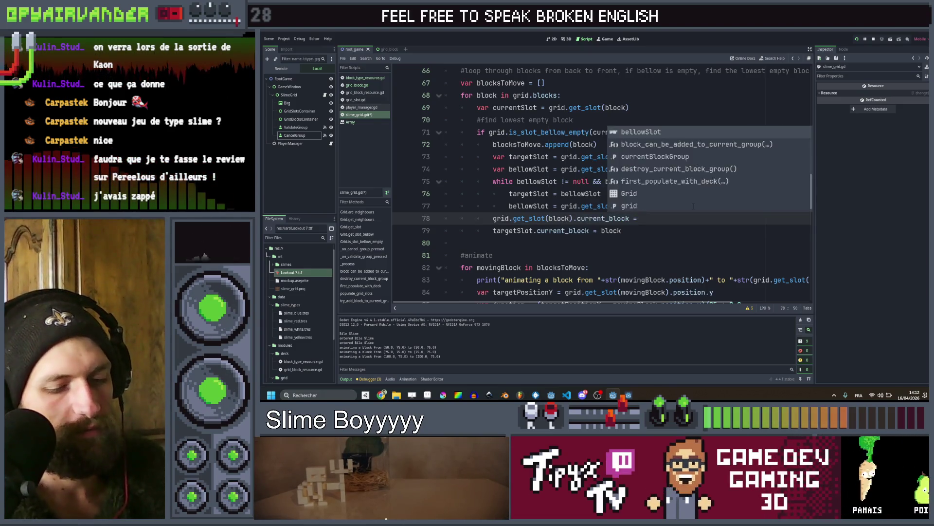
pyautogui.hotkey('ctrl', 's')
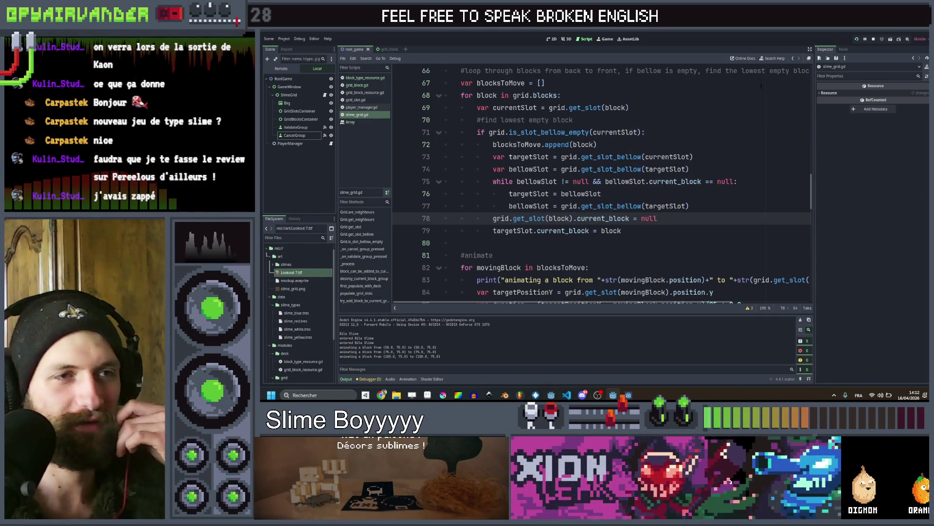
pyautogui.click(858, 40)
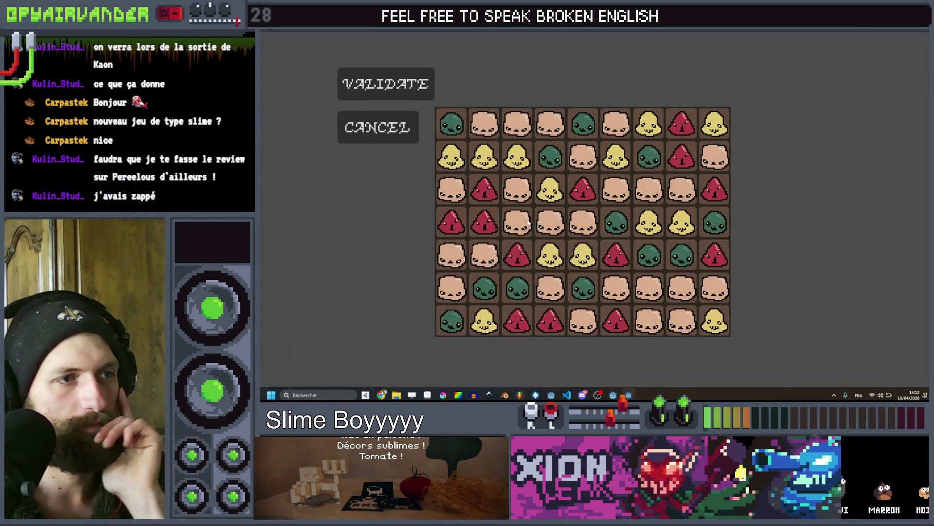
# Validate the four row-4 slimes so they clear, then stop the game with F8
pyautogui.moveTo(526, 199); pyautogui.dragTo(583, 221)
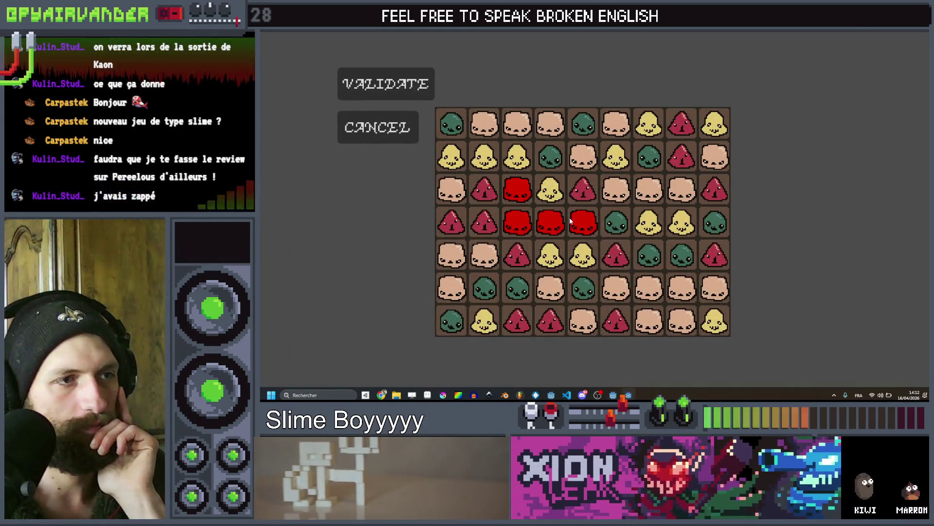
pyautogui.click(424, 84)
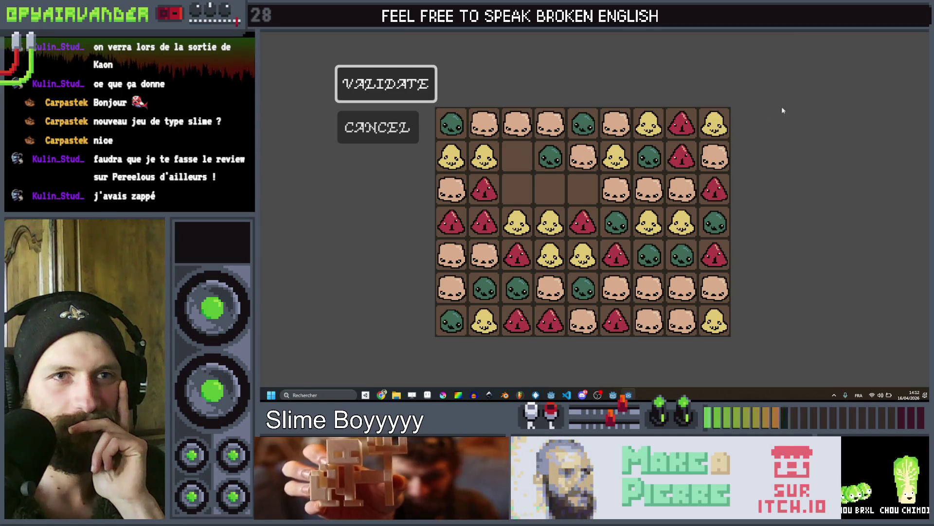
pyautogui.press('F8')
# Replace the tween's fixed length of 1 with duration on line 87 and run the game
pyautogui.scroll(-4, 602, 183)
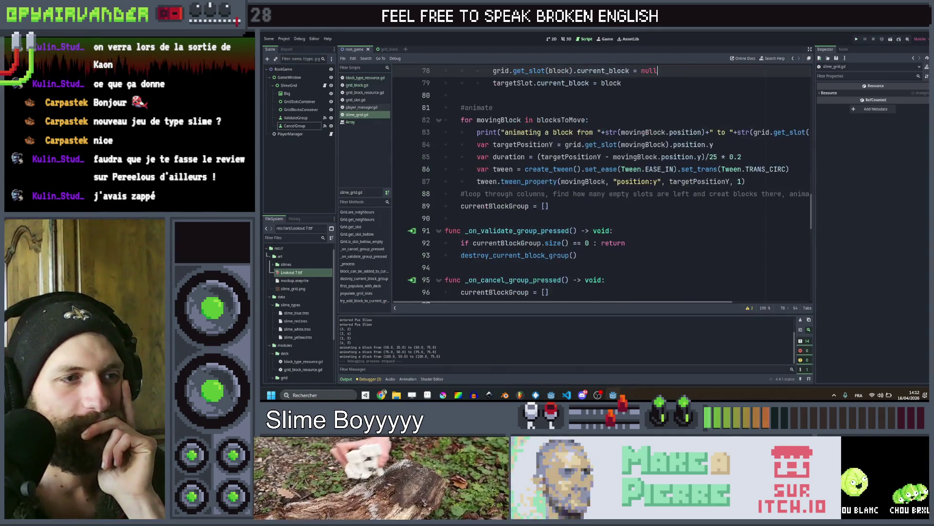
pyautogui.click(740, 182)
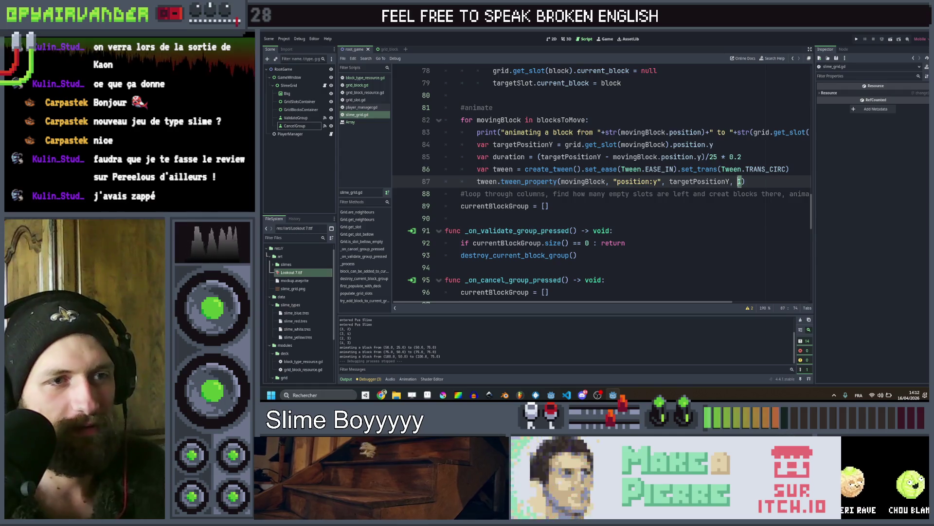
pyautogui.write('dur')
pyautogui.press('Return')
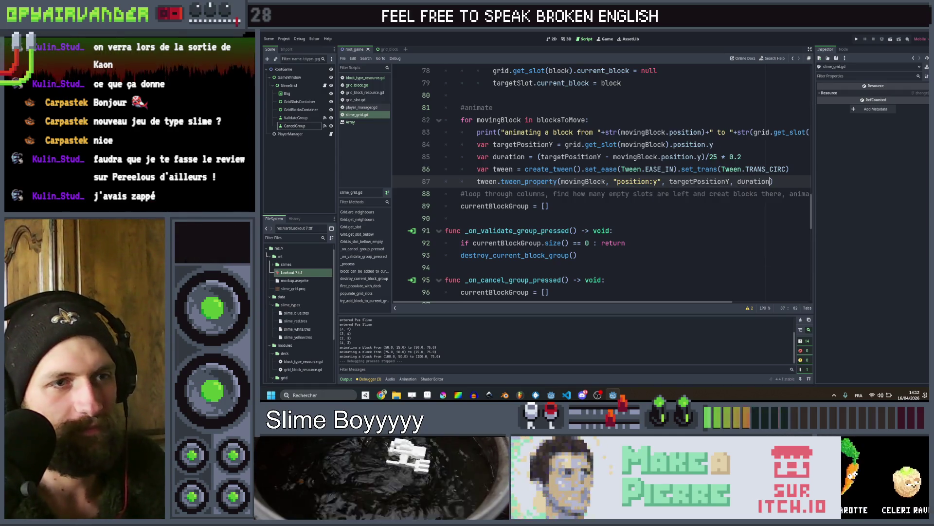
pyautogui.click(856, 38)
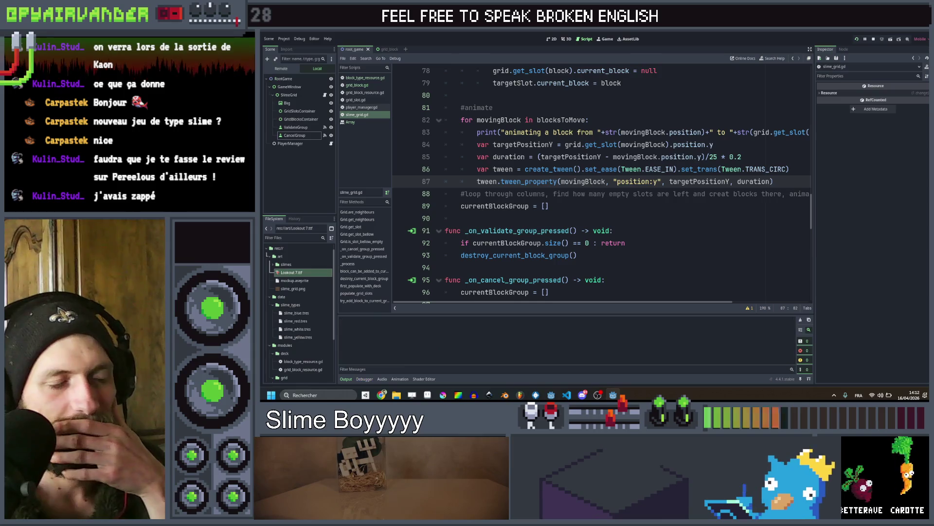
pyautogui.scroll(5, 645, 123)
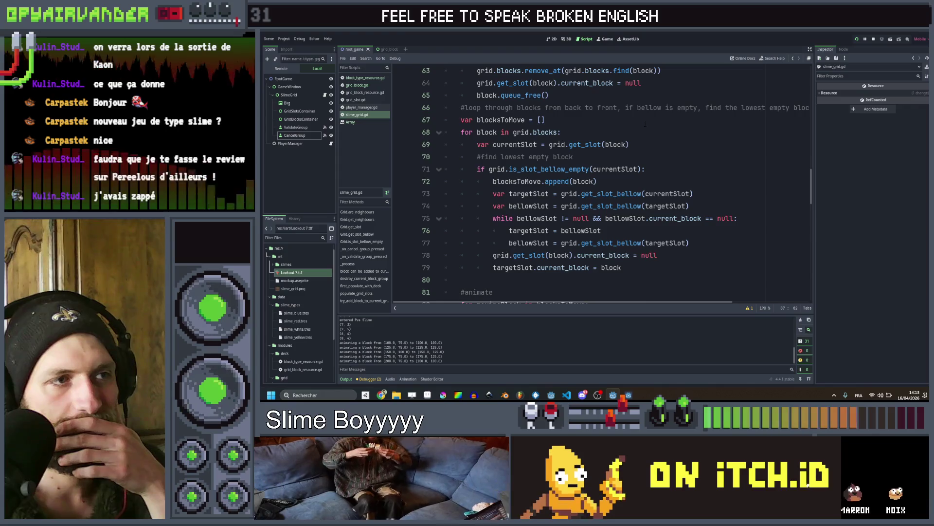
# Append .reverse() to grid.blocks in the line 68 for loop
pyautogui.moveTo(630, 146); pyautogui.dragTo(474, 145)
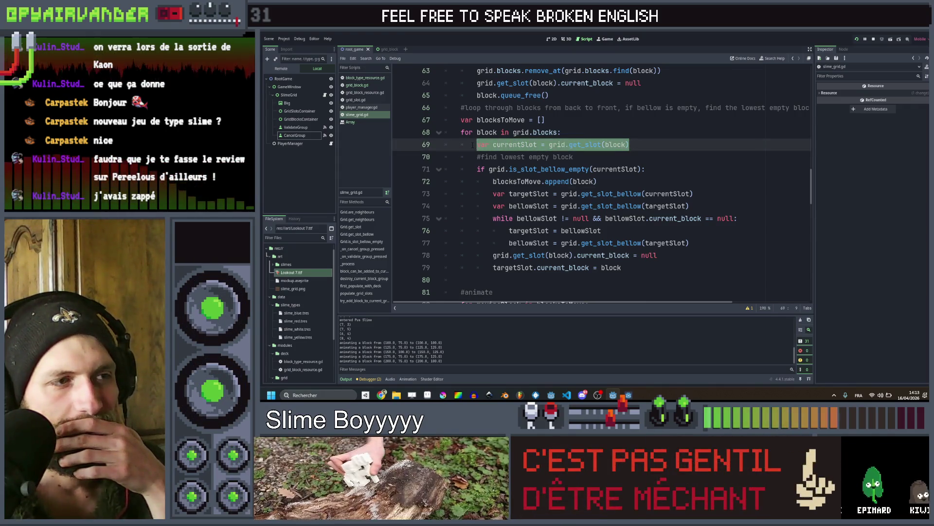
pyautogui.click(472, 145)
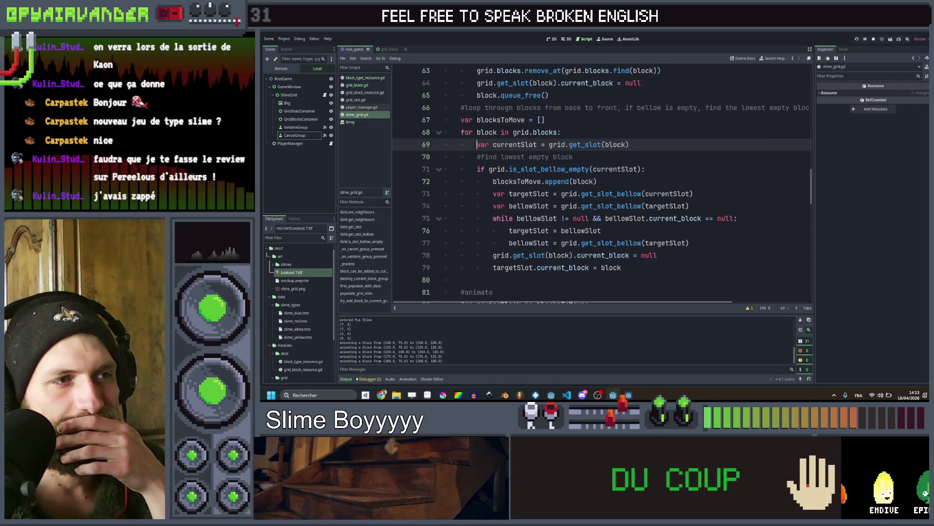
pyautogui.moveTo(472, 145); pyautogui.dragTo(667, 146)
pyautogui.click(666, 146)
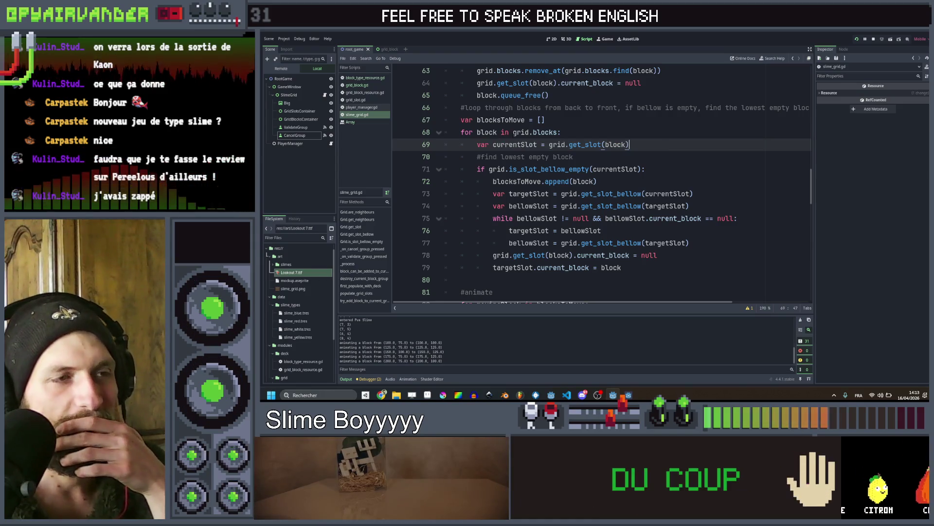
pyautogui.click(545, 132)
pyautogui.click(561, 132)
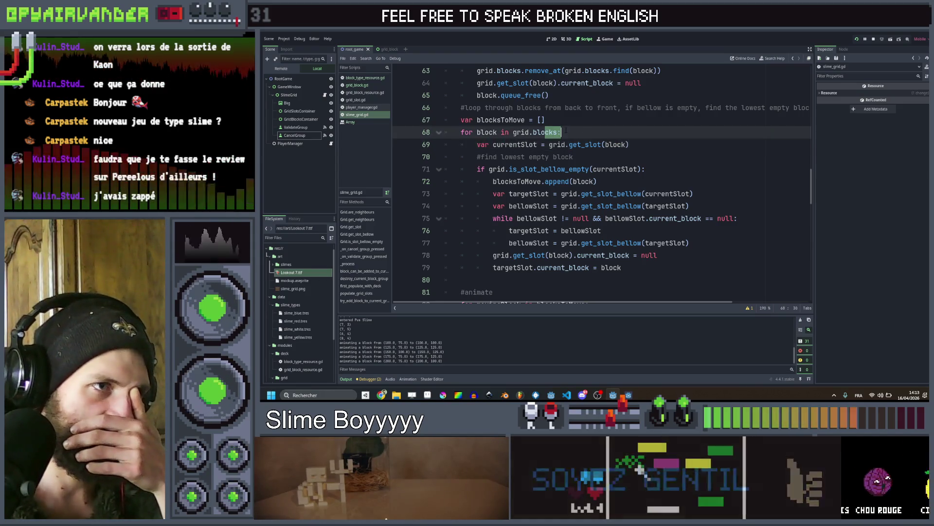
pyautogui.click(561, 133)
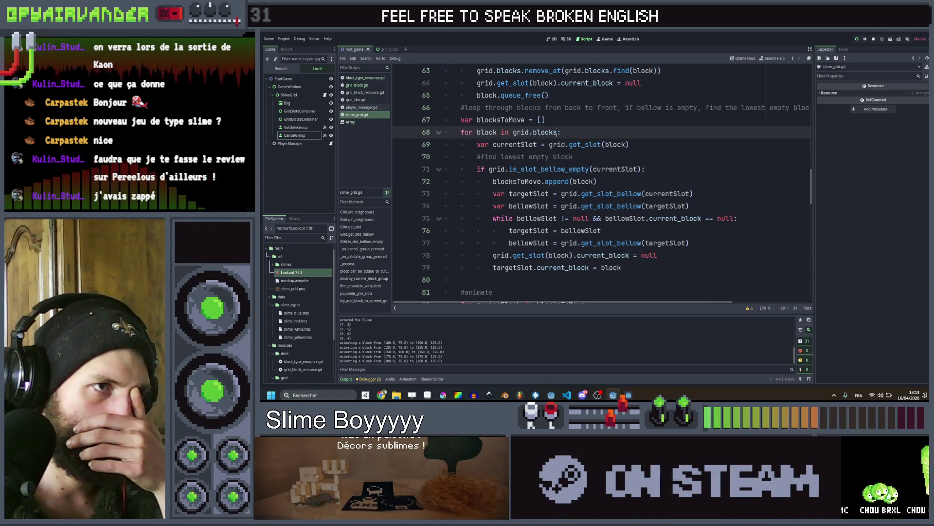
pyautogui.write('.reve')
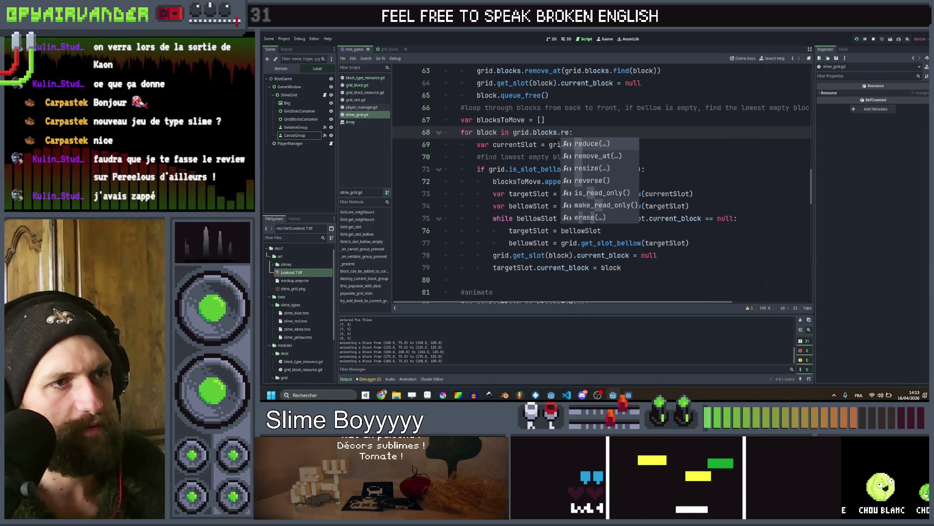
pyautogui.press('Return')
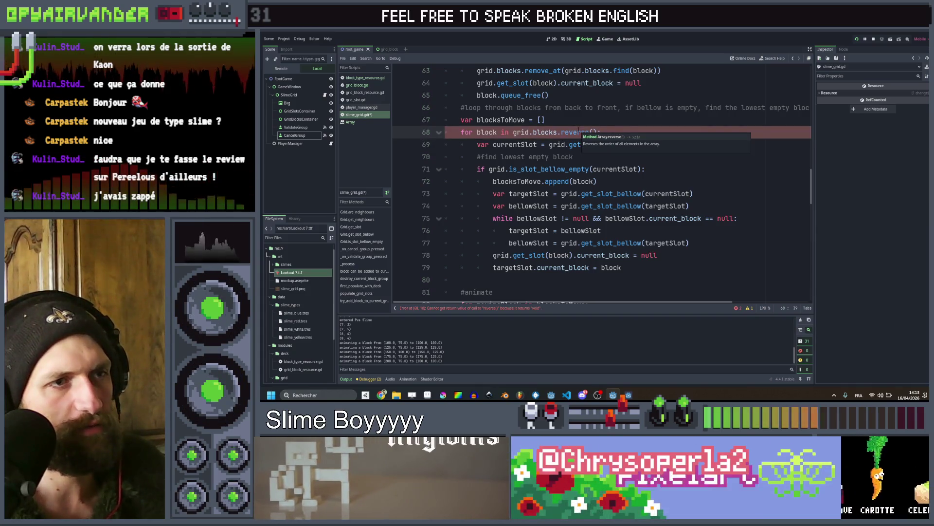
pyautogui.click(592, 120)
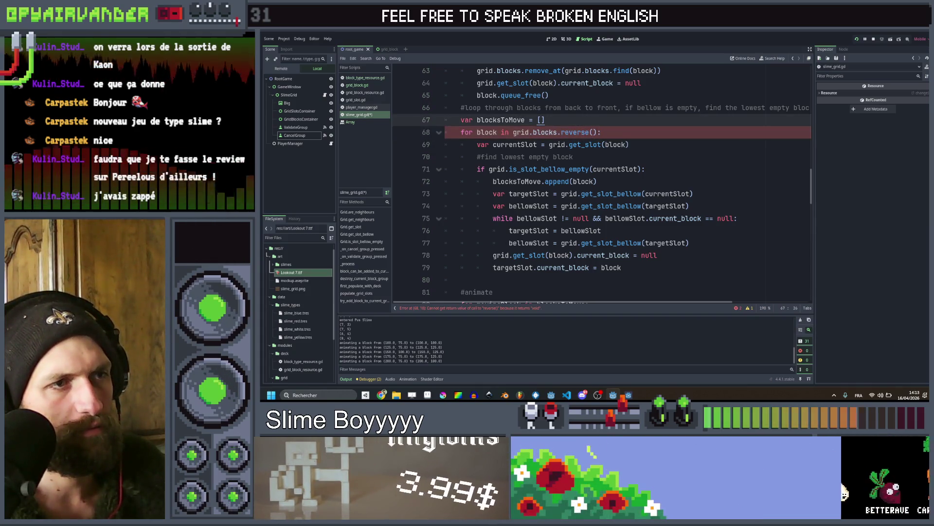
# Remove the reverse() call, save the script, and switch to the browser
pyautogui.moveTo(508, 132); pyautogui.dragTo(596, 132)
pyautogui.press('BackSpace')
pyautogui.press('BackSpace')
pyautogui.press('BackSpace')
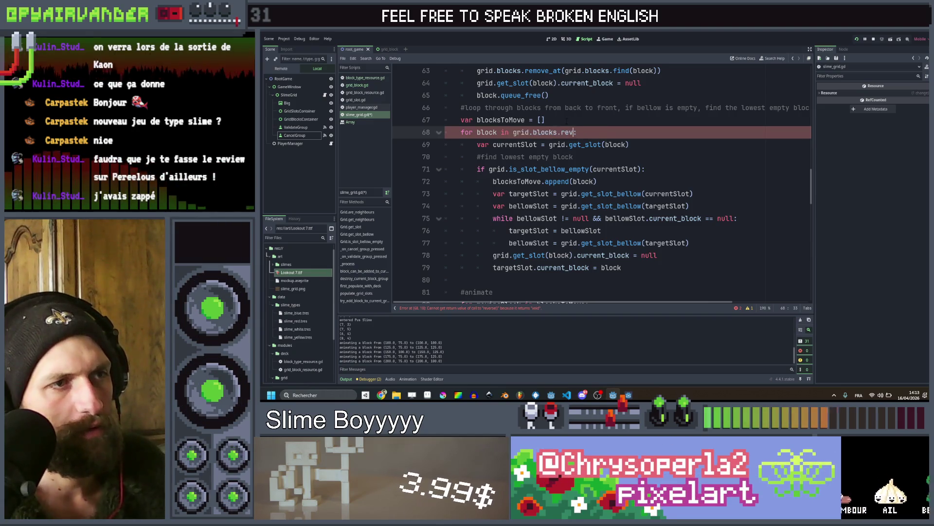
pyautogui.write(':')
pyautogui.hotkey('ctrl', 's')
pyautogui.click(573, 128)
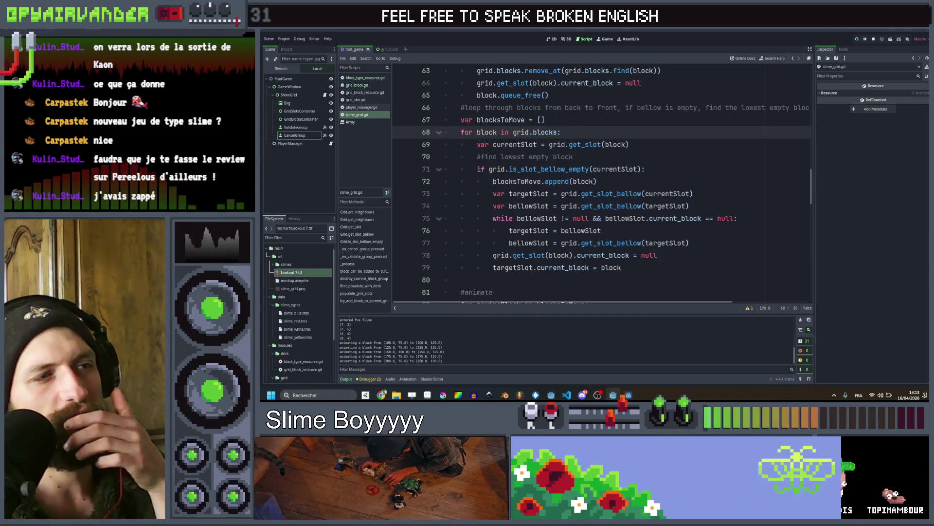
pyautogui.doubleClick(487, 132)
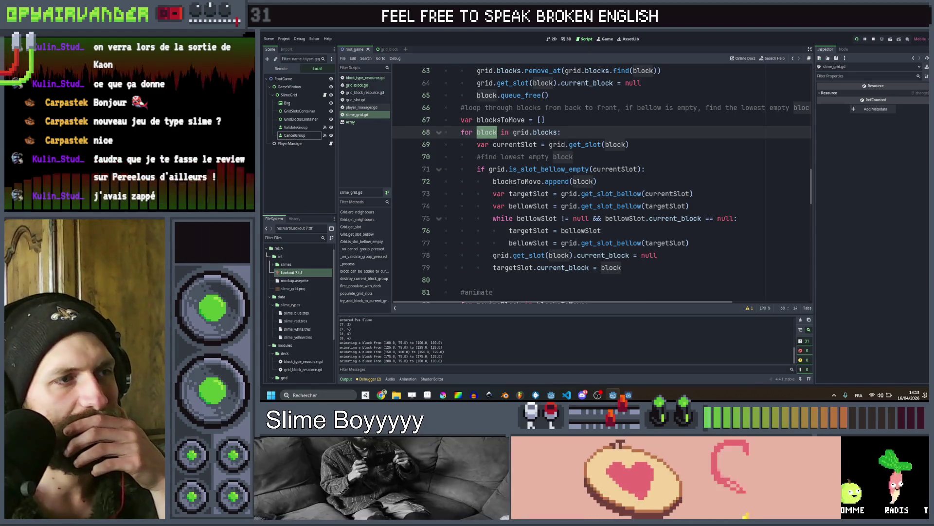
pyautogui.click(465, 132)
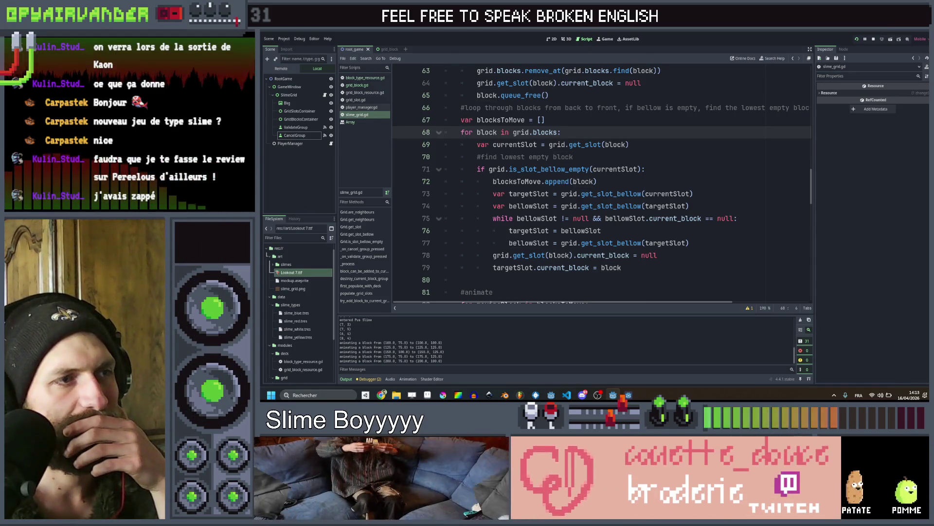
pyautogui.doubleClick(466, 131)
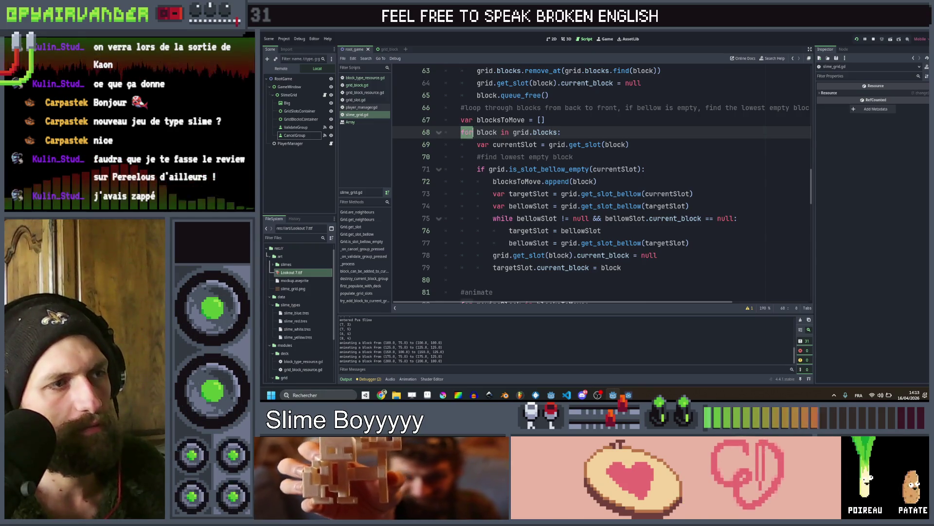
pyautogui.hotkey('alt', 'Tab')
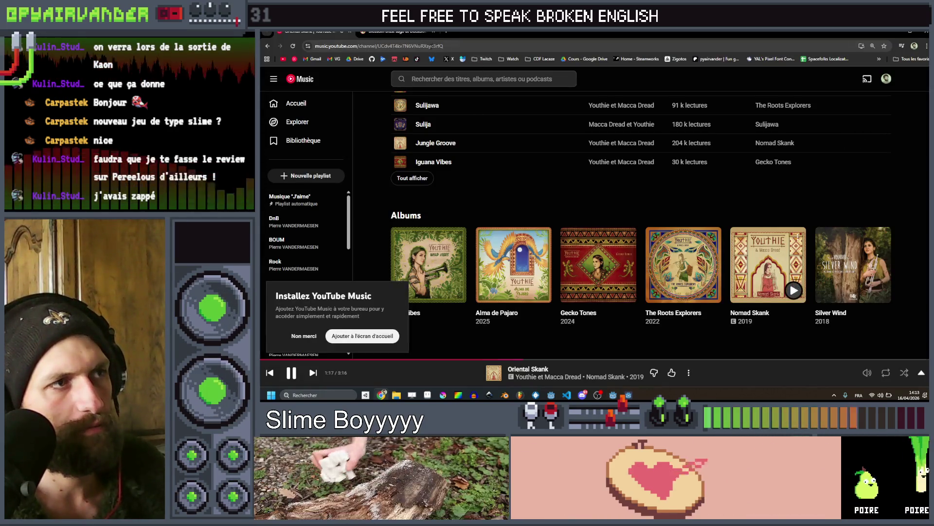
# Search 'godot inverse for loop' in a new tab and open the 'Looping backwards over an array' thread
pyautogui.hotkey('ctrl', 't')
pyautogui.write('godot inverse for loop')
pyautogui.press('Return')
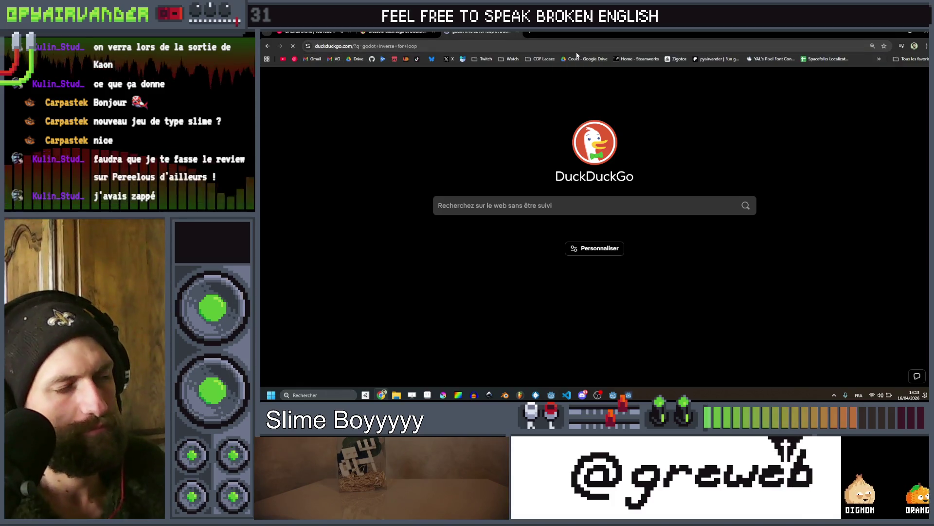
pyautogui.click(409, 164)
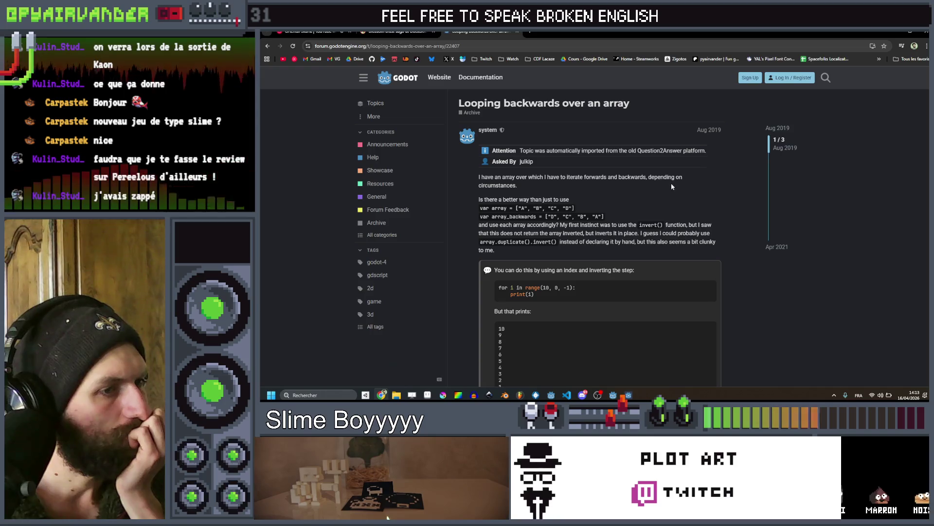
pyautogui.scroll(-1, 671, 181)
pyautogui.scroll(-3, 674, 173)
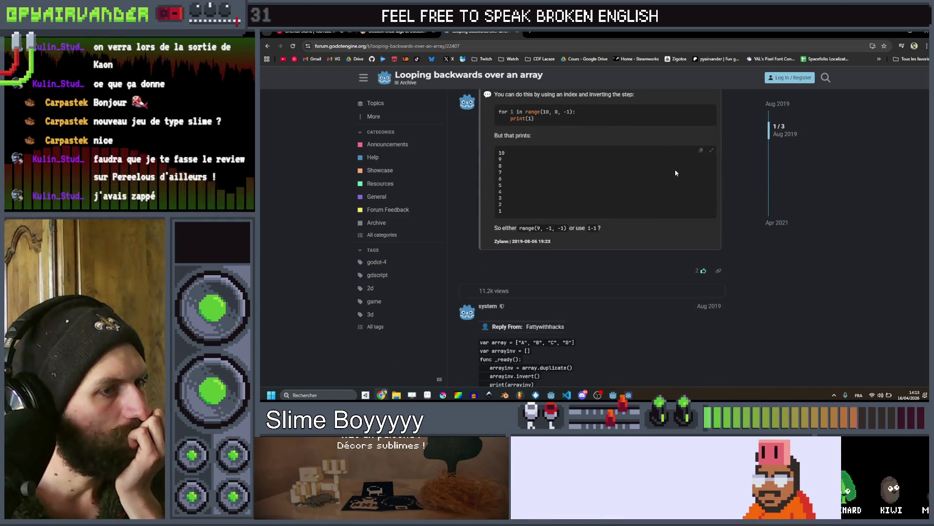
pyautogui.scroll(-2, 675, 172)
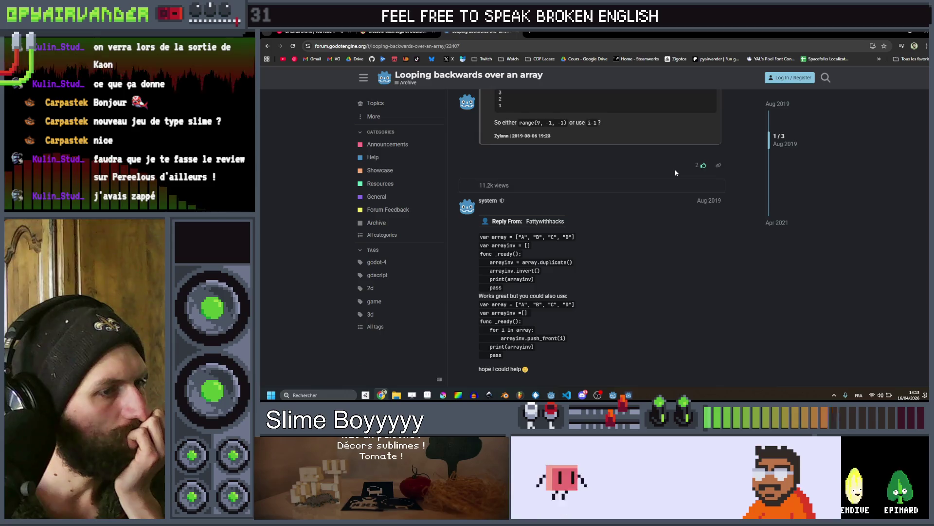
pyautogui.scroll(-1, 675, 173)
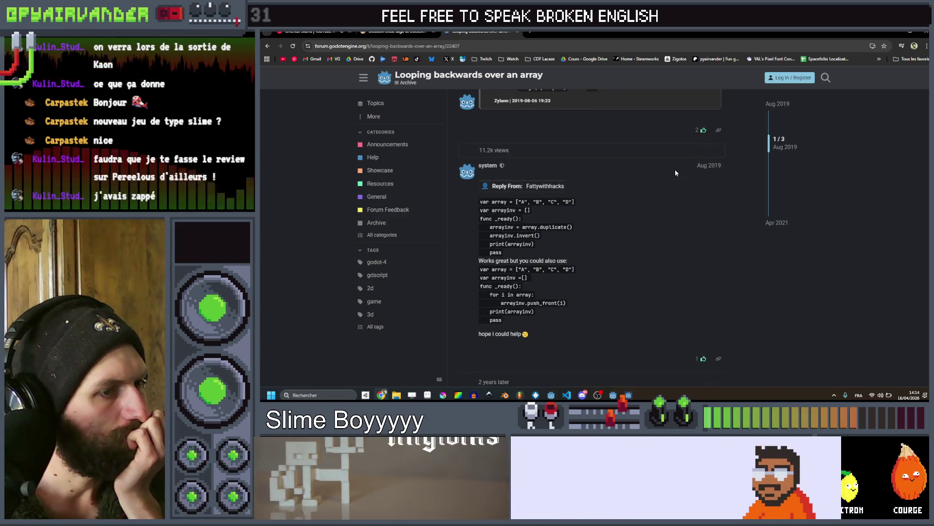
pyautogui.scroll(-3, 677, 173)
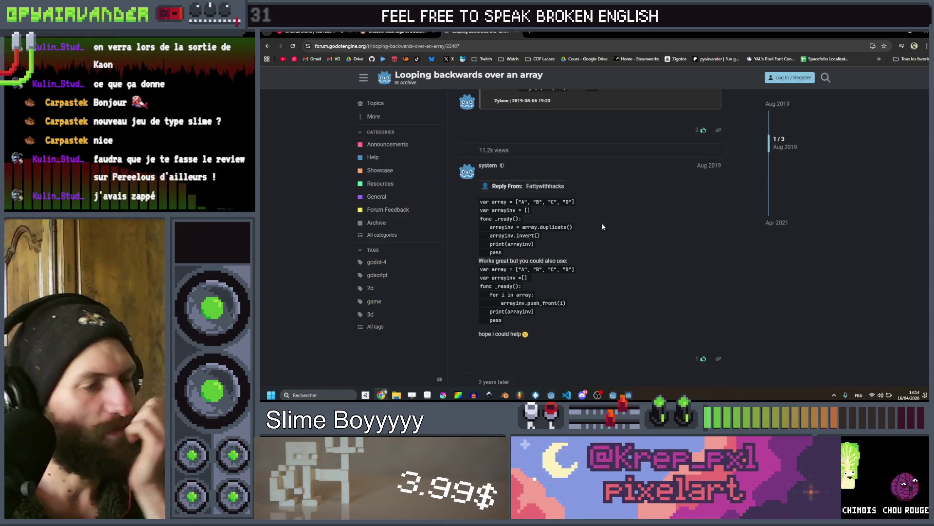
pyautogui.scroll(-2, 619, 232)
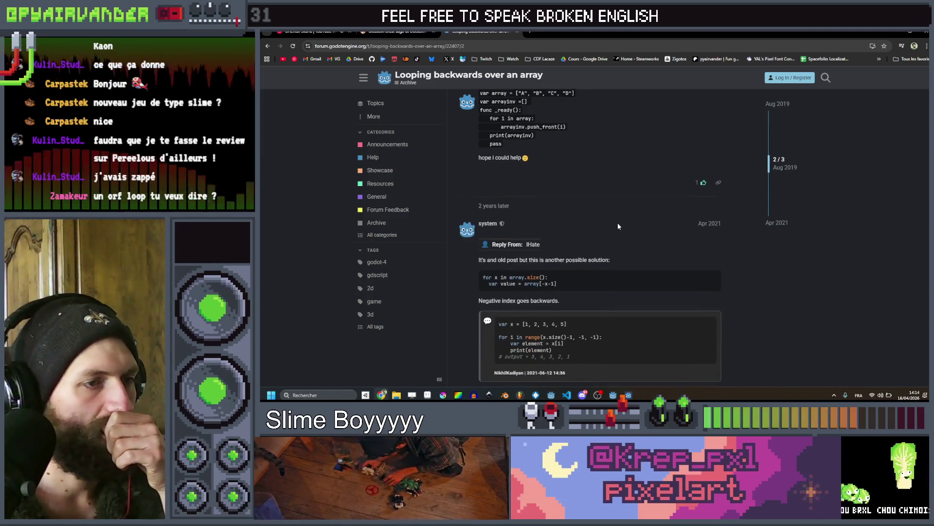
pyautogui.scroll(-1, 619, 225)
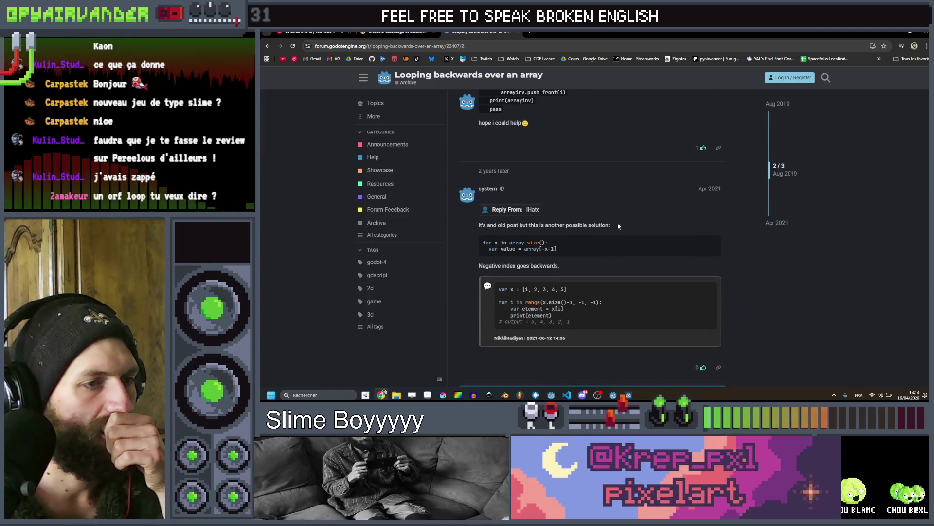
pyautogui.scroll(-2, 617, 223)
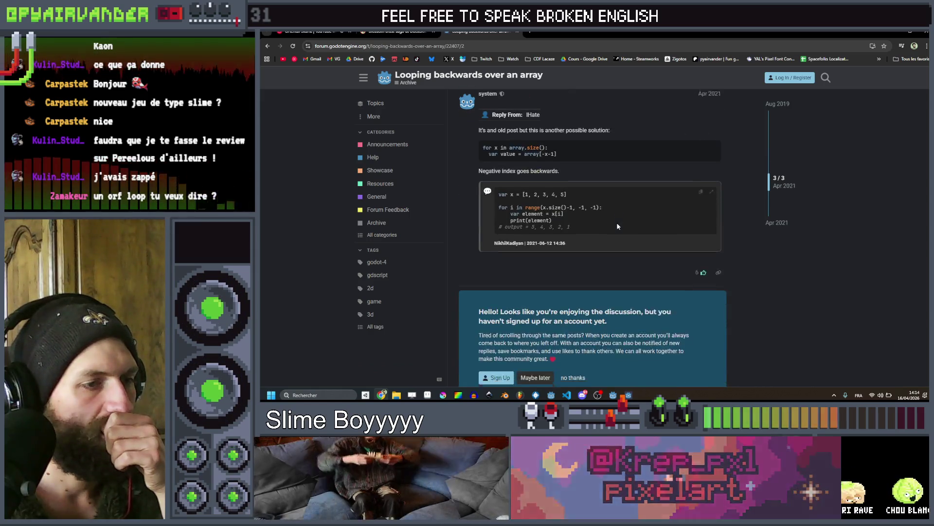
pyautogui.scroll(2, 617, 222)
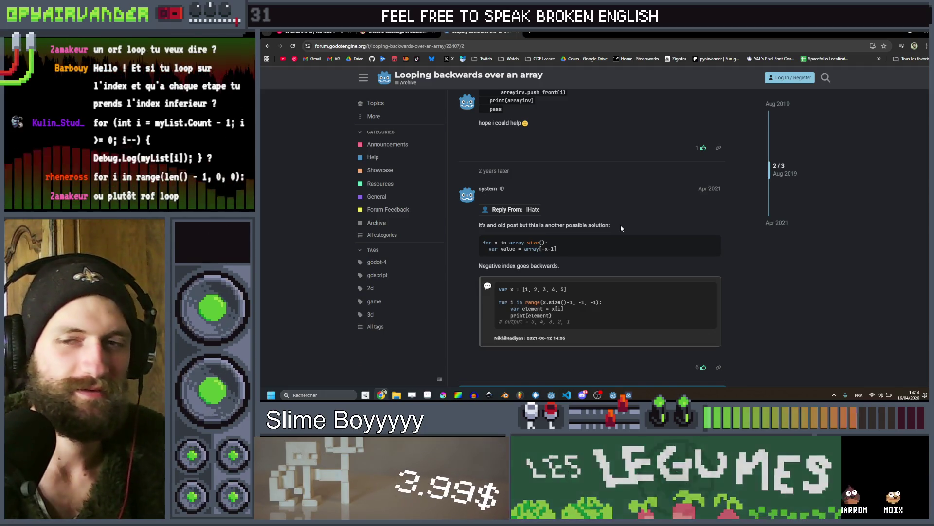
pyautogui.scroll(1, 604, 214)
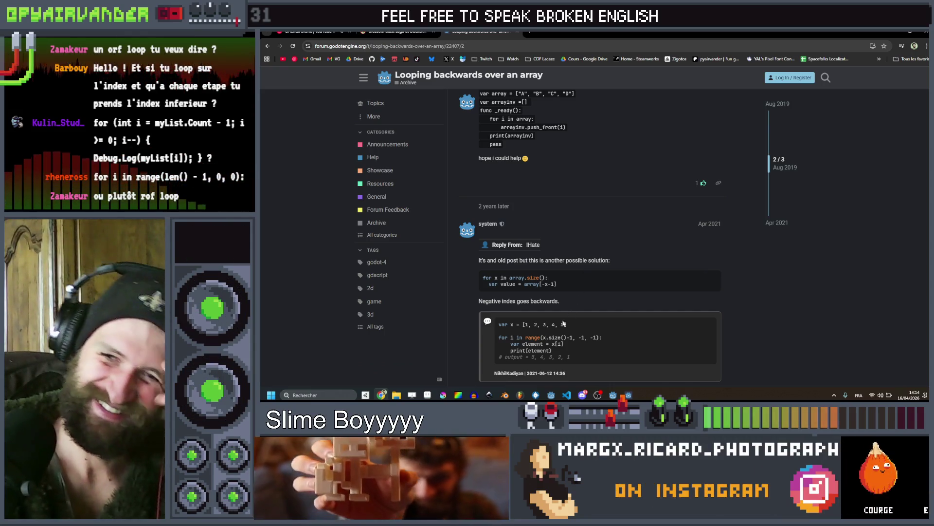
pyautogui.click(614, 396)
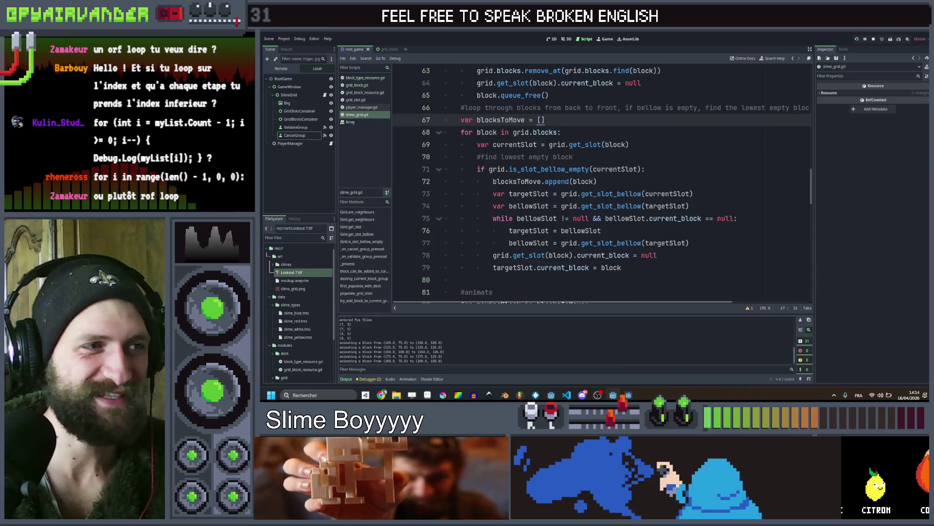
# Undo a stray rof edit and insert a blank line above the for loop on line 68
pyautogui.doubleClick(467, 132)
pyautogui.write('rof')
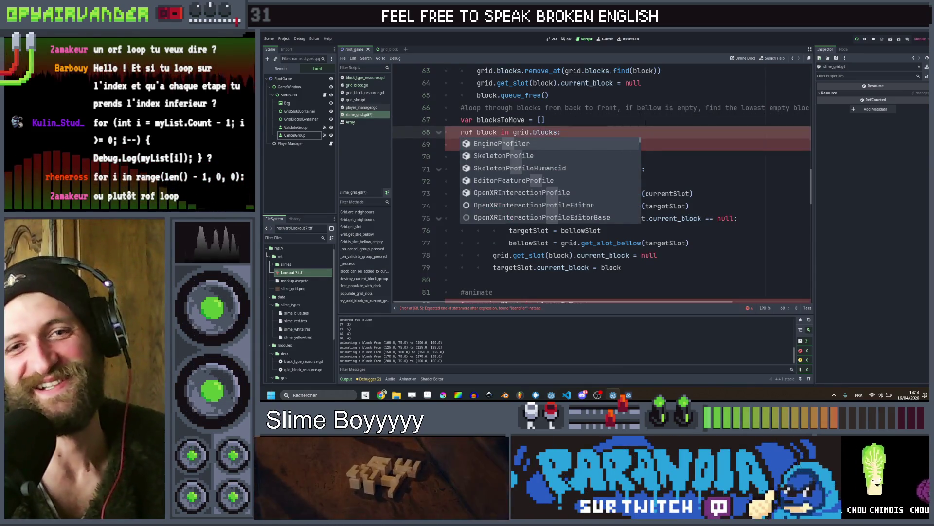
pyautogui.click(545, 120)
pyautogui.hotkey('ctrl', 'z')
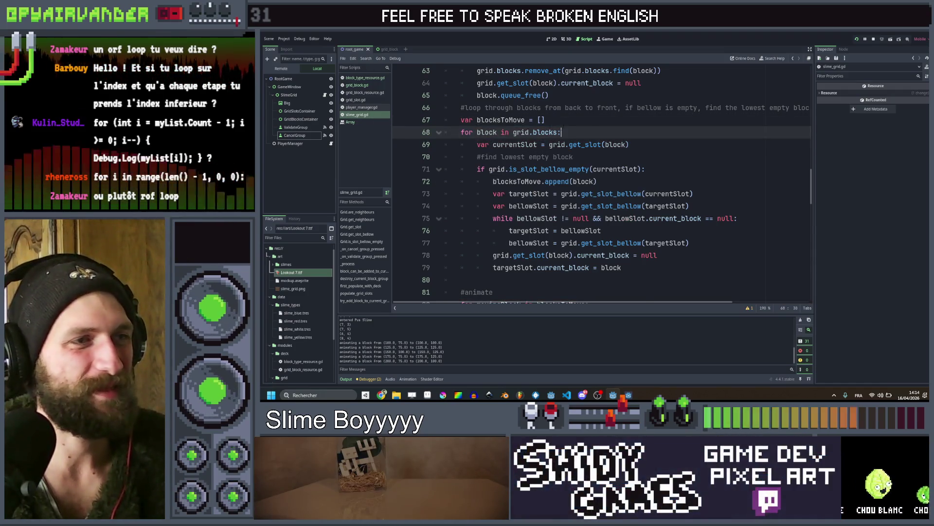
pyautogui.press('Left')
pyautogui.press('End')
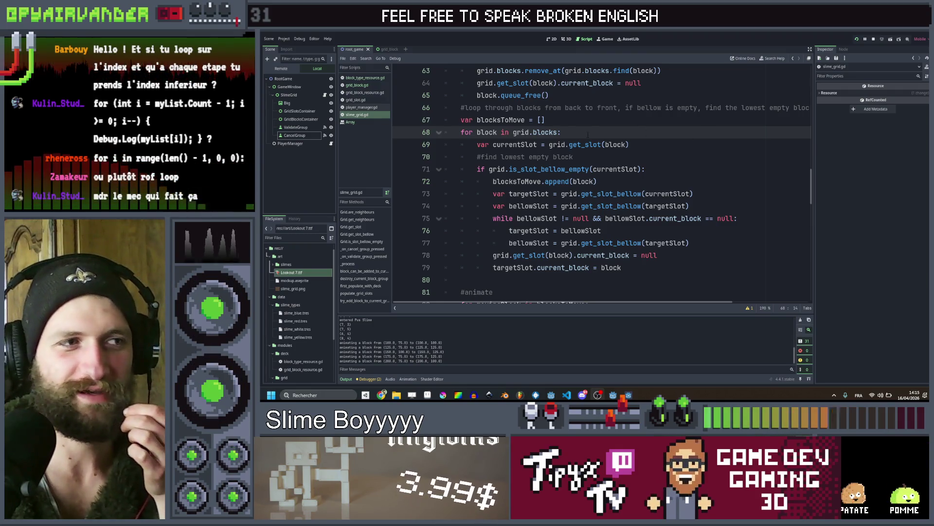
pyautogui.moveTo(466, 132)
pyautogui.mouseDown()
pyautogui.moveTo(486, 132)
pyautogui.moveTo(461, 132)
pyautogui.mouseUp()
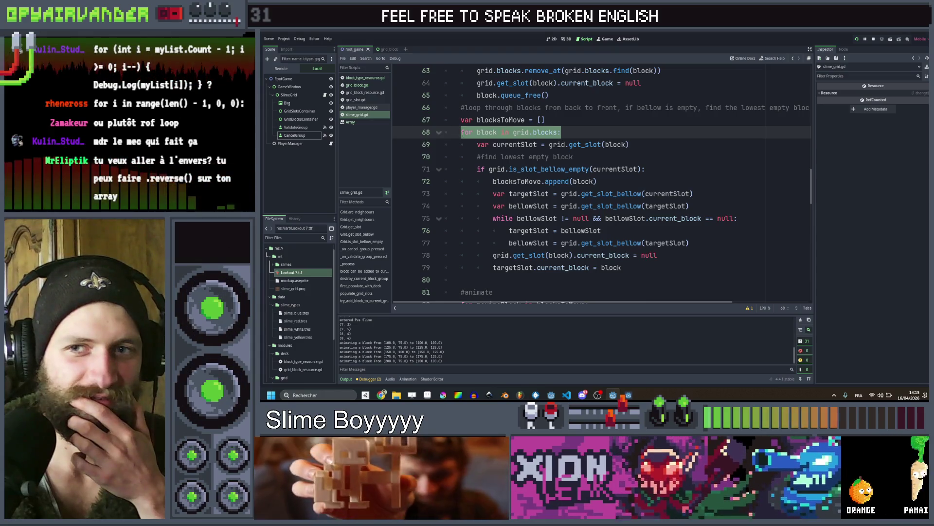
pyautogui.click(462, 132)
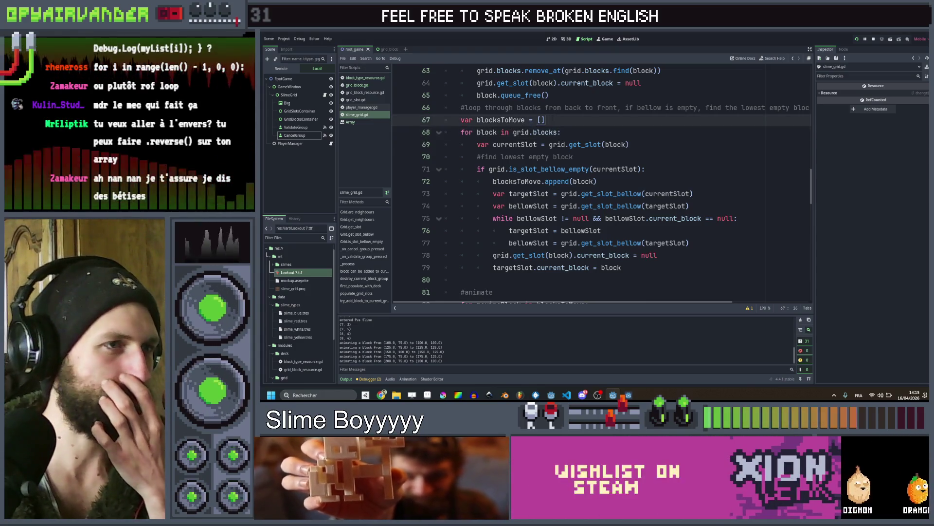
pyautogui.press('Return')
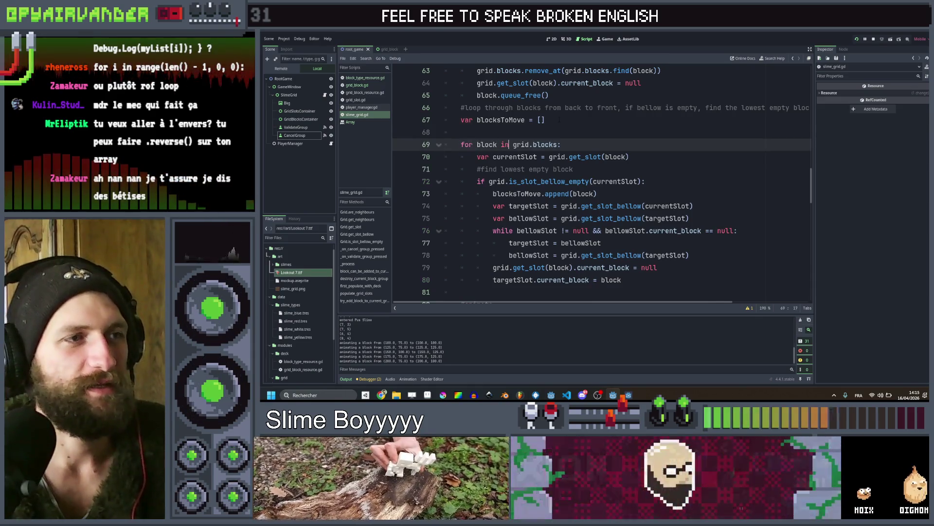
# Declare var reversedListOfBlocks = grid.blocks and call reversedListOfBlocks.reverse() below it
pyautogui.press('Up')
pyautogui.write('var')
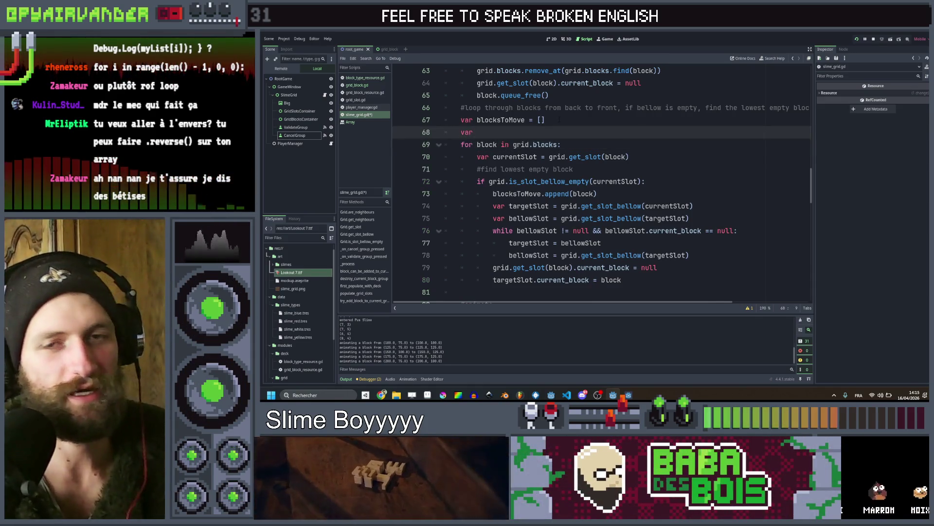
pyautogui.write(' reversedListO')
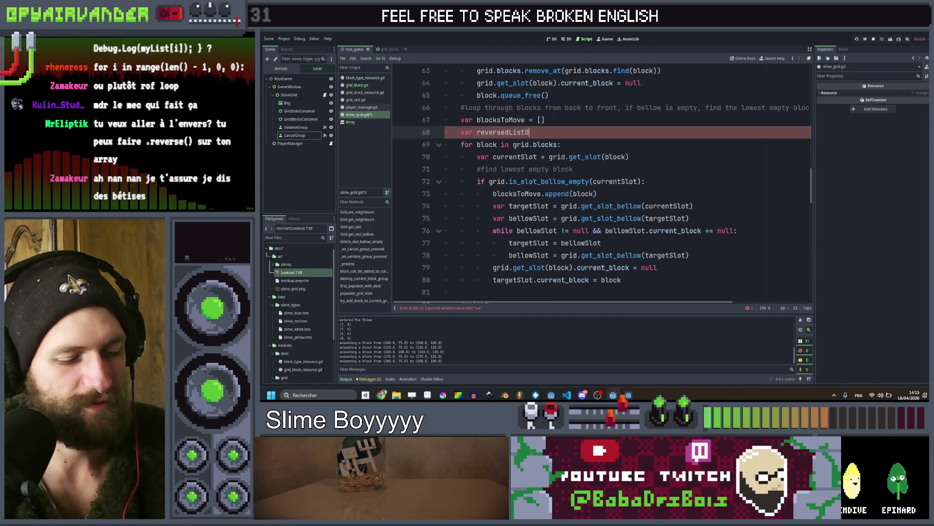
pyautogui.write('fBlocks')
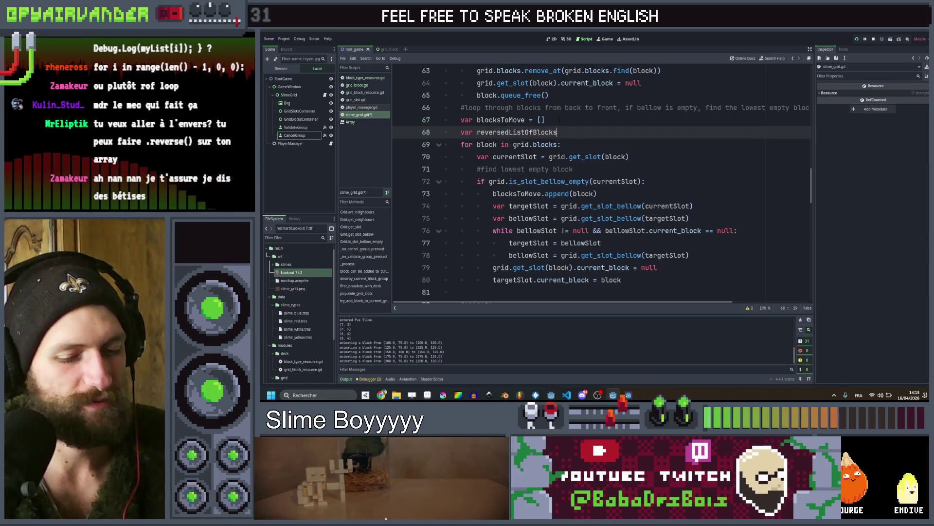
pyautogui.write(' = gr')
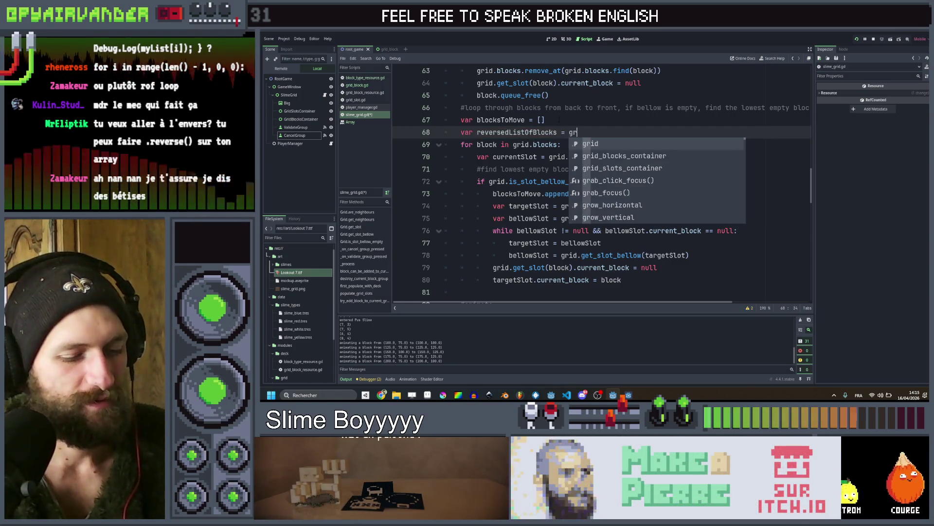
pyautogui.write('id.')
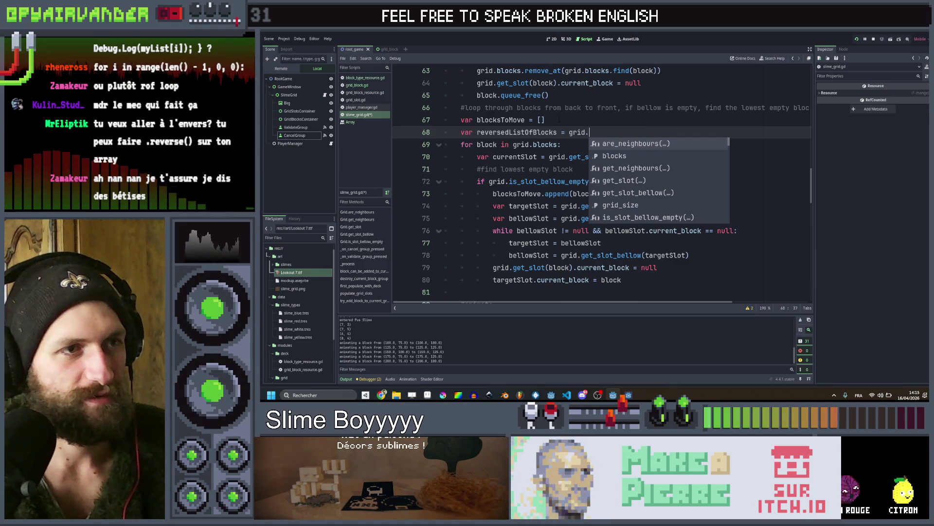
pyautogui.write('b')
pyautogui.press('Return')
pyautogui.press('Return')
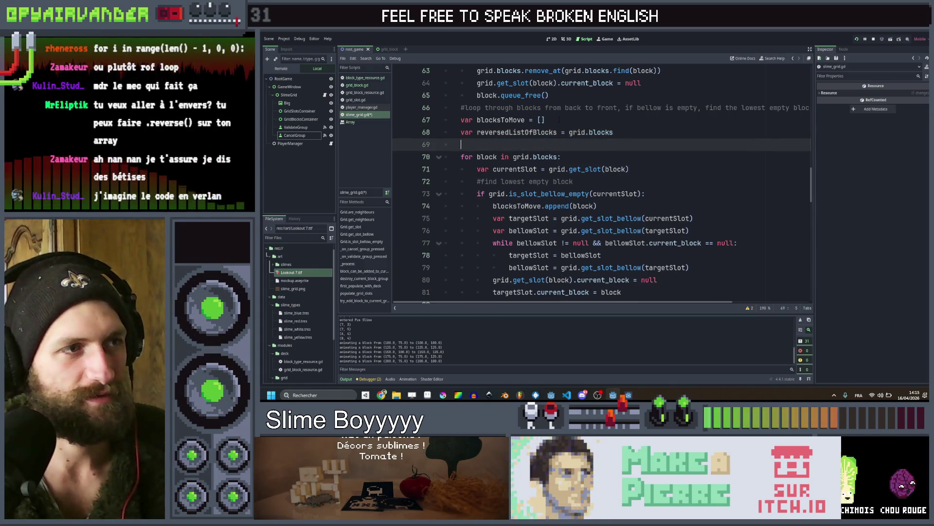
pyautogui.write('reversedListOfBlocks')
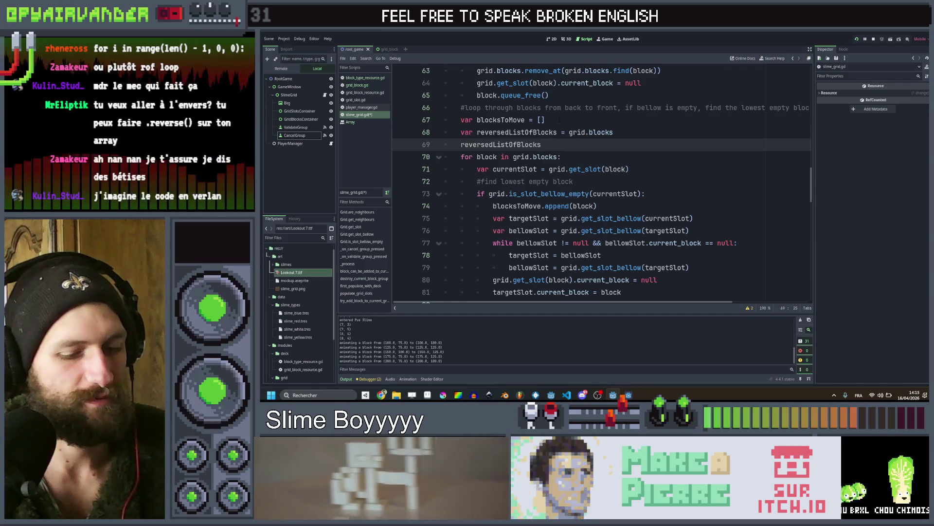
pyautogui.write('.re')
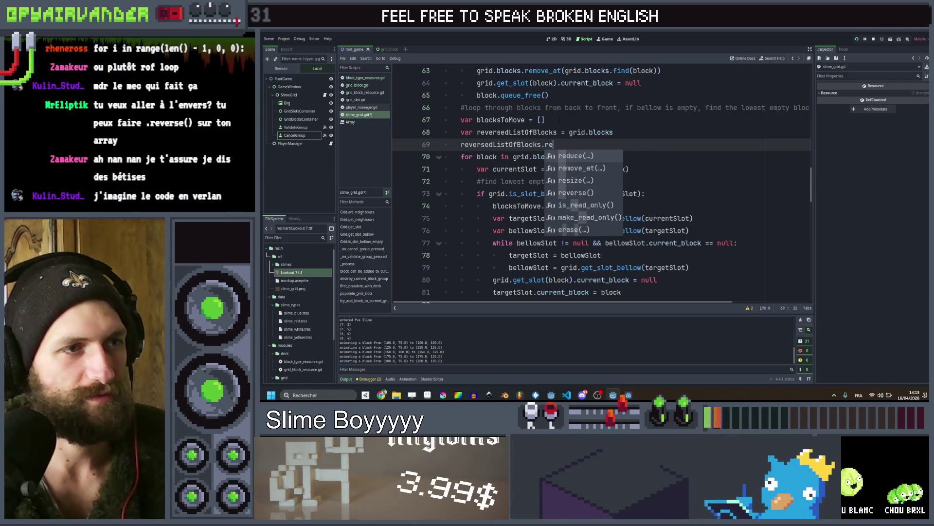
pyautogui.press('Down')
pyautogui.press('Down')
pyautogui.press('Down')
pyautogui.press('Return')
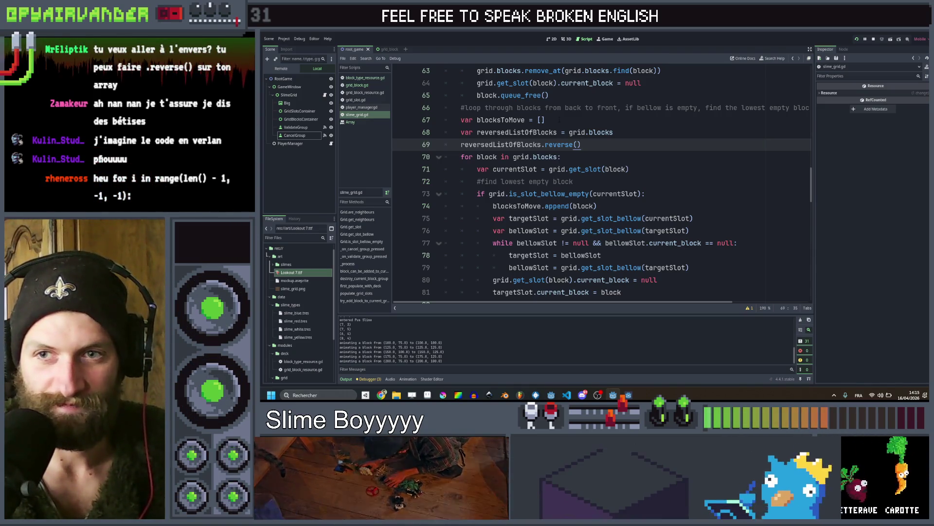
# Loop over reversedListOfBlocks, make it grid.blocks.duplicate(), and run the game
pyautogui.press('Down')
pyautogui.press('Left')
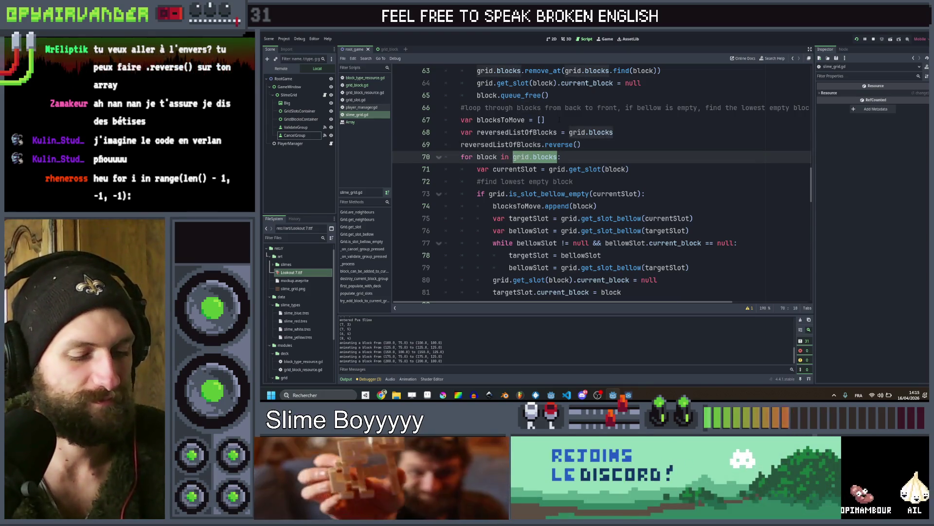
pyautogui.press('Return')
pyautogui.press('Up')
pyautogui.press('Up')
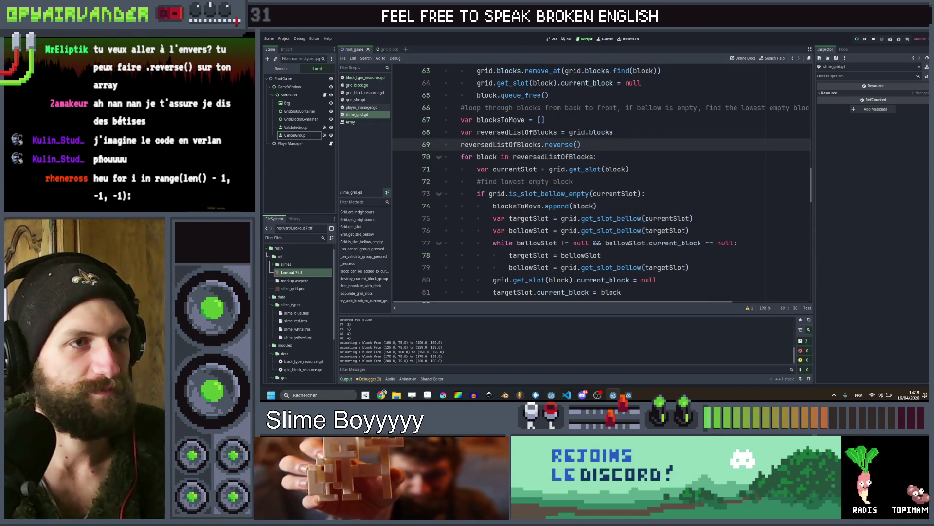
pyautogui.write('.dup')
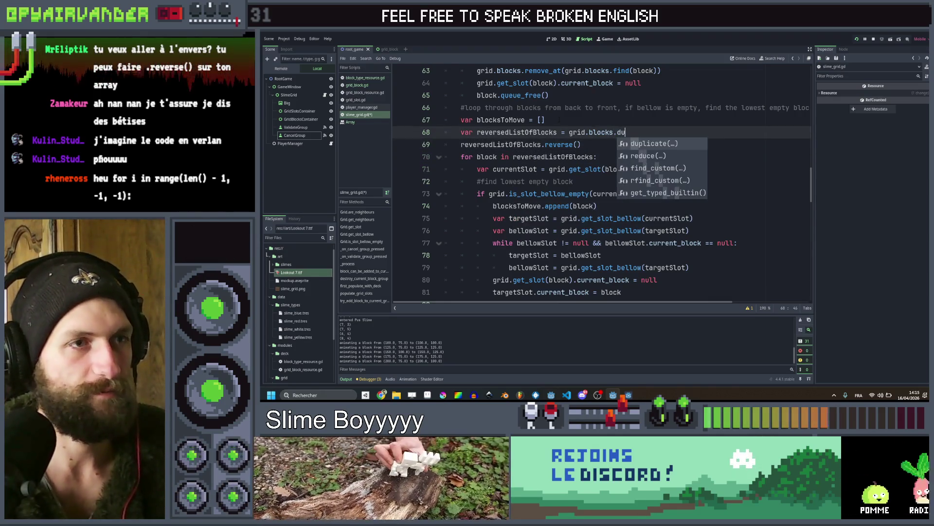
pyautogui.press('Return')
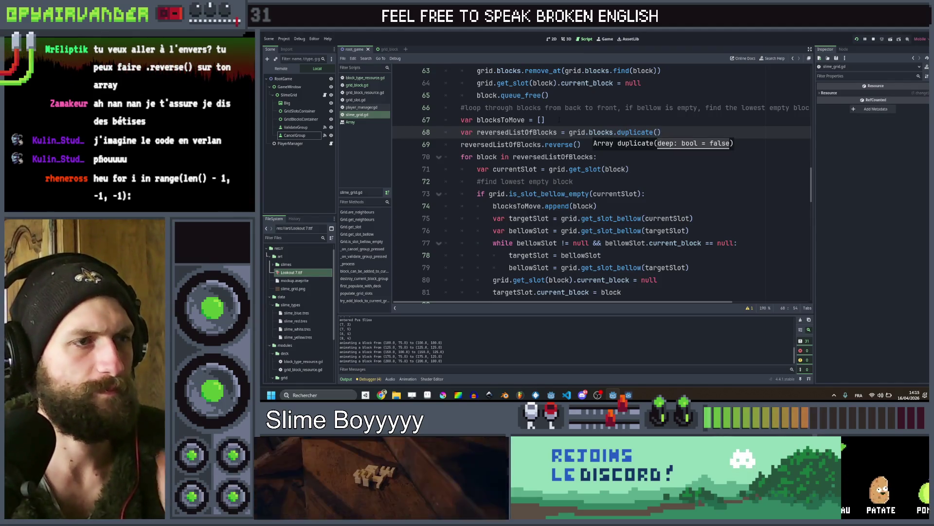
pyautogui.click(665, 193)
pyautogui.scroll(-1, 664, 173)
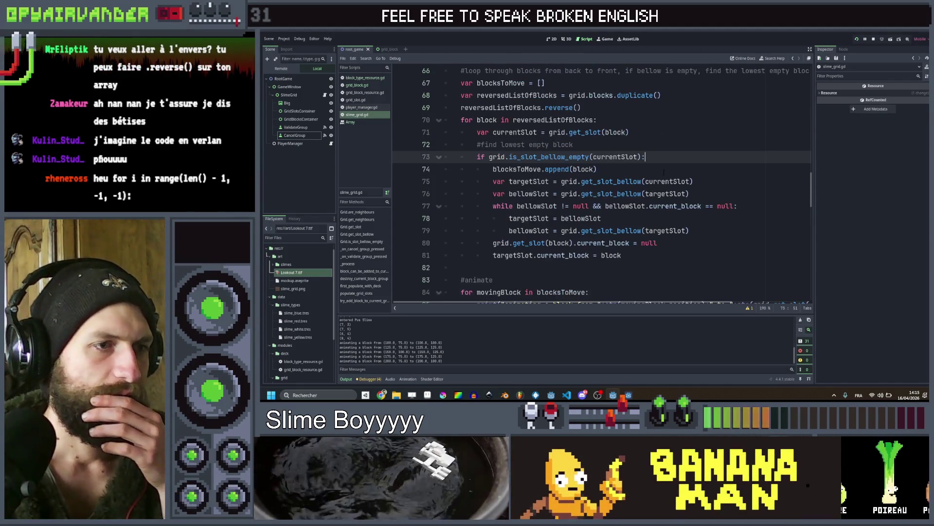
pyautogui.click(858, 40)
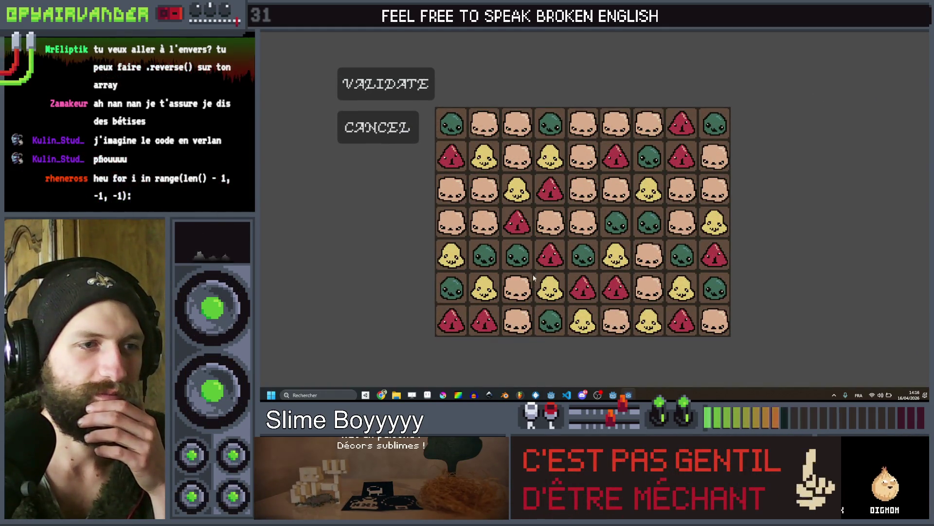
# Clear the three beige top-row slimes, the four pink slimes, and several red slime groups
pyautogui.moveTo(647, 126)
pyautogui.mouseDown()
pyautogui.moveTo(576, 143)
pyautogui.moveTo(583, 166)
pyautogui.moveTo(551, 222)
pyautogui.moveTo(486, 271)
pyautogui.mouseUp()
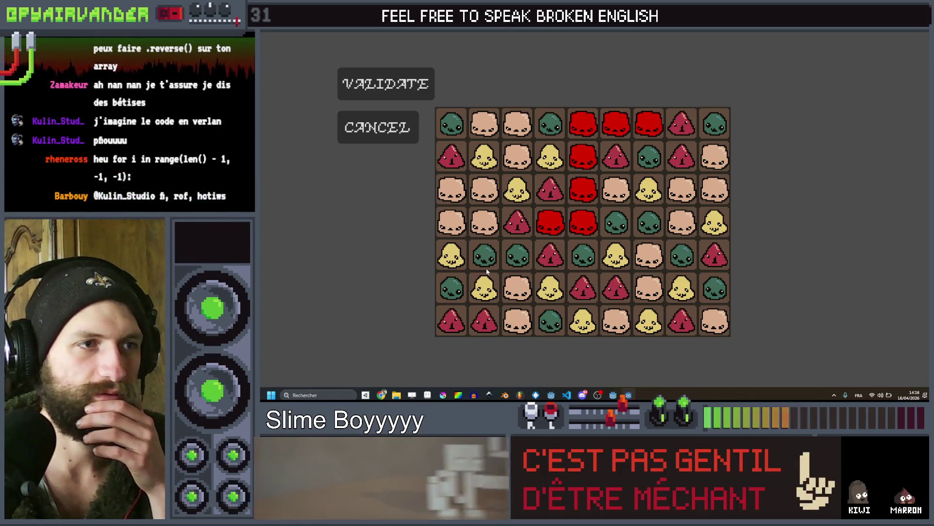
pyautogui.click(400, 92)
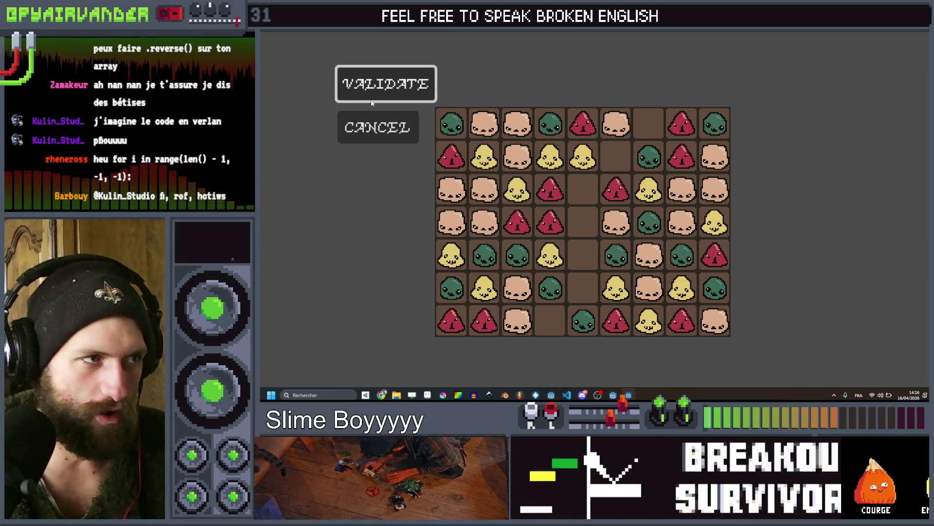
pyautogui.moveTo(463, 197)
pyautogui.mouseDown()
pyautogui.moveTo(452, 222)
pyautogui.moveTo(484, 190)
pyautogui.mouseUp()
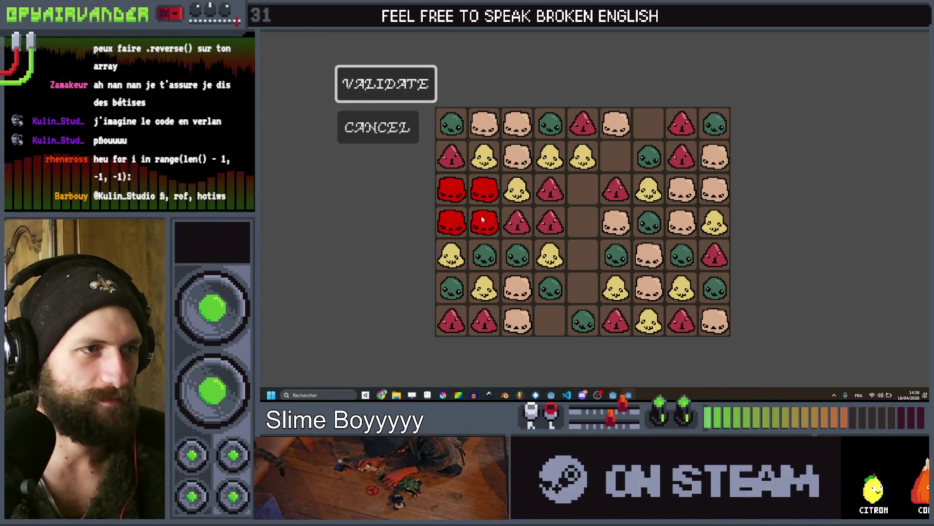
pyautogui.click(384, 79)
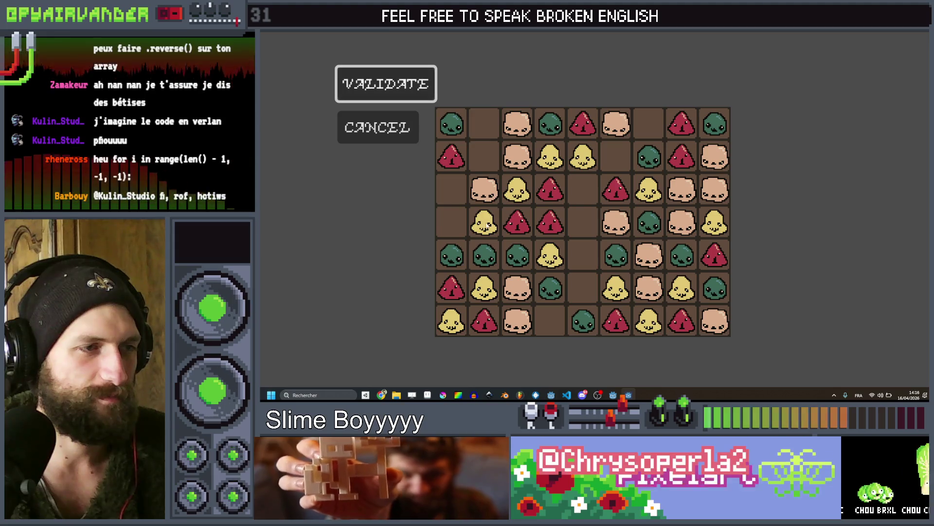
pyautogui.click(372, 83)
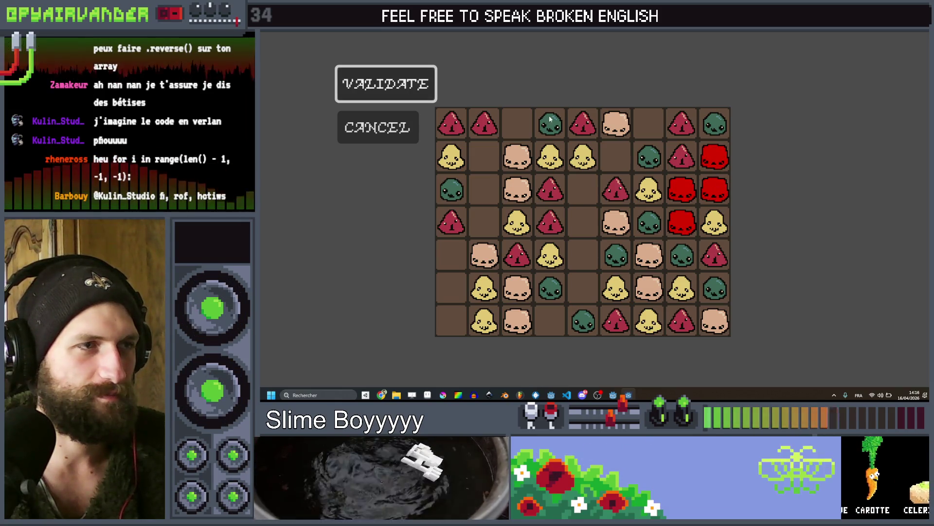
pyautogui.click(376, 91)
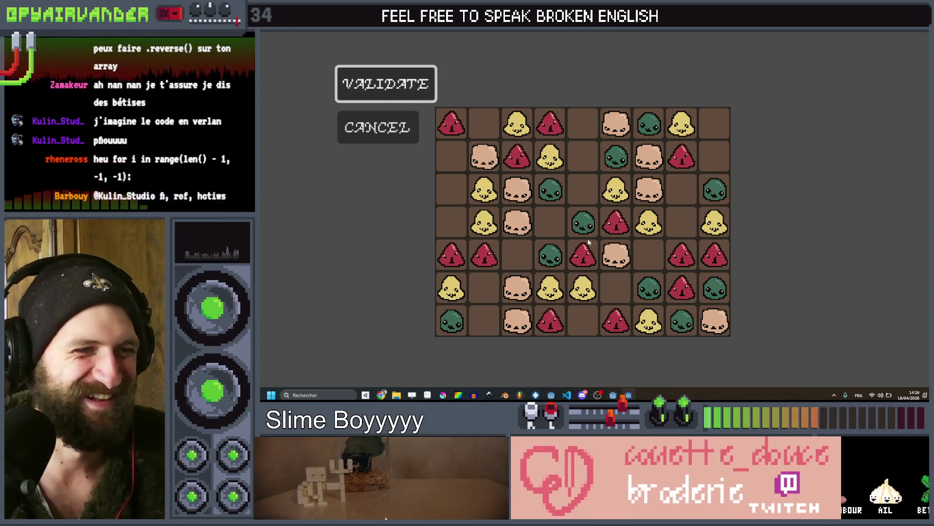
pyautogui.click(683, 285)
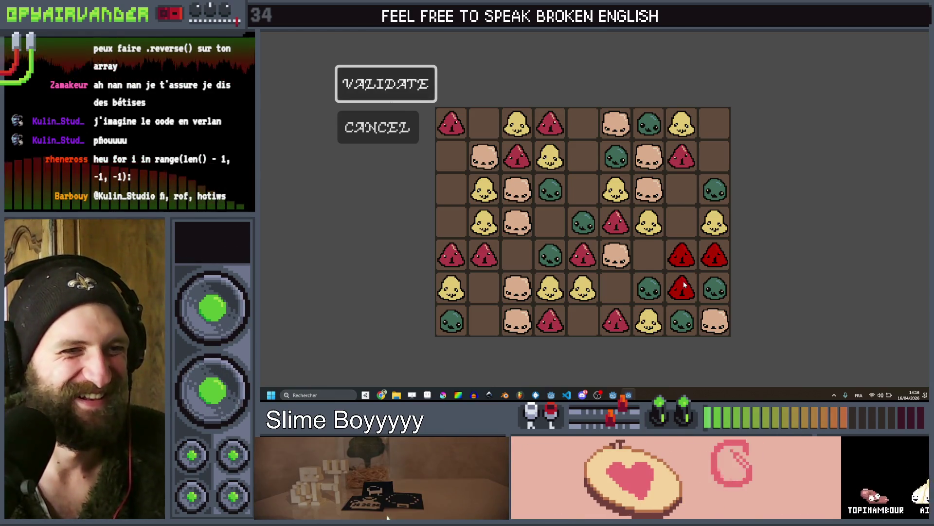
pyautogui.click(370, 91)
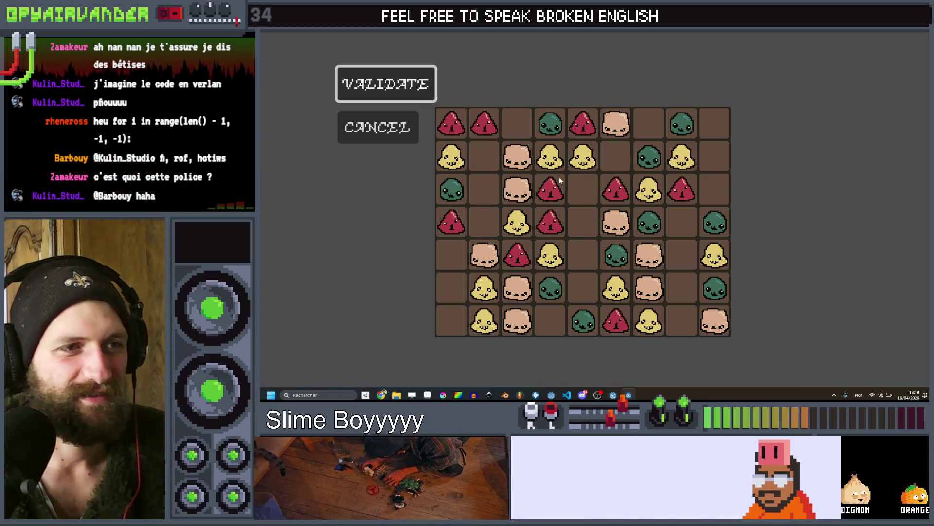
# Close the game with Alt+F4, examine the is_slot_bellow_empty lines, and scroll back to class Grid
pyautogui.hotkey('alt', 'F4')
pyautogui.scroll(-10, 602, 185)
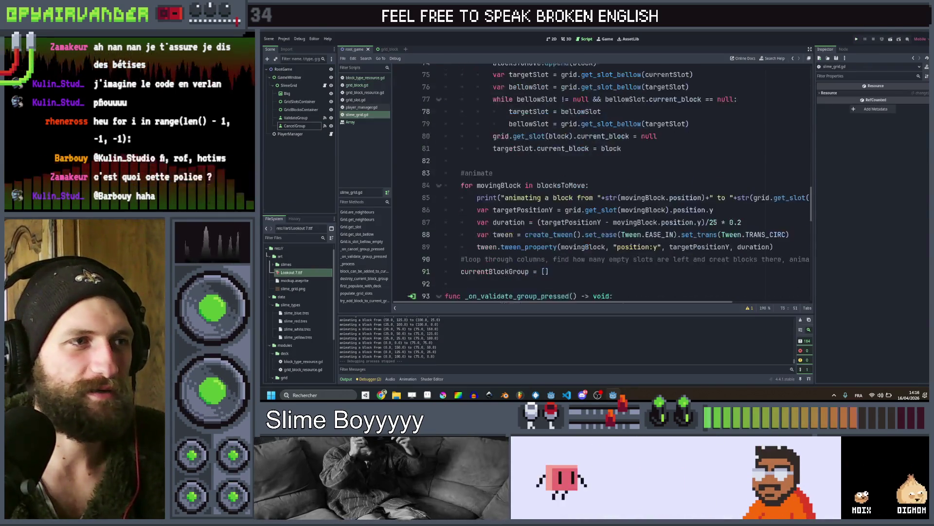
pyautogui.scroll(-15, 599, 208)
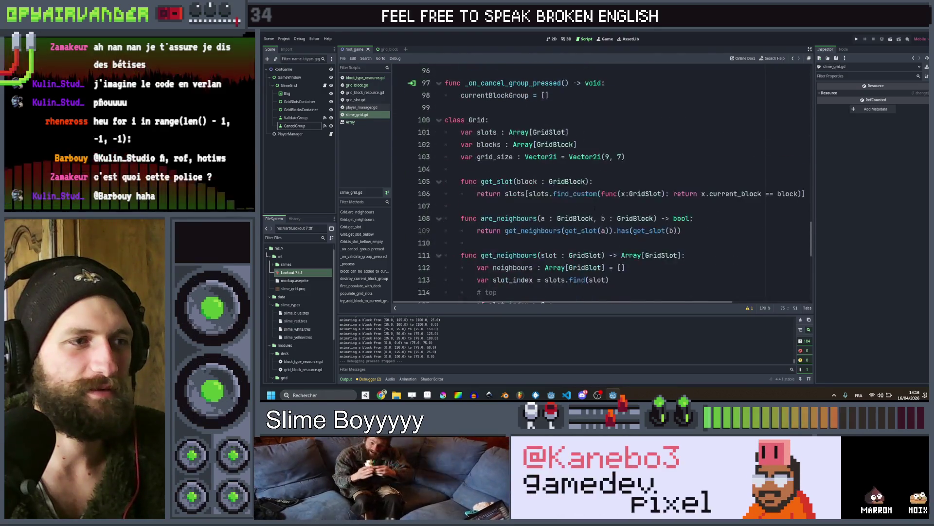
pyautogui.scroll(-4, 598, 208)
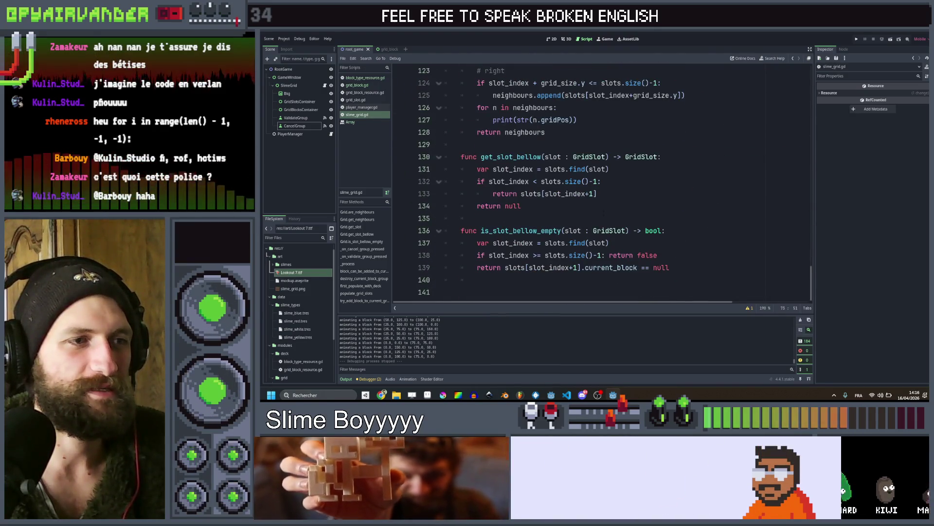
pyautogui.moveTo(507, 255)
pyautogui.mouseDown()
pyautogui.moveTo(463, 230)
pyautogui.moveTo(462, 243)
pyautogui.moveTo(659, 255)
pyautogui.moveTo(508, 255)
pyautogui.moveTo(631, 255)
pyautogui.moveTo(597, 255)
pyautogui.mouseUp()
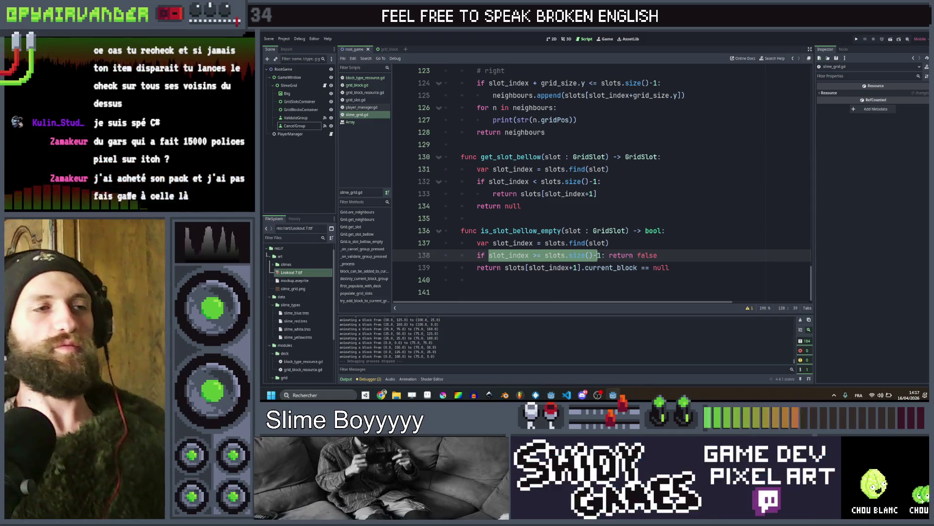
pyautogui.scroll(2, 601, 182)
pyautogui.scroll(8, 601, 182)
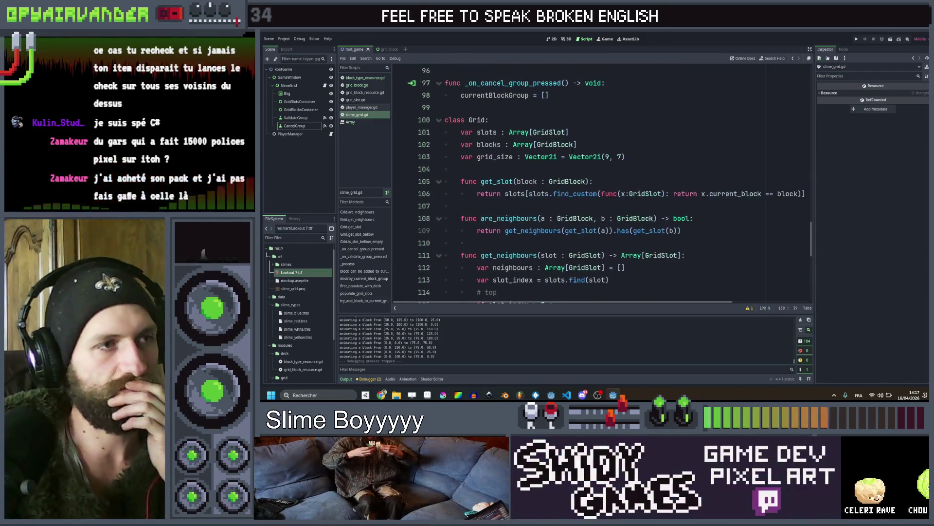
pyautogui.moveTo(568, 132)
pyautogui.mouseDown()
pyautogui.moveTo(445, 134)
pyautogui.moveTo(445, 120)
pyautogui.moveTo(635, 144)
pyautogui.moveTo(456, 135)
pyautogui.mouseUp()
pyautogui.click(635, 144)
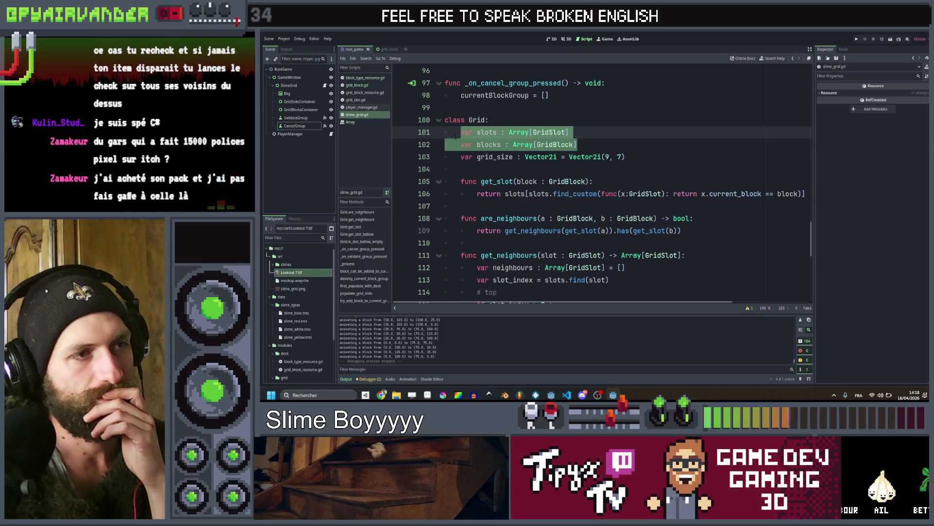
pyautogui.click(456, 135)
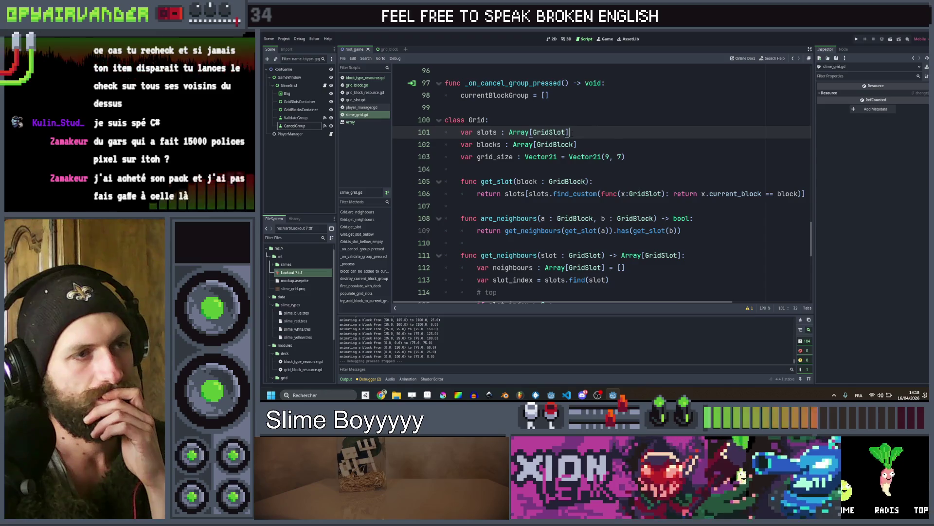
pyautogui.hotkey('ctrl', 'Left')
pyautogui.hotkey('ctrl', 'Left')
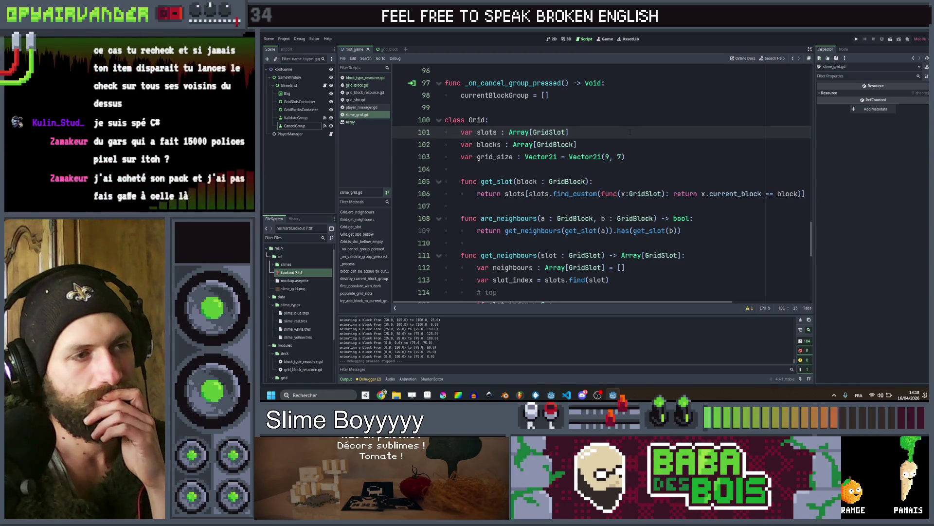
pyautogui.click(631, 132)
pyautogui.hotkey('shift', 'Home')
pyautogui.press('End')
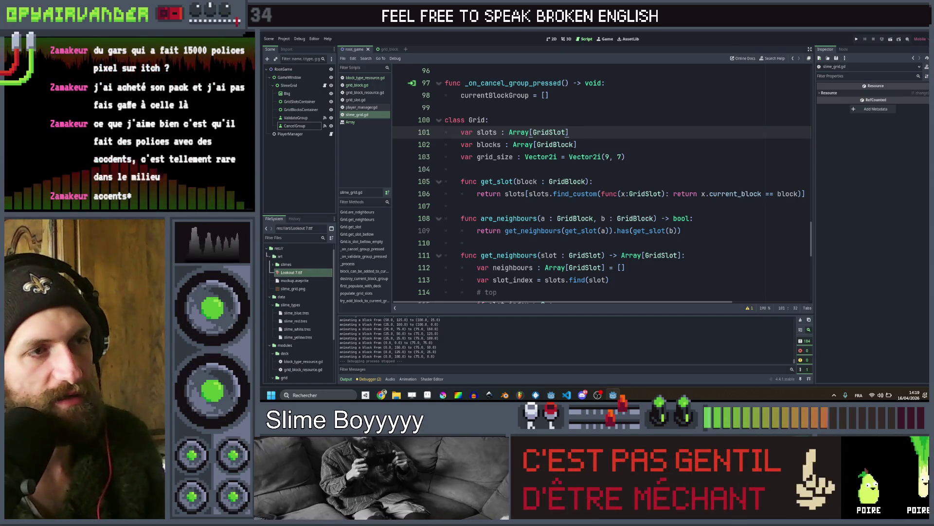
# Change the slots type on line 101 from GridSlot to Array[Array] and save
pyautogui.hotkey('ctrl', 'shift', 'Right')
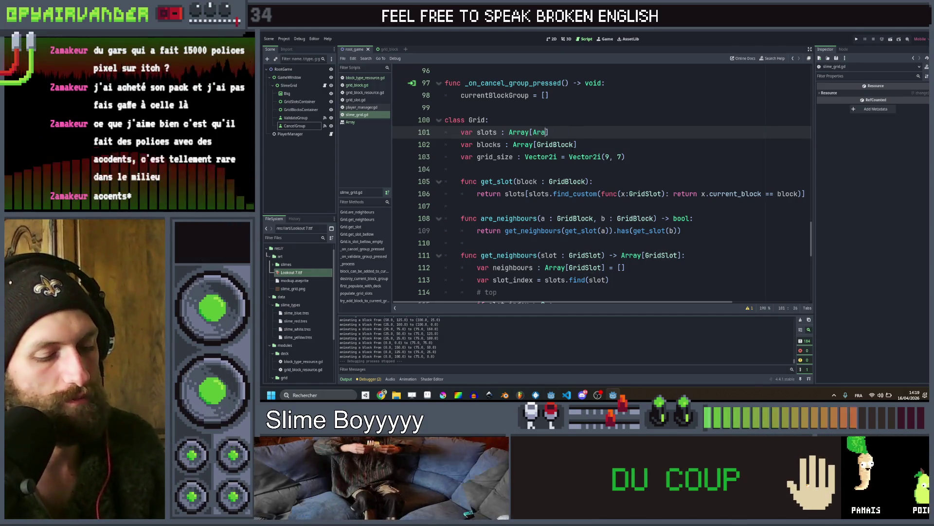
pyautogui.press('Return')
pyautogui.press('End')
pyautogui.hotkey('ctrl', 's')
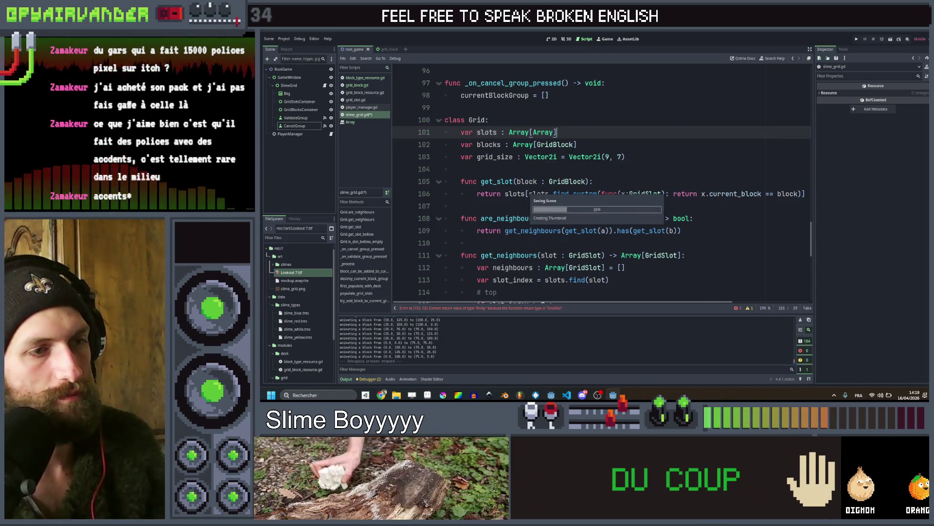
# Review the slots and blocks declarations on lines 101 and 102
pyautogui.scroll(-2, 601, 112)
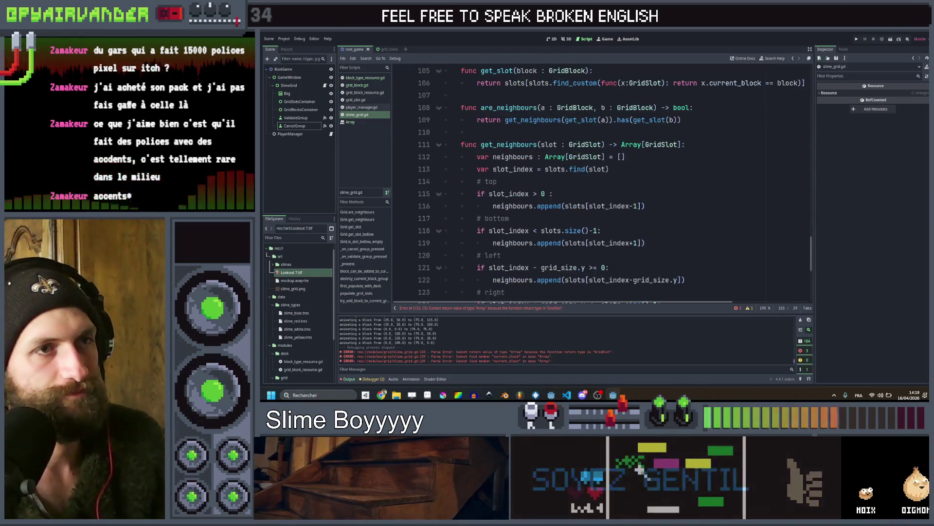
pyautogui.scroll(1, 601, 112)
pyautogui.scroll(1, 601, 112)
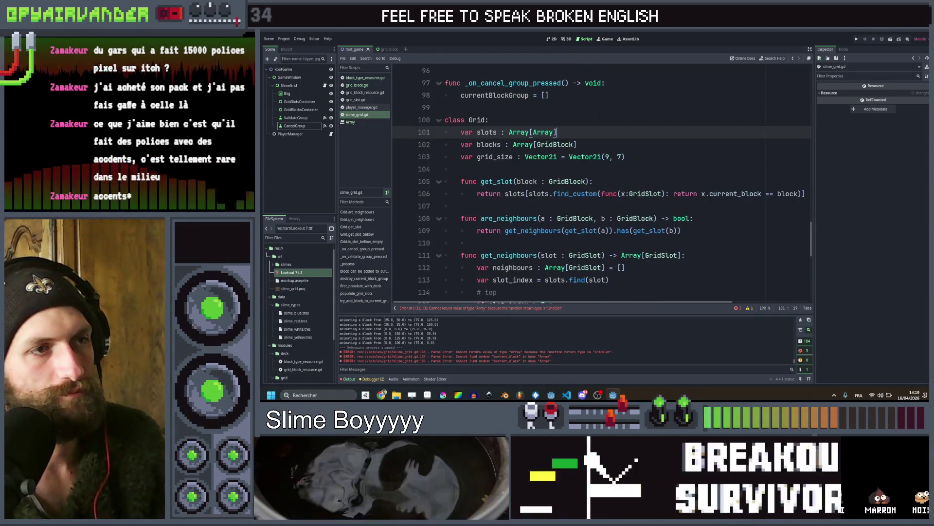
pyautogui.moveTo(600, 144); pyautogui.dragTo(445, 144)
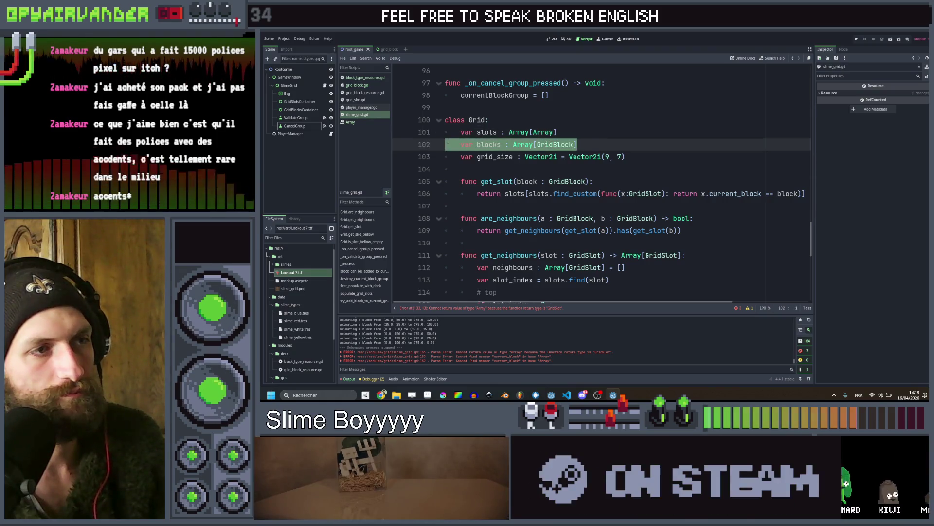
pyautogui.click(609, 145)
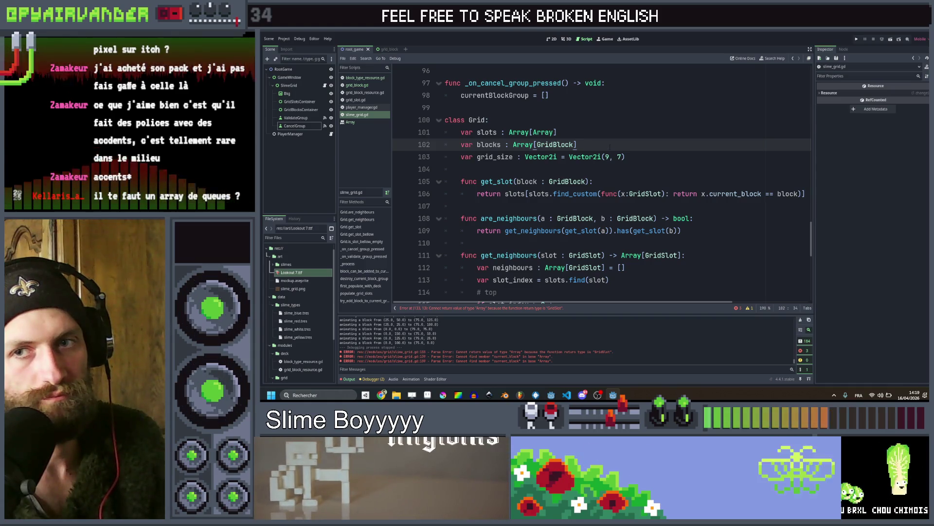
pyautogui.moveTo(610, 132); pyautogui.dragTo(445, 133)
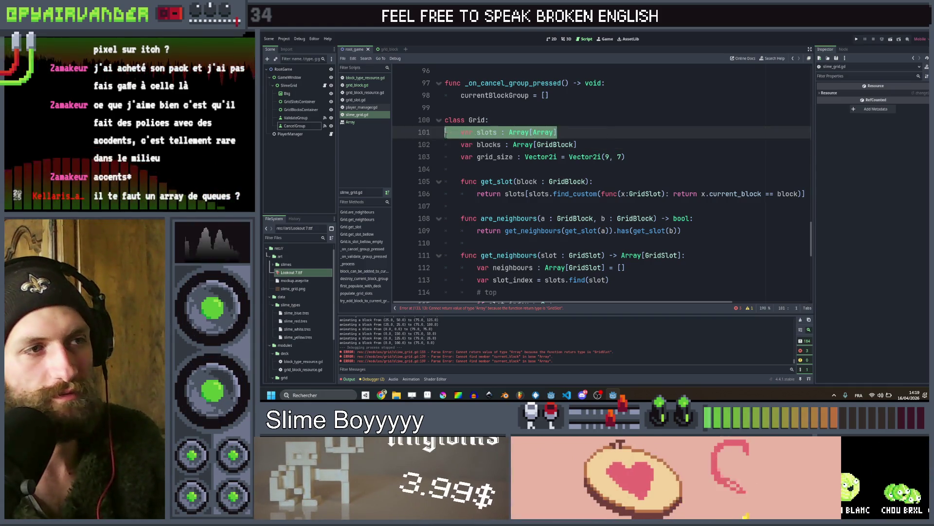
pyautogui.click(586, 145)
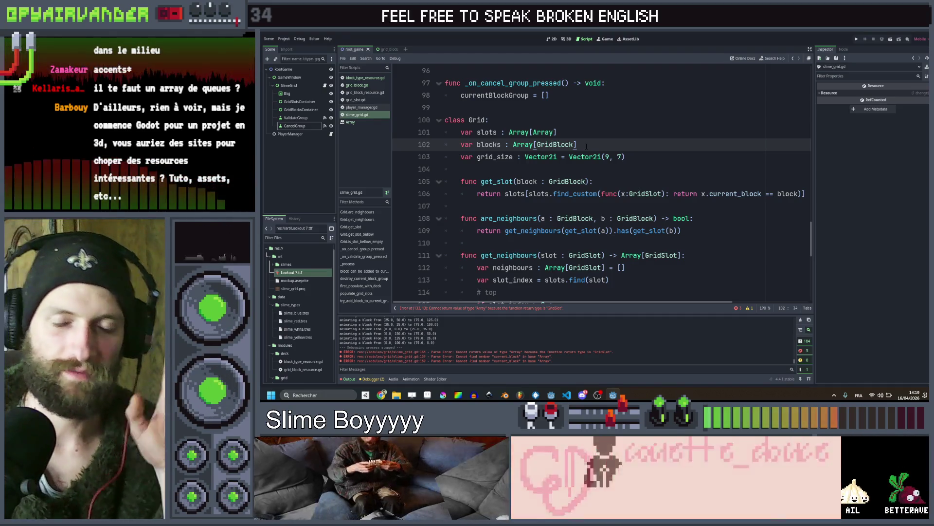
pyautogui.scroll(-5, 485, 162)
pyautogui.moveTo(488, 157); pyautogui.dragTo(515, 157)
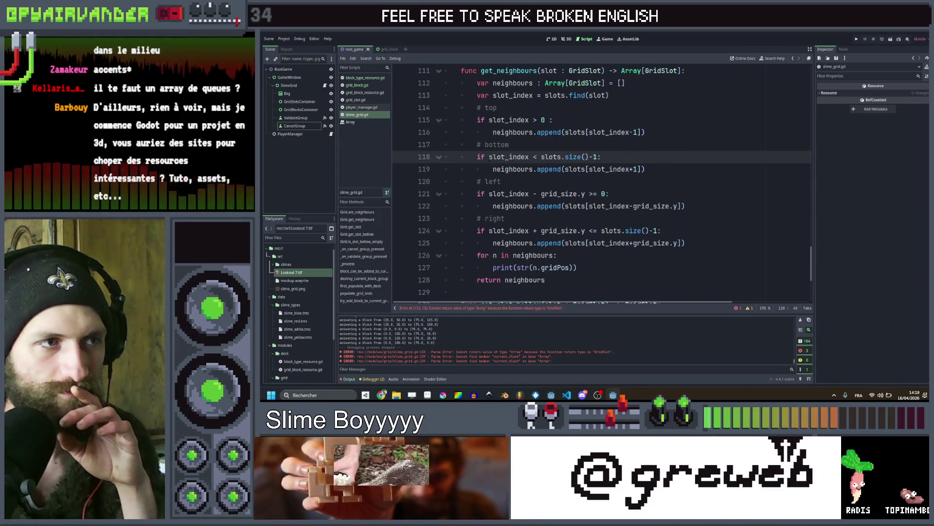
pyautogui.doubleClick(508, 157)
pyautogui.moveTo(508, 156)
pyautogui.mouseDown()
pyautogui.moveTo(624, 157)
pyautogui.moveTo(491, 132)
pyautogui.moveTo(494, 140)
pyautogui.mouseUp()
pyautogui.moveTo(492, 194)
pyautogui.mouseDown()
pyautogui.moveTo(608, 175)
pyautogui.moveTo(639, 196)
pyautogui.mouseUp()
pyautogui.click(639, 197)
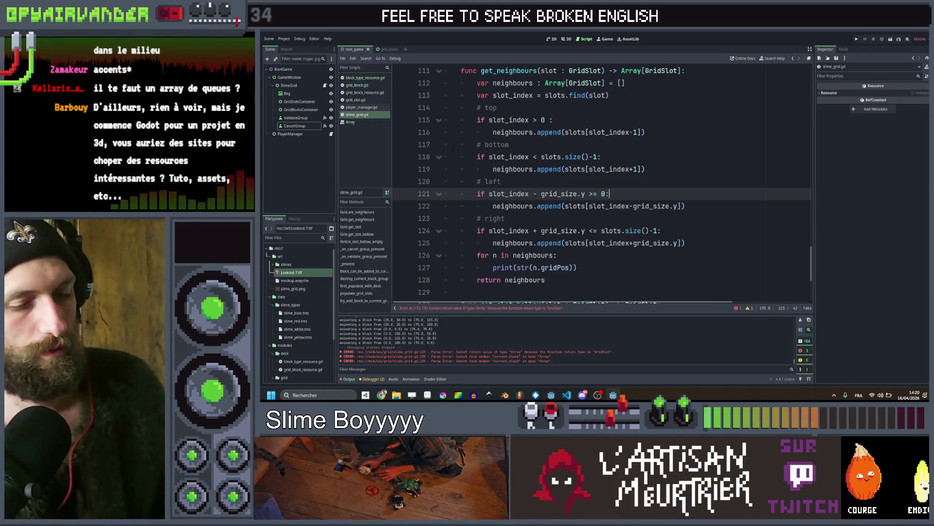
pyautogui.scroll(4, 625, 134)
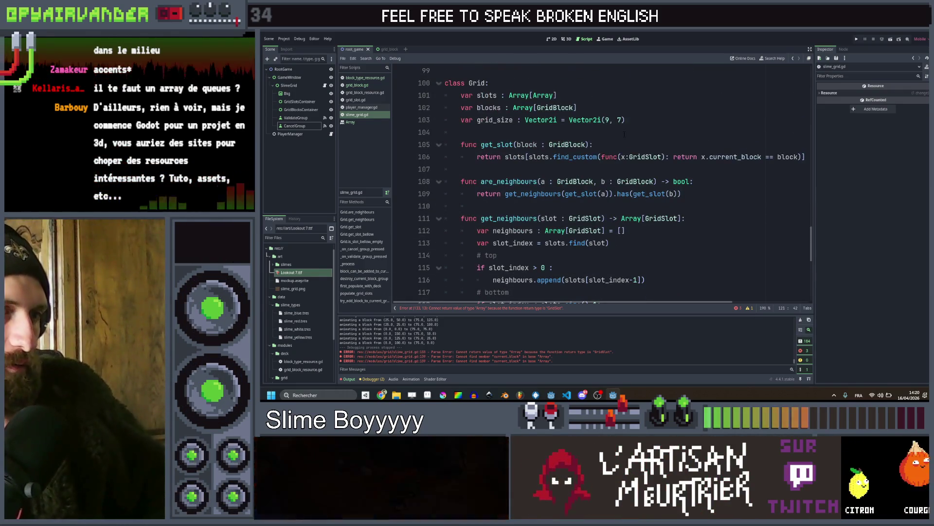
pyautogui.scroll(-1, 624, 134)
pyautogui.scroll(-1, 629, 168)
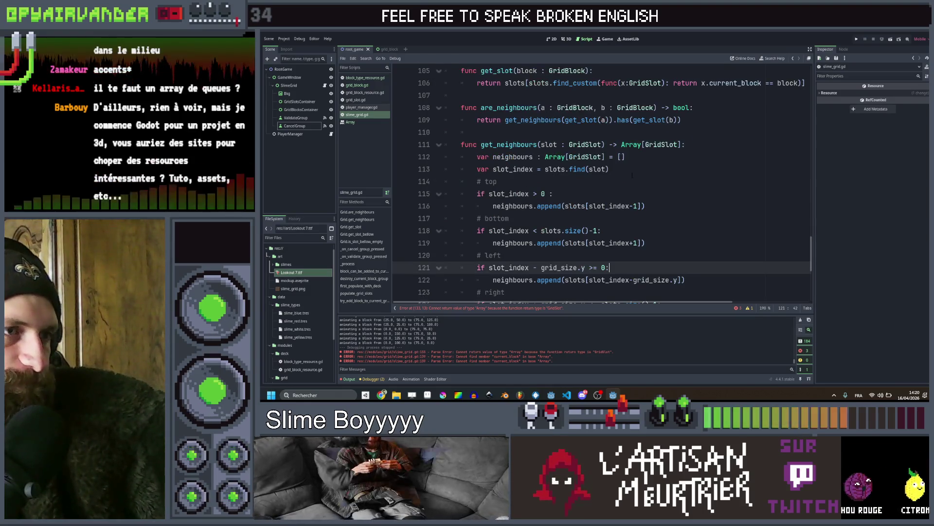
pyautogui.scroll(5, 629, 168)
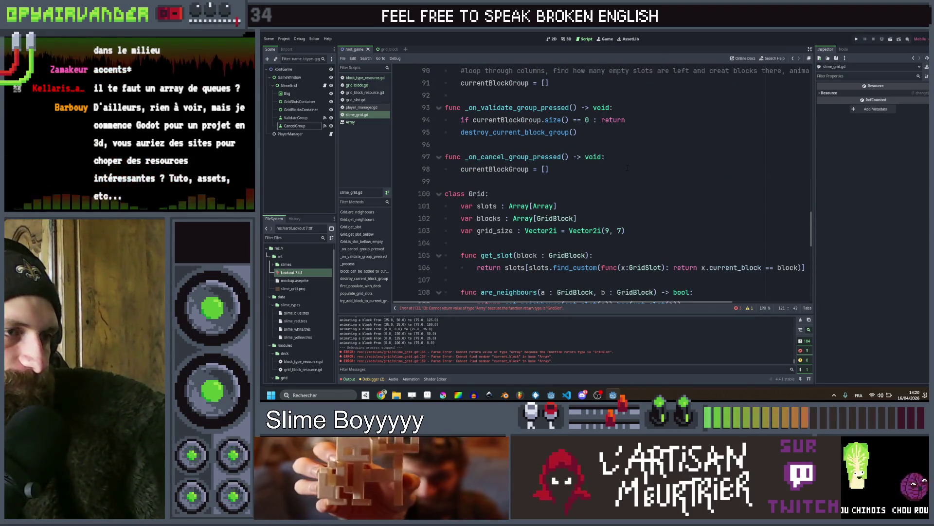
pyautogui.scroll(-2, 628, 168)
pyautogui.scroll(1, 619, 168)
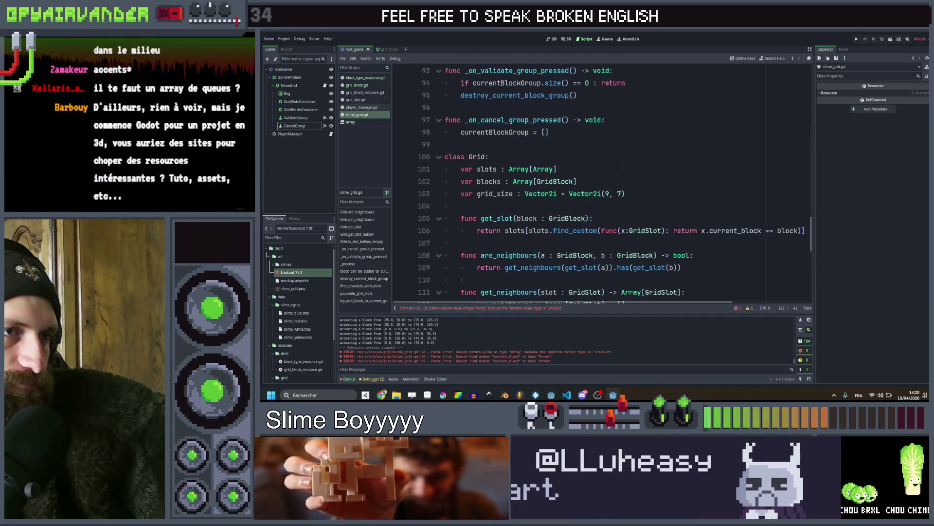
pyautogui.scroll(-2, 619, 168)
pyautogui.scroll(1, 619, 168)
pyautogui.scroll(20, 619, 168)
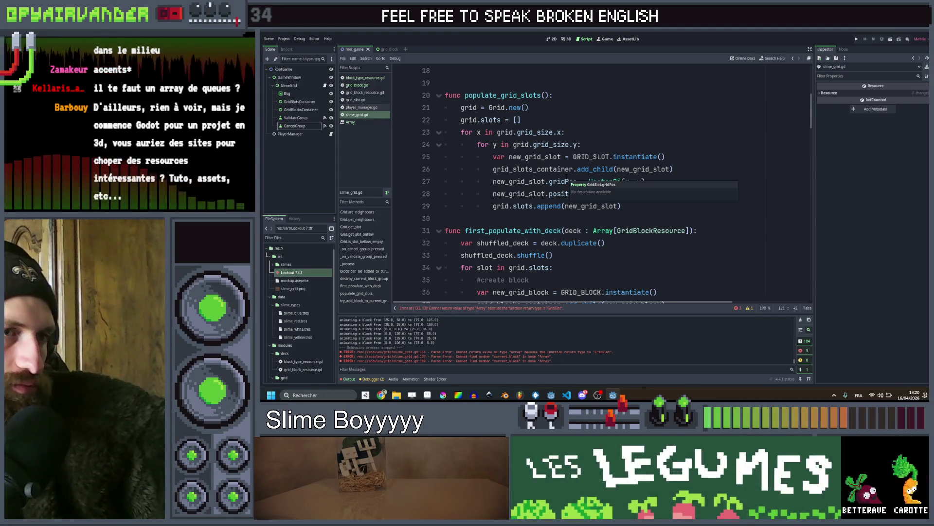
pyautogui.scroll(-12, 568, 181)
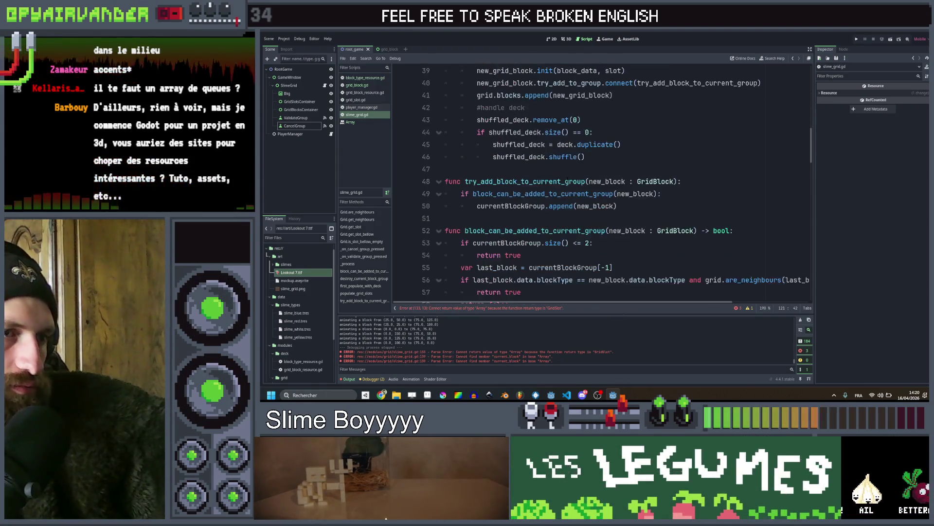
pyautogui.scroll(-11, 567, 178)
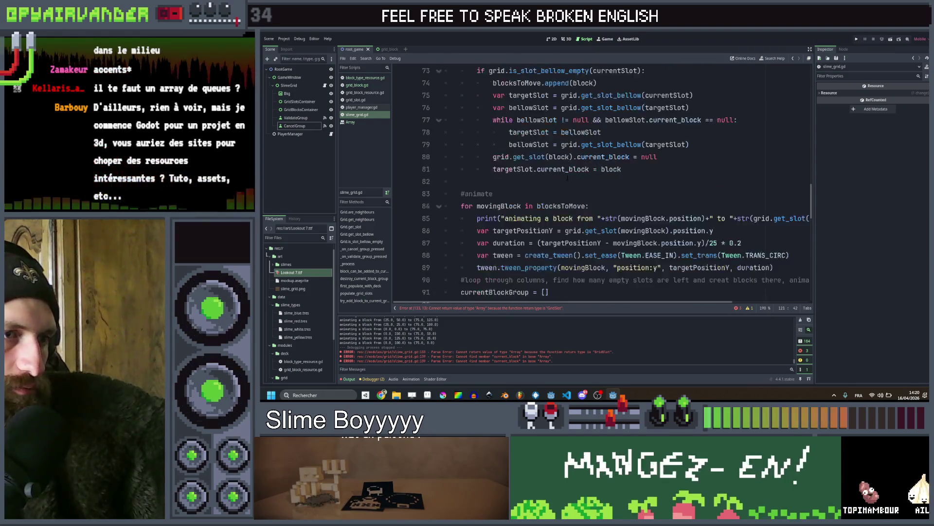
pyautogui.scroll(-3, 567, 177)
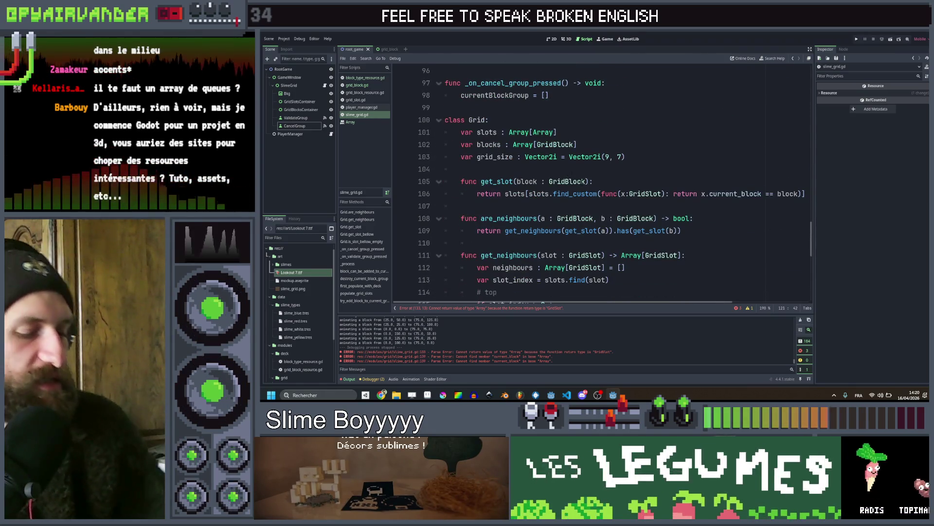
pyautogui.click(551, 132)
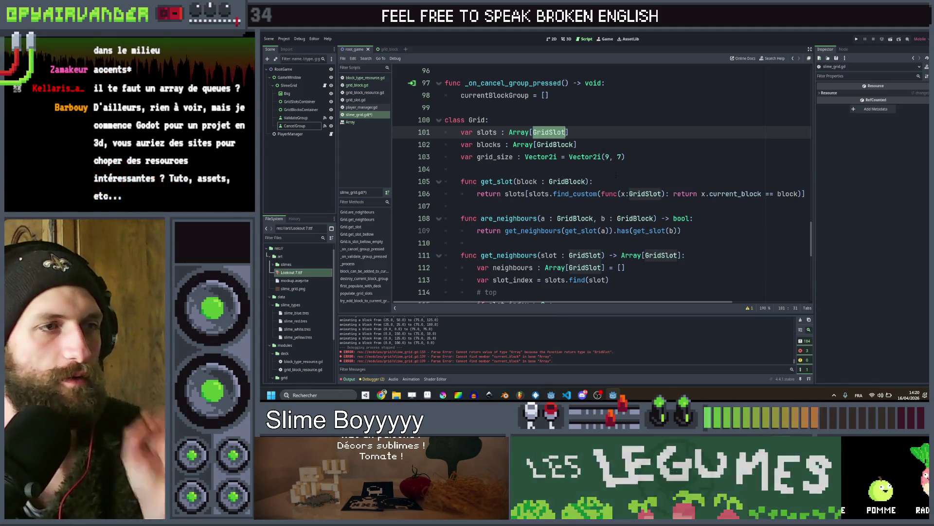
# Remove the slot_index declaration from get_neighbours
pyautogui.click(600, 169)
pyautogui.scroll(-2, 601, 169)
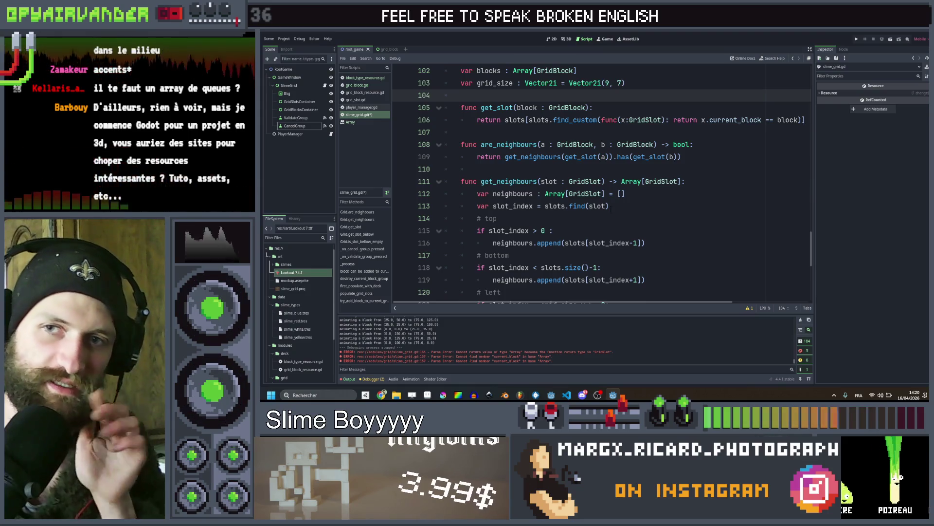
pyautogui.moveTo(609, 205); pyautogui.dragTo(537, 206)
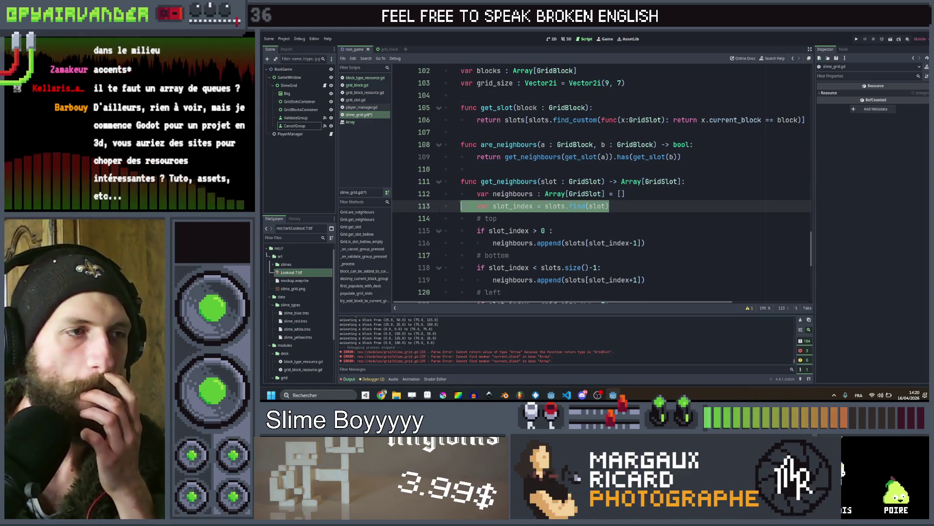
pyautogui.hotkey('shift', 'Home')
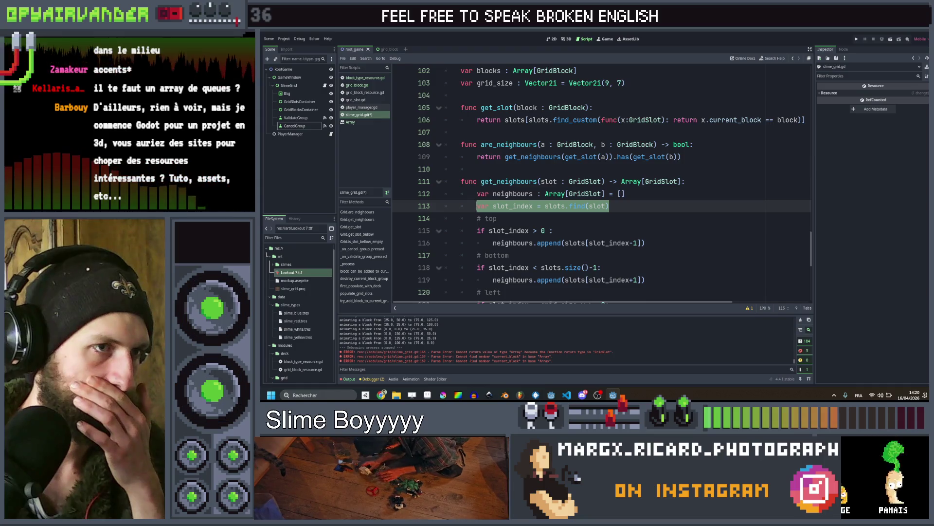
pyautogui.keyDown('shift'); pyautogui.click(501, 206); pyautogui.keyUp('shift')
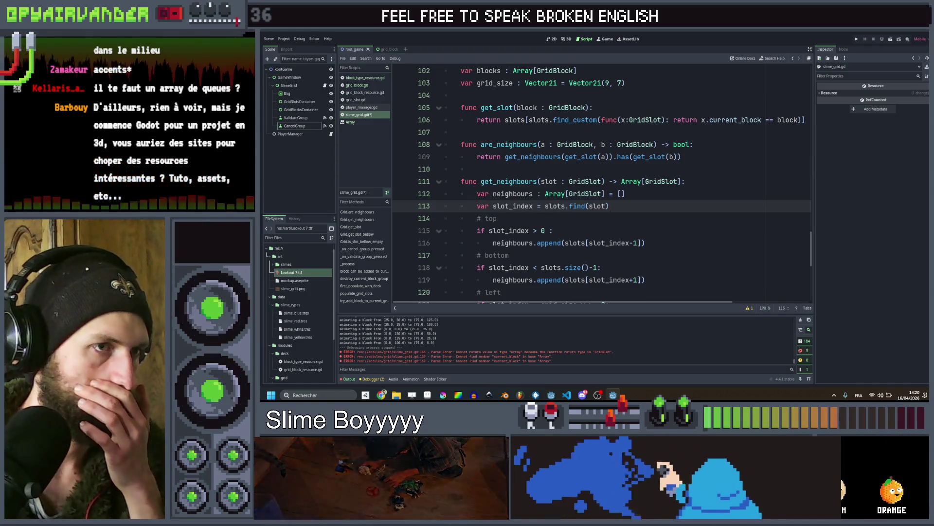
pyautogui.keyDown('shift'); pyautogui.click(470, 206); pyautogui.keyUp('shift')
pyautogui.hotkey('ctrl', 'x')
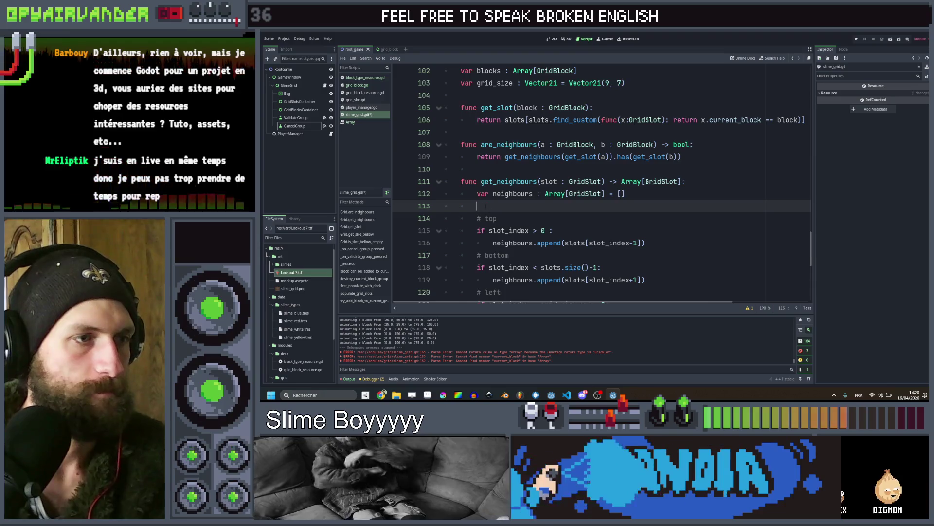
pyautogui.scroll(-2, 584, 195)
# Change the top-neighbour check to test slot.gridPos.x > 0 instead of slot_index
pyautogui.doubleClick(509, 156)
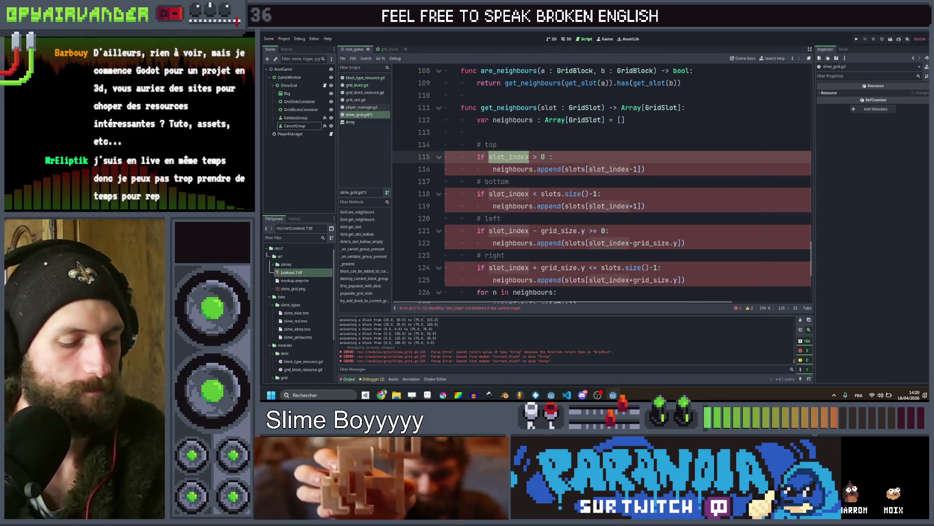
pyautogui.write('slot.')
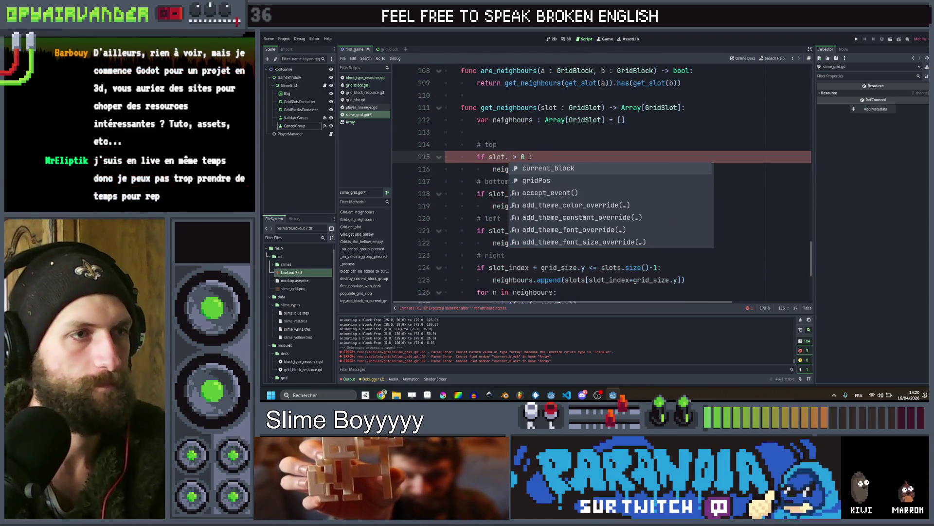
pyautogui.press('Down')
pyautogui.press('Return')
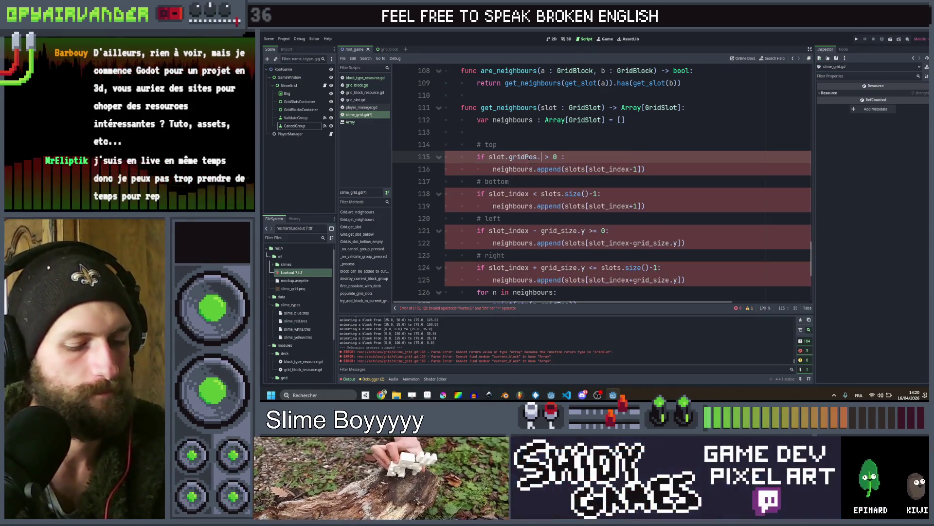
pyautogui.write('.')
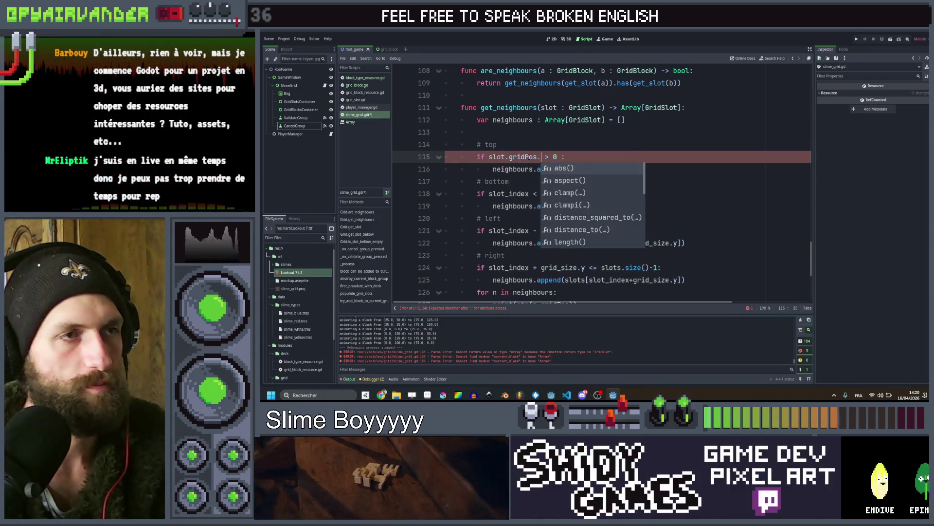
pyautogui.scroll(20, 570, 92)
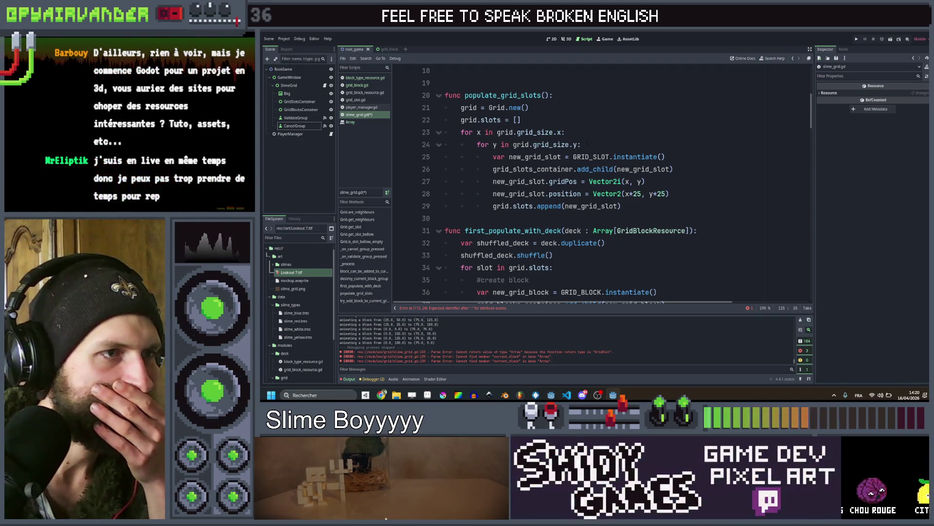
pyautogui.scroll(-7, 588, 144)
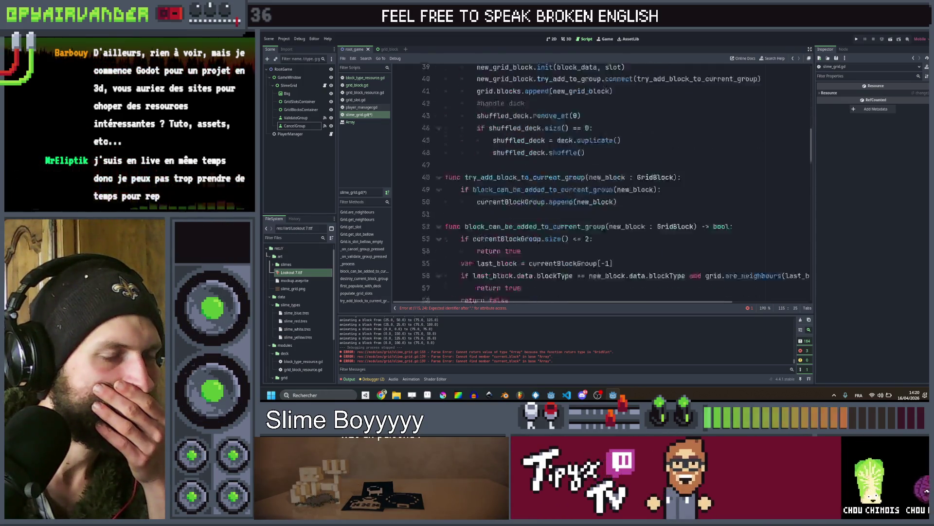
pyautogui.scroll(-20, 602, 181)
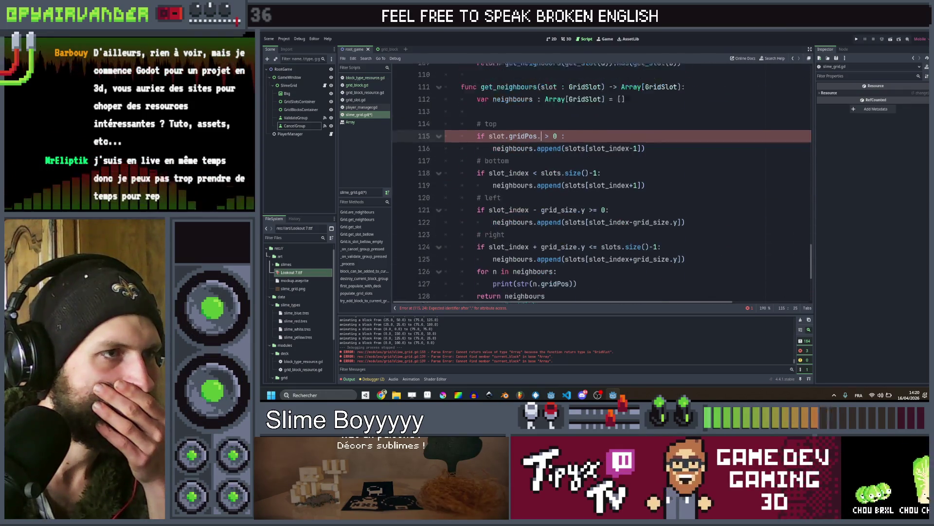
pyautogui.scroll(1, 588, 155)
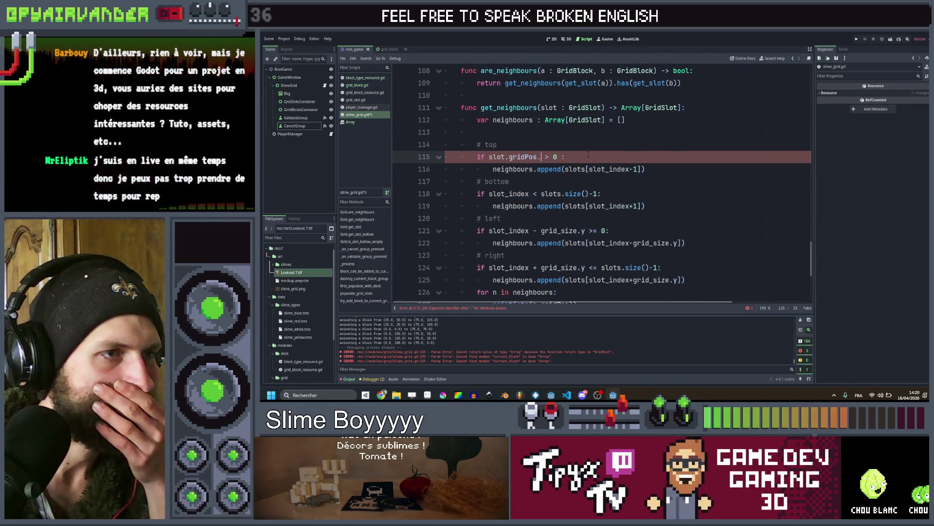
pyautogui.write('x')
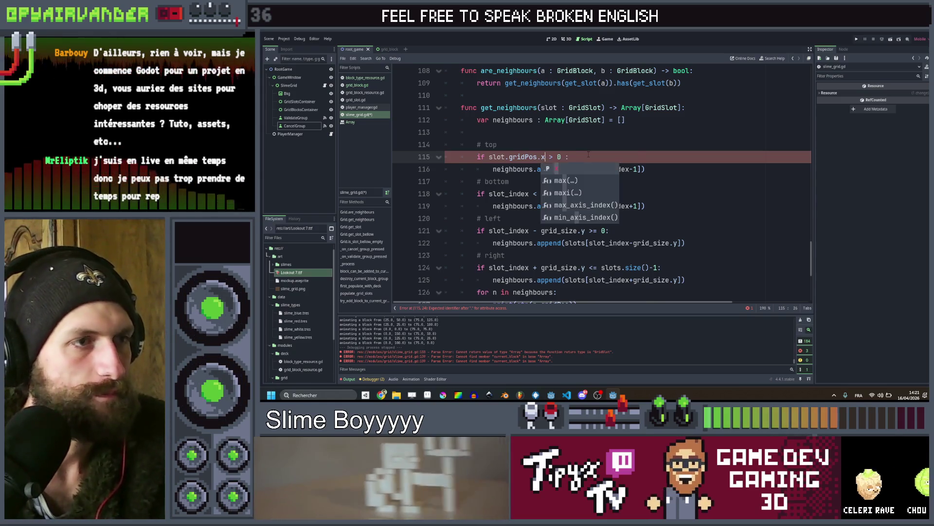
pyautogui.press('End')
pyautogui.press('Up')
pyautogui.press('Up')
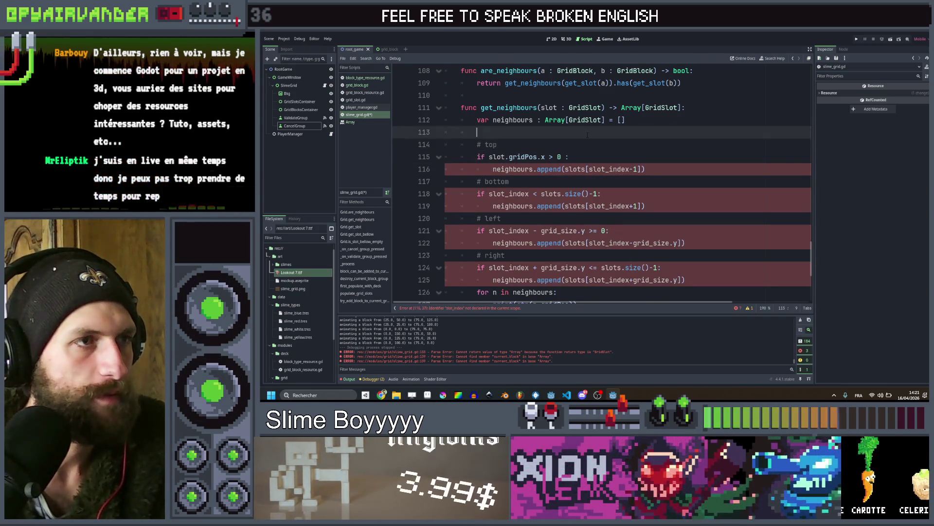
pyautogui.scroll(3, 583, 132)
pyautogui.moveTo(461, 169); pyautogui.dragTo(463, 145)
# Paste a copy of get_slot below it and rename the copy get_slot_at_position
pyautogui.click(461, 169)
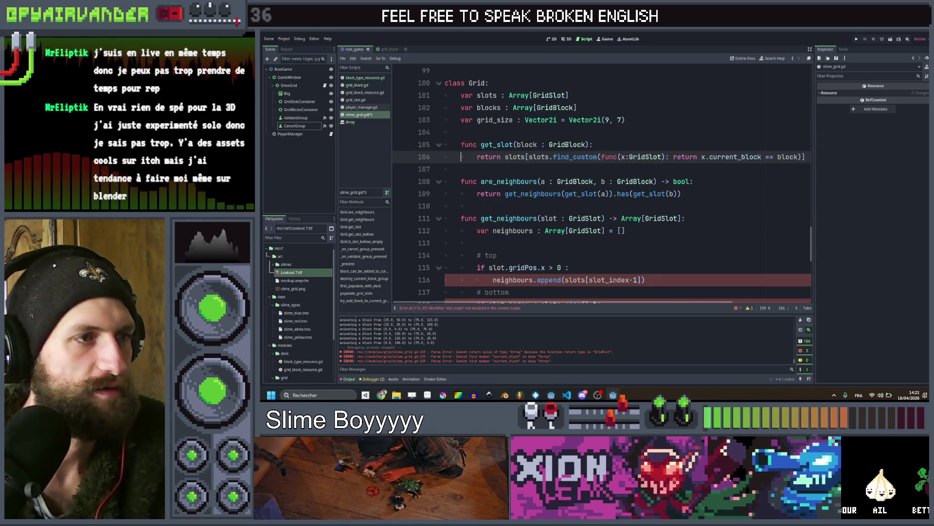
pyautogui.press('Return')
pyautogui.hotkey('ctrl', 'v')
pyautogui.click(513, 181)
pyautogui.write('_from')
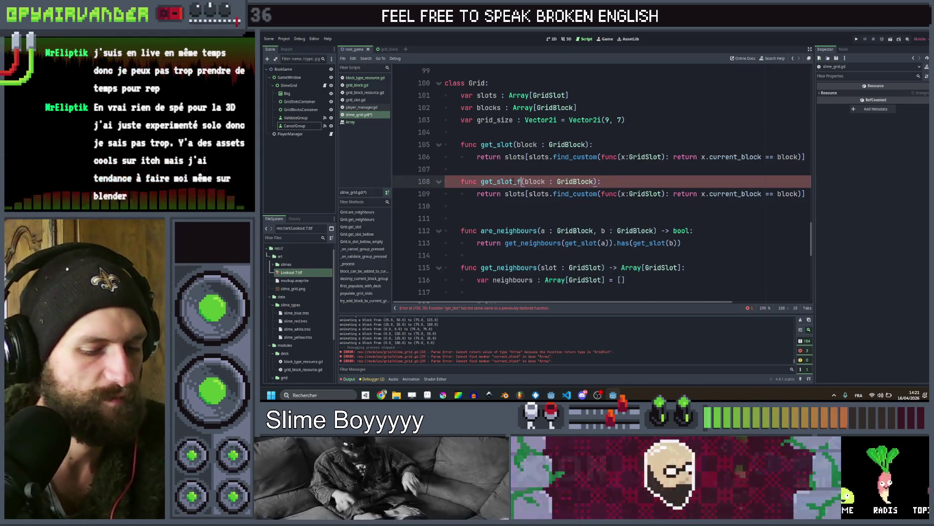
pyautogui.write('_position')
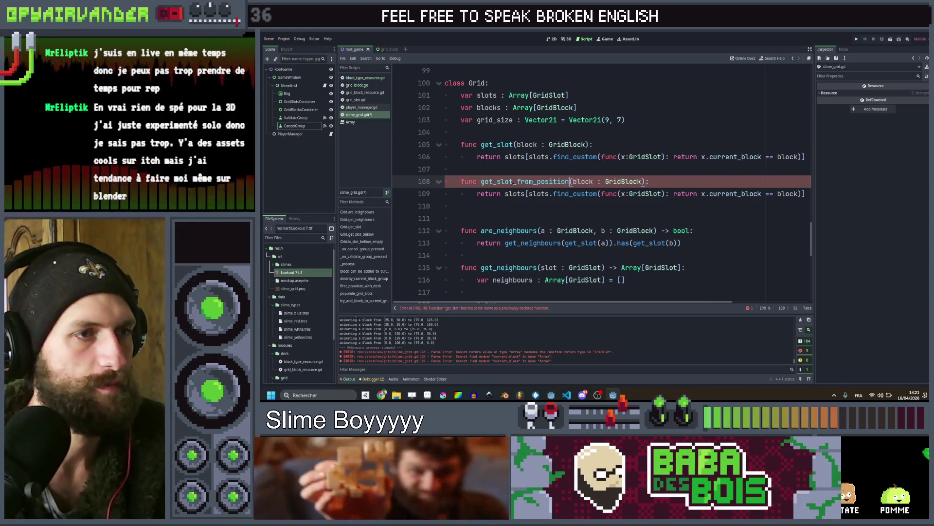
pyautogui.hotkey('ctrl', 'Right')
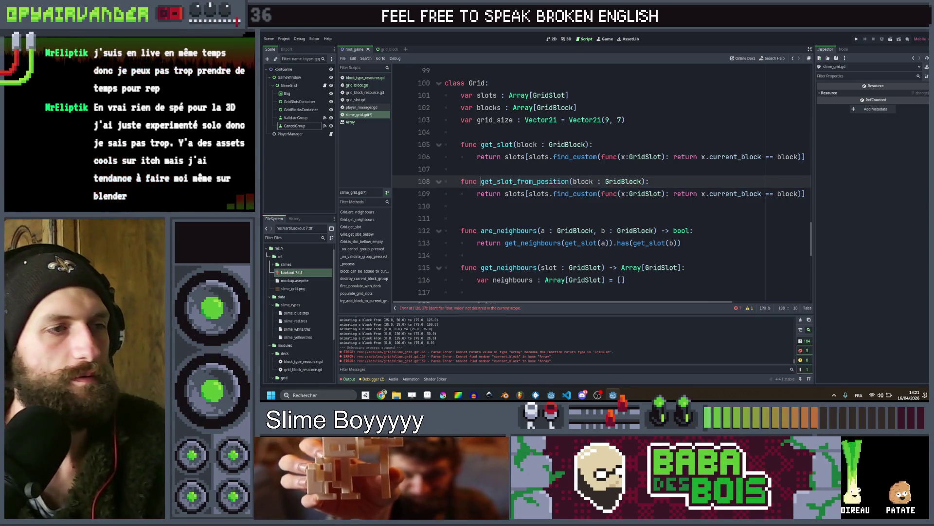
pyautogui.click(537, 181)
pyautogui.press('BackSpace')
pyautogui.press('BackSpace')
pyautogui.press('BackSpace')
pyautogui.press('BackSpace')
pyautogui.press('BackSpace')
pyautogui.write('a')
# Replace the copy's block parameter with x : int, y : int
pyautogui.hotkey('ctrl', 'Left')
pyautogui.hotkey('shift', 'End')
pyautogui.write('x, y')
pyautogui.scroll(-1, 513, 183)
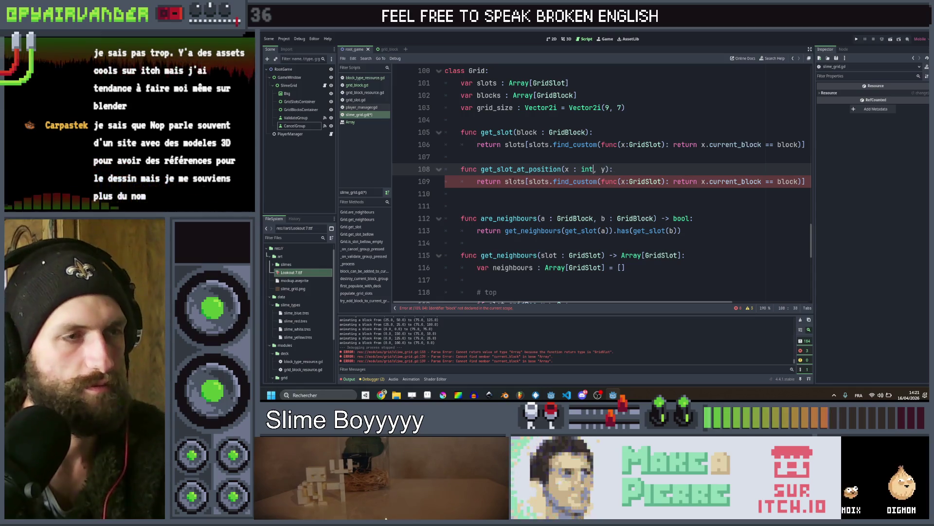
pyautogui.press('Right')
pyautogui.press('Right')
pyautogui.press('Right')
pyautogui.write(':')
pyautogui.press('Escape')
pyautogui.write('int')
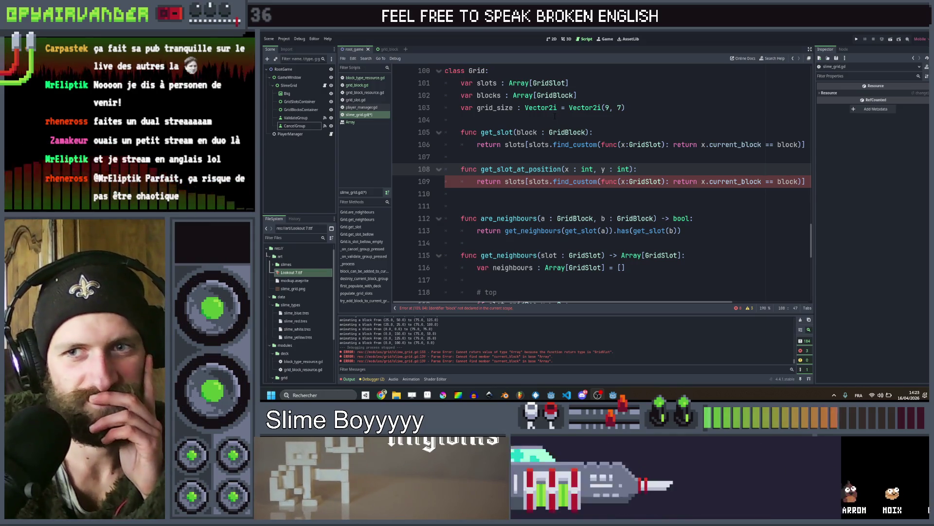
# Change the lookup condition on line 109 to gridPos == Vector2i(x, y)
pyautogui.click(638, 194)
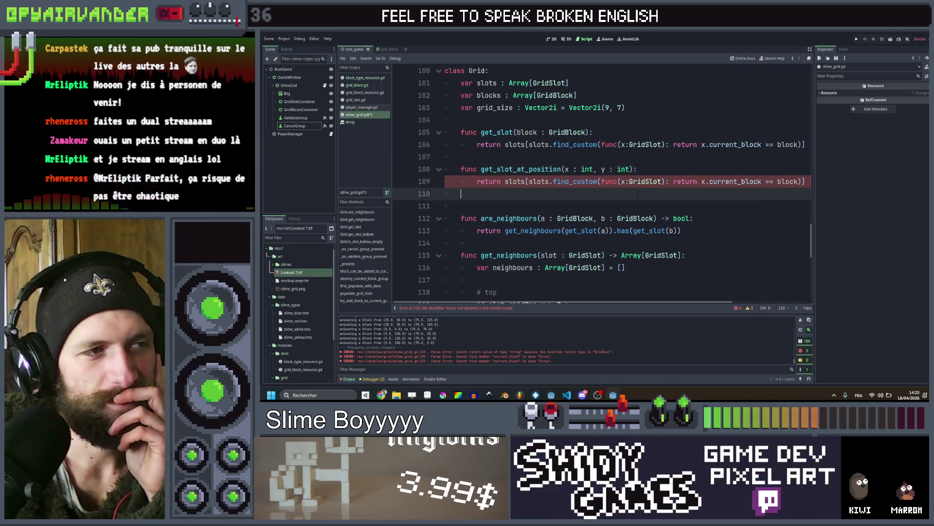
pyautogui.hscroll(3, 666, 189)
pyautogui.hscroll(-3, 634, 210)
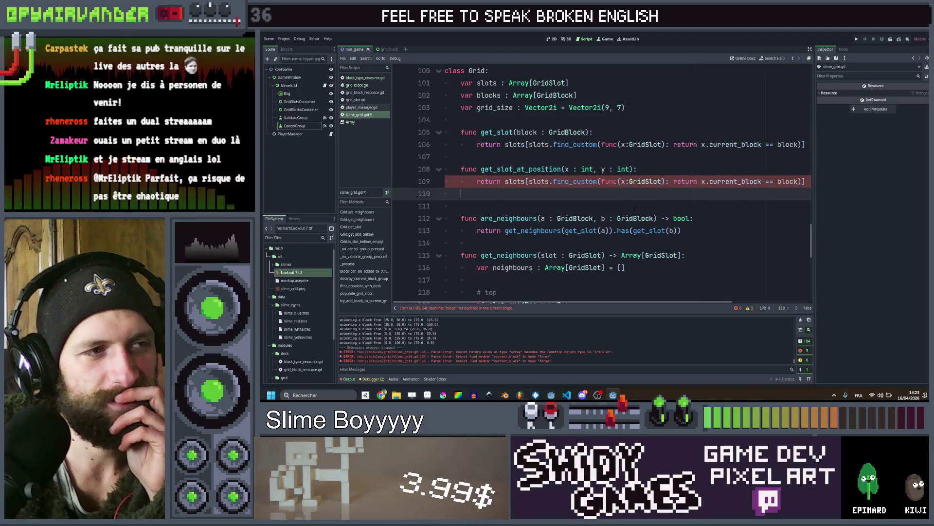
pyautogui.hscroll(4, 673, 191)
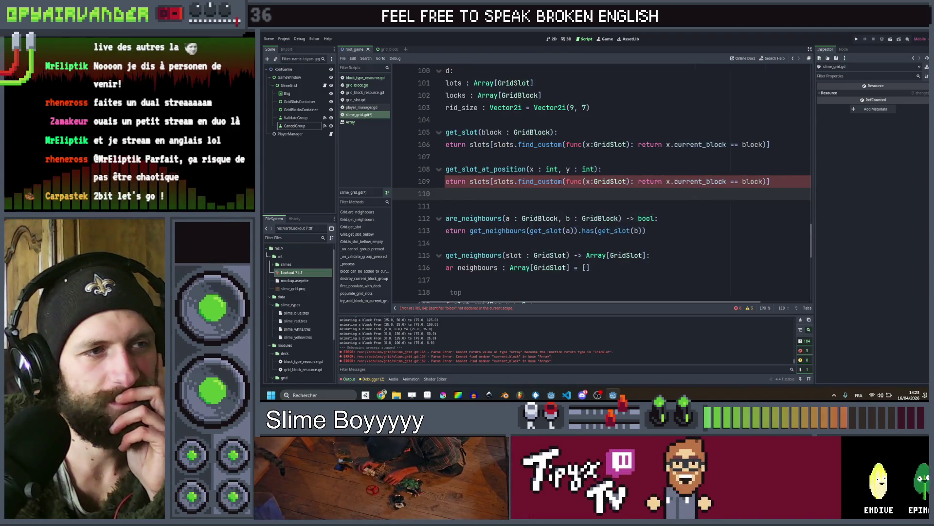
pyautogui.click(725, 182)
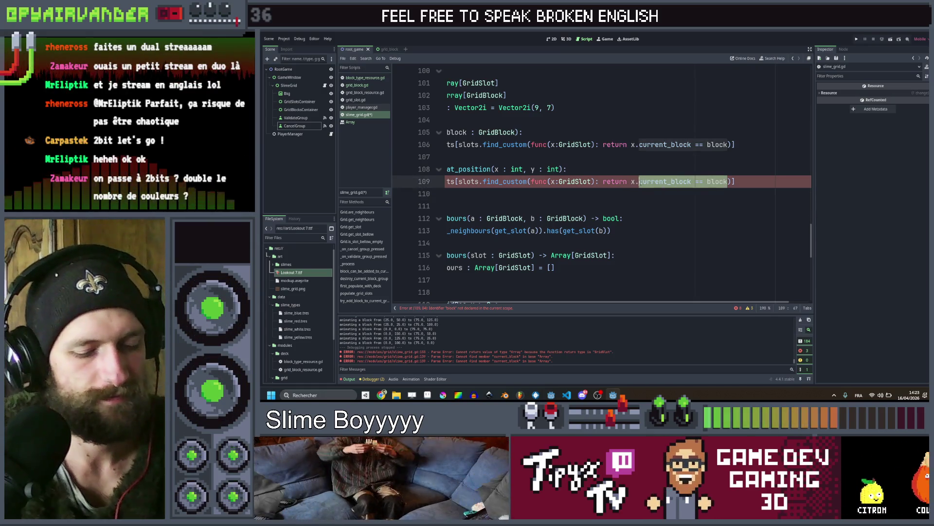
pyautogui.press('BackSpace')
pyautogui.write('gridPos')
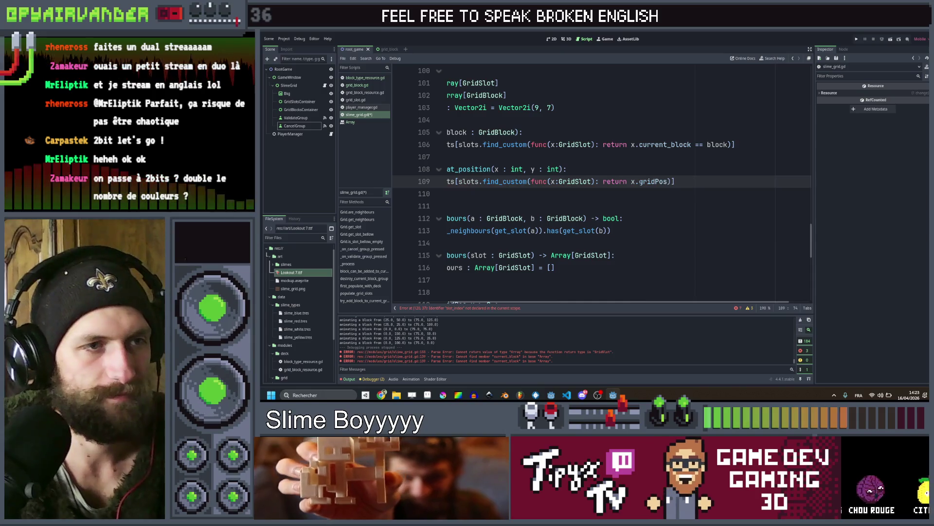
pyautogui.write(' == vec')
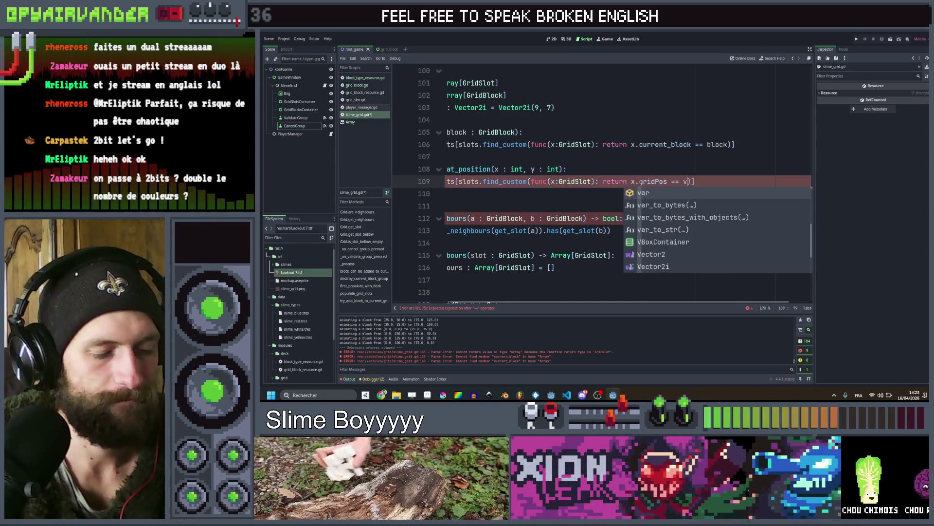
pyautogui.press('Down')
pyautogui.press('Return')
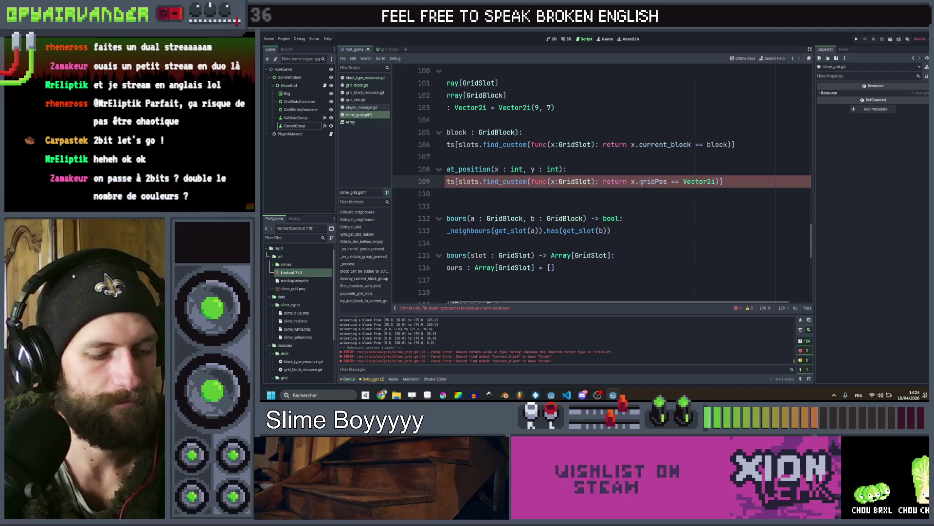
pyautogui.write('x, y)')
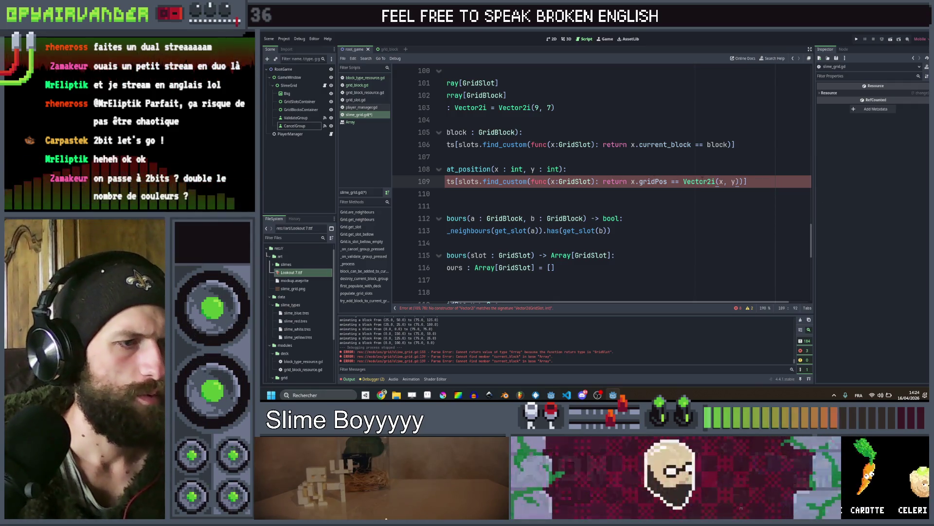
# Rename the lambda parameter to g so it compares g.gridPos, and save the script
pyautogui.hscroll(-2, 722, 168)
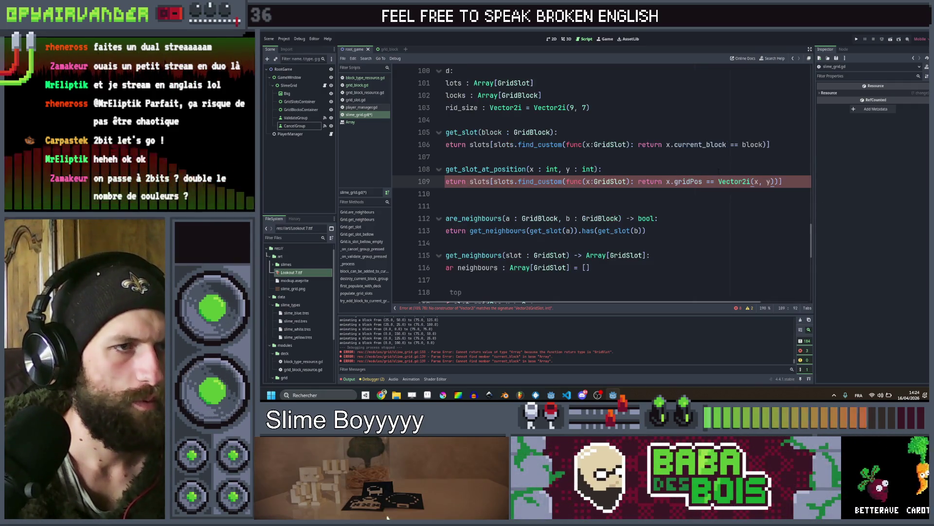
pyautogui.hscroll(-1, 731, 171)
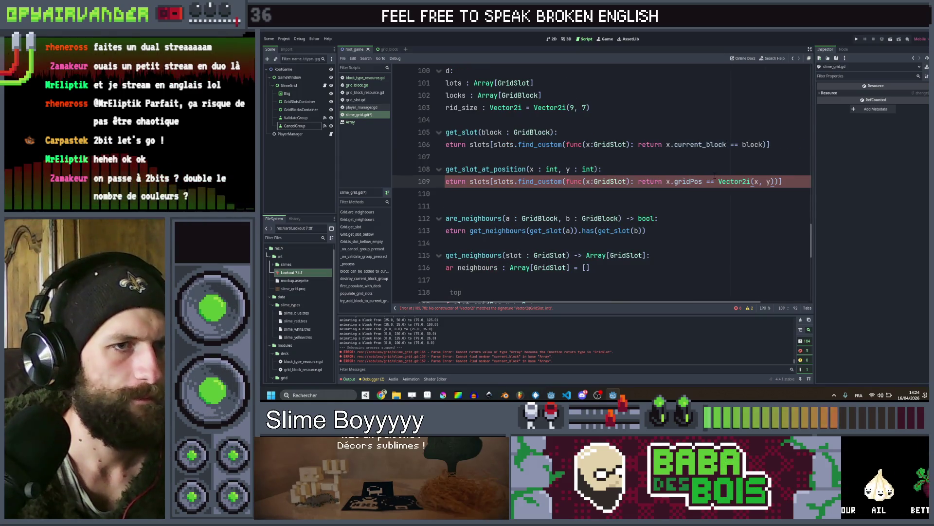
pyautogui.hscroll(1, 691, 179)
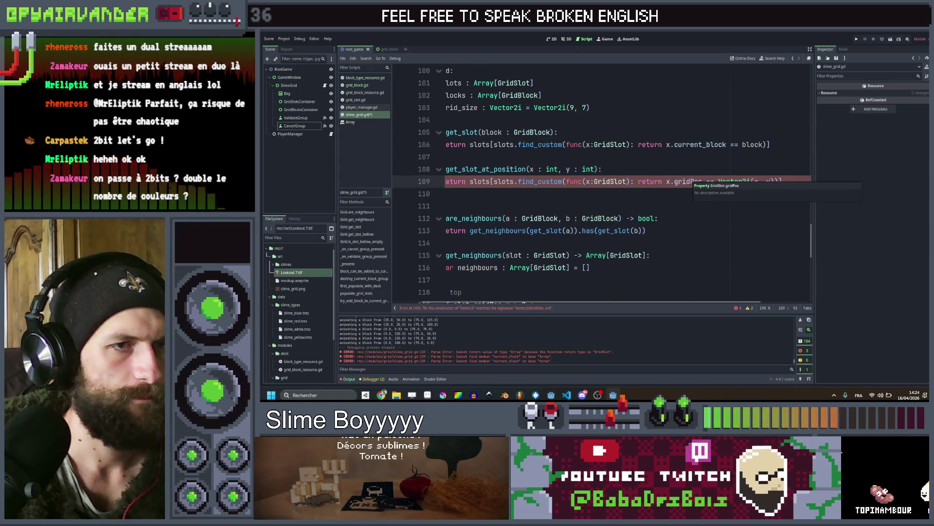
pyautogui.doubleClick(696, 181)
pyautogui.click(587, 182)
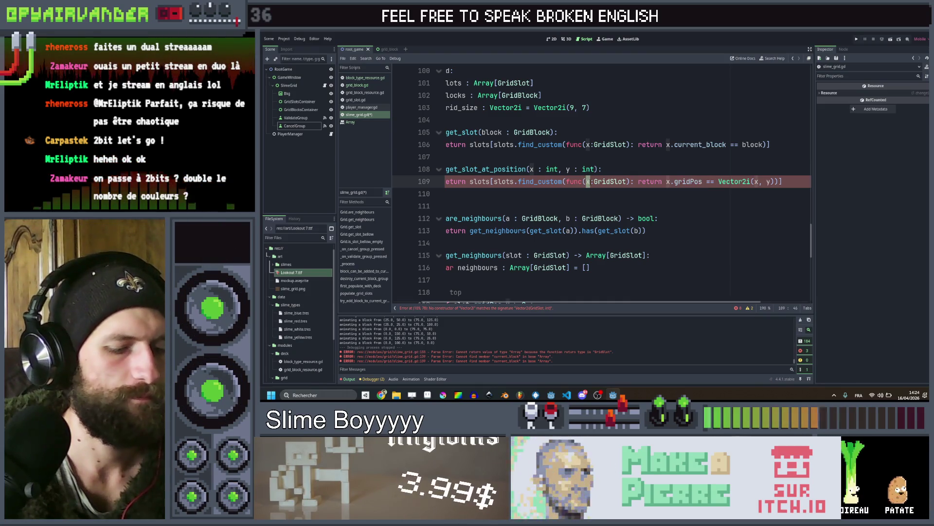
pyautogui.press('Delete')
pyautogui.write('g')
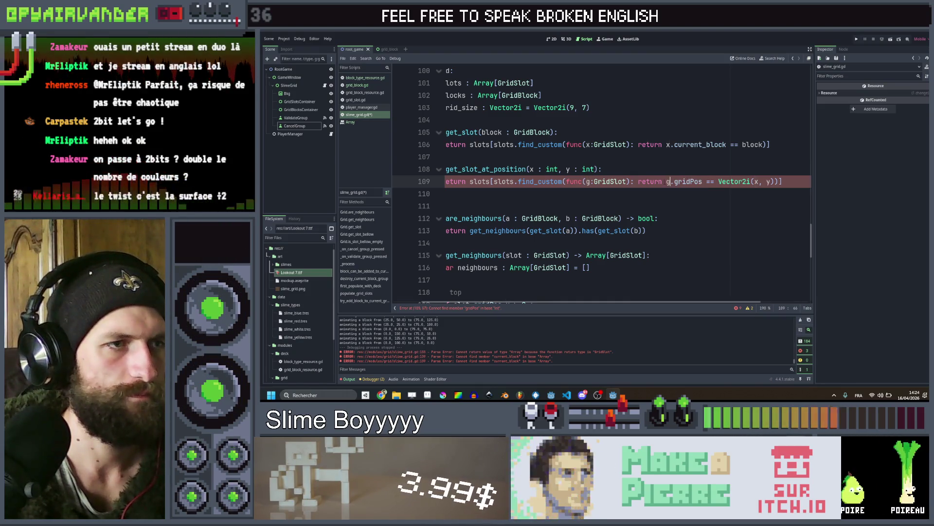
pyautogui.click(667, 160)
pyautogui.hotkey('ctrl', 's')
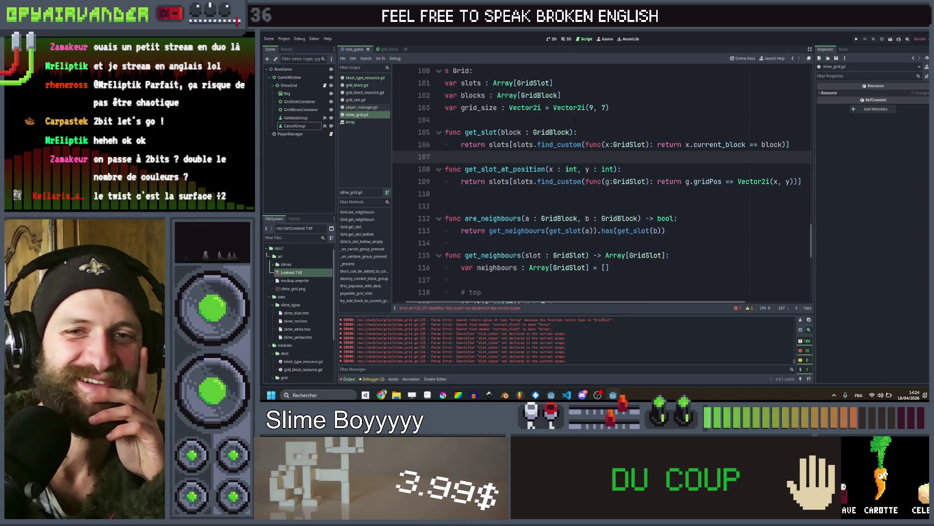
pyautogui.hscroll(-1, 575, 119)
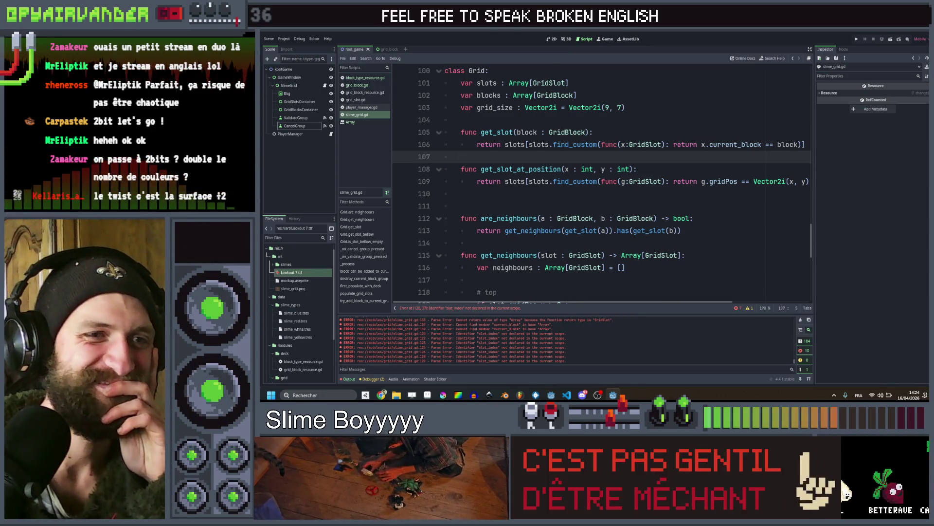
pyautogui.scroll(-2, 602, 185)
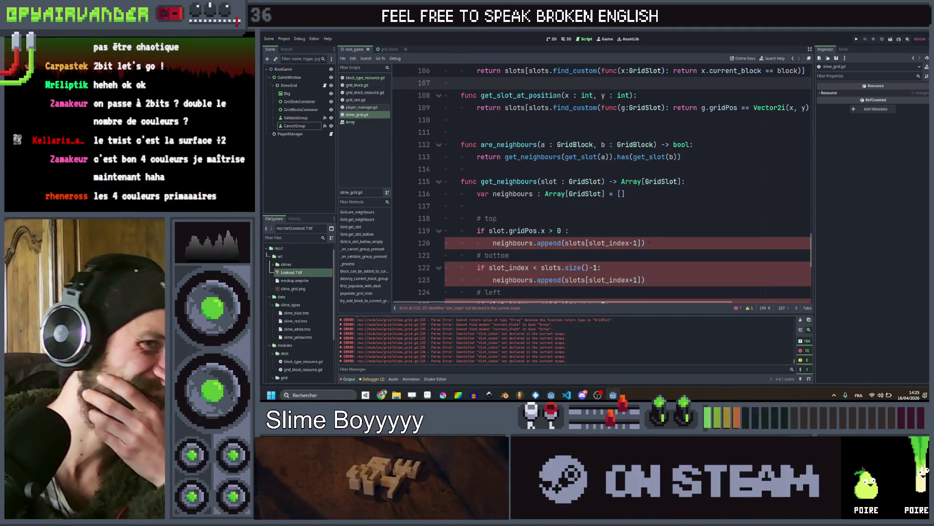
pyautogui.scroll(2, 649, 240)
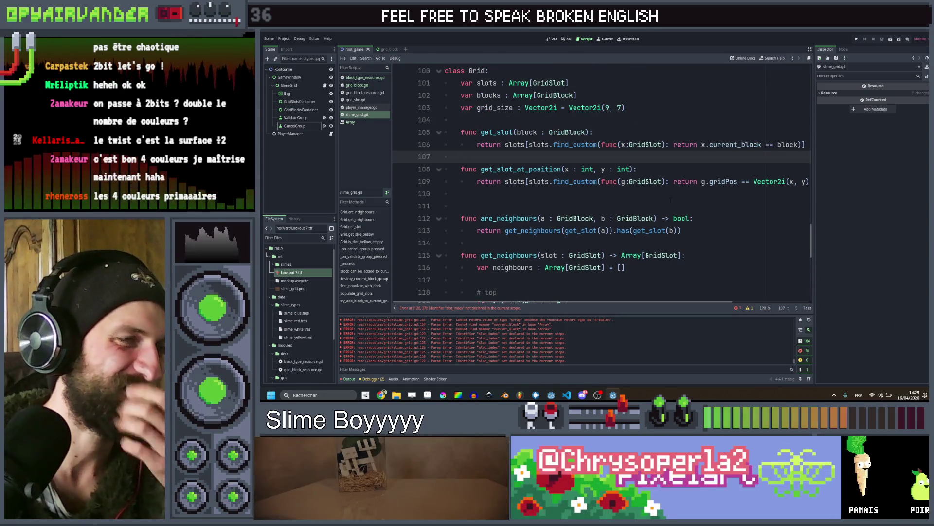
pyautogui.scroll(1, 670, 198)
pyautogui.hscroll(3, 668, 199)
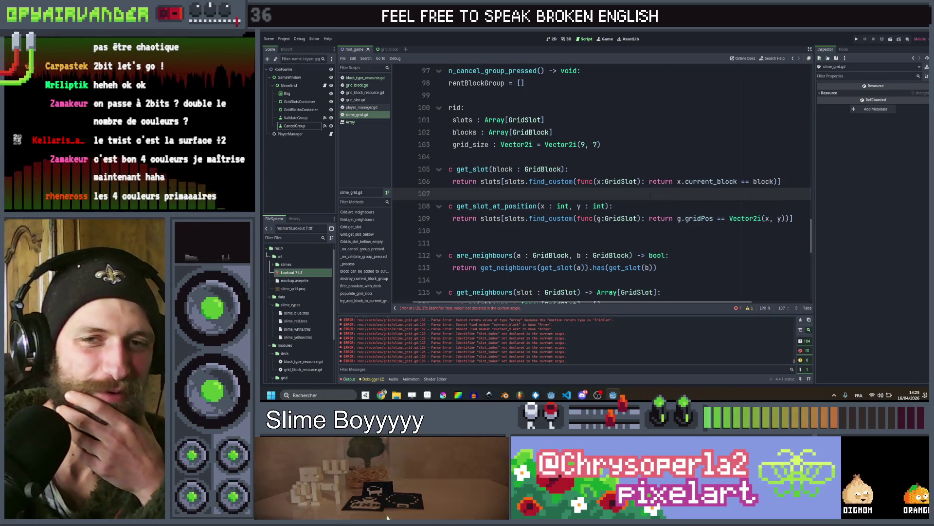
pyautogui.hscroll(-3, 647, 195)
pyautogui.scroll(-3, 618, 179)
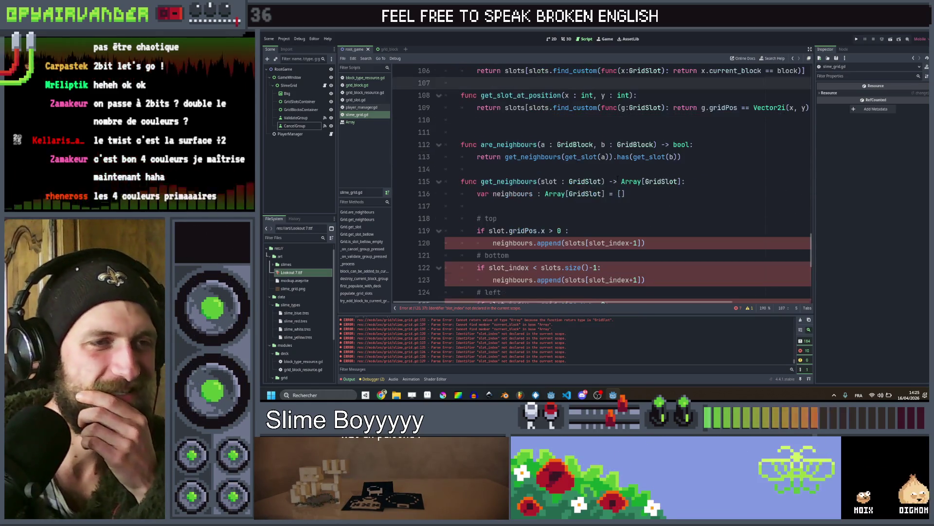
pyautogui.scroll(-2, 617, 179)
pyautogui.scroll(1, 609, 192)
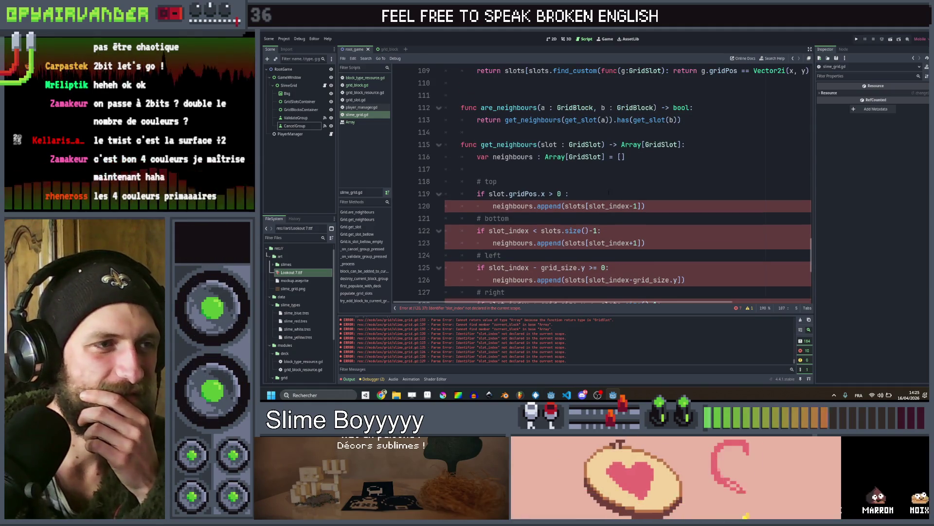
# Replace slots[slot_index-1] on line 120 with get_slot_at_position(slot.gridPos)
pyautogui.click(609, 193)
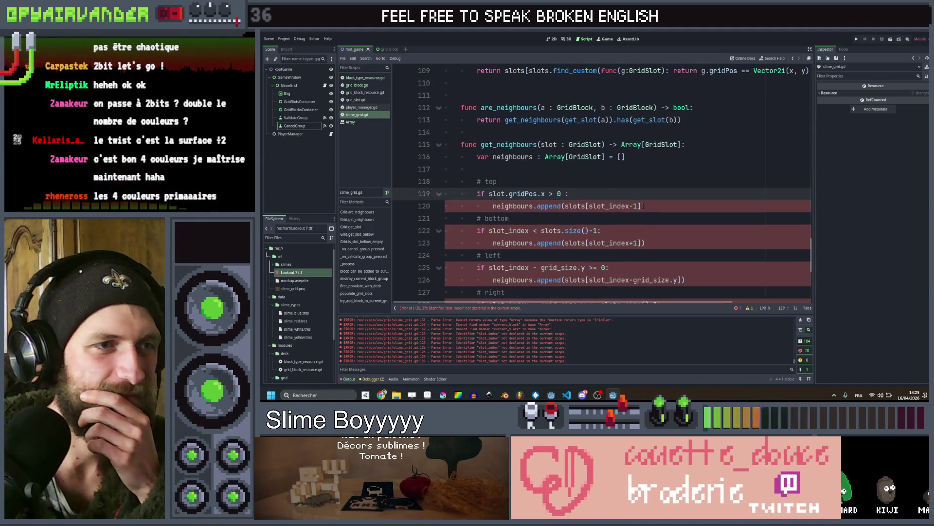
pyautogui.moveTo(643, 206); pyautogui.dragTo(558, 206)
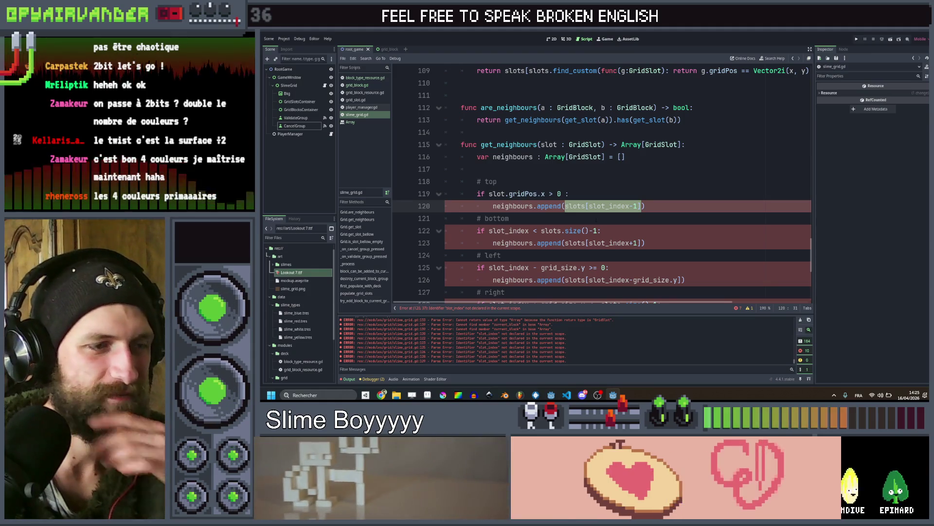
pyautogui.press('BackSpace')
pyautogui.write('get')
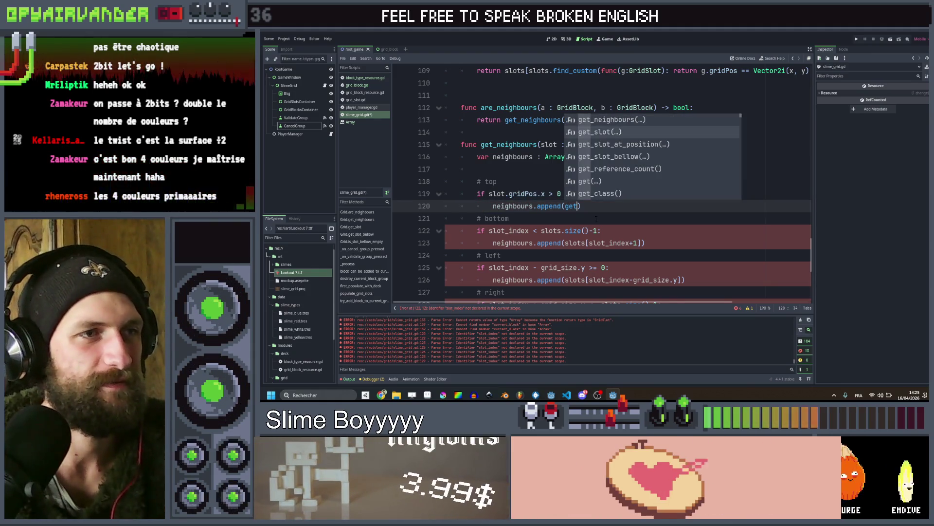
pyautogui.press('Down')
pyautogui.press('Return')
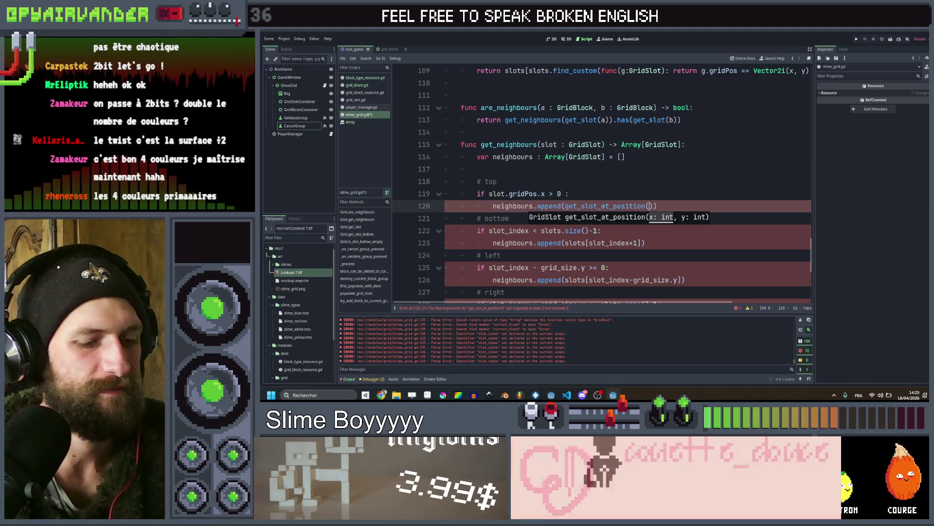
pyautogui.write('slo')
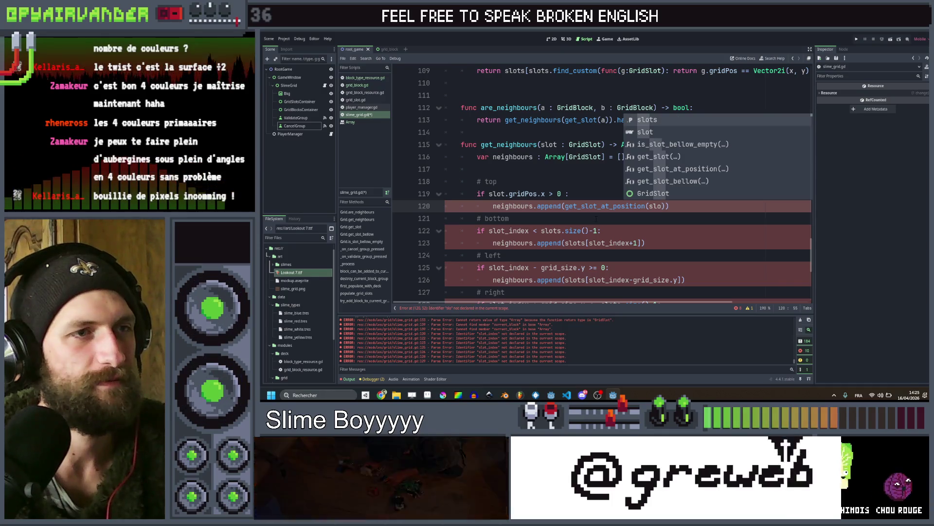
pyautogui.press('Return')
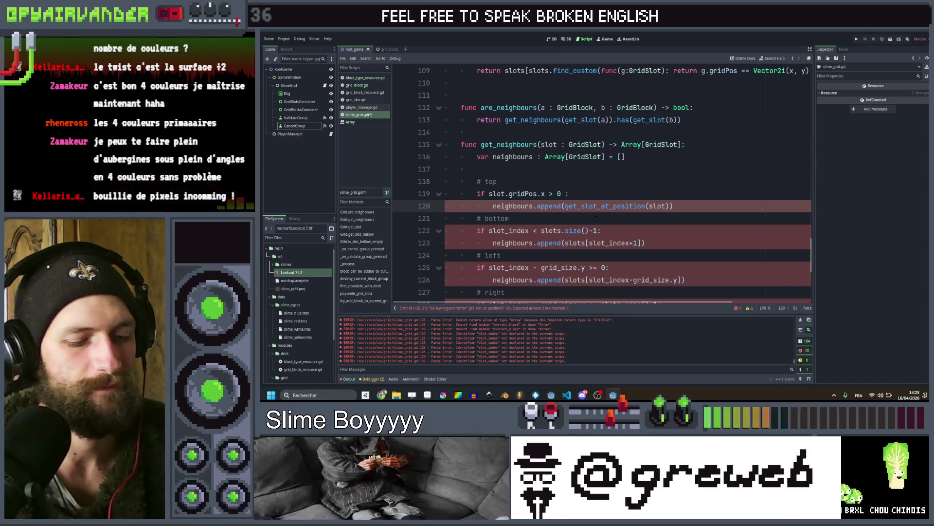
pyautogui.write('.gridPos')
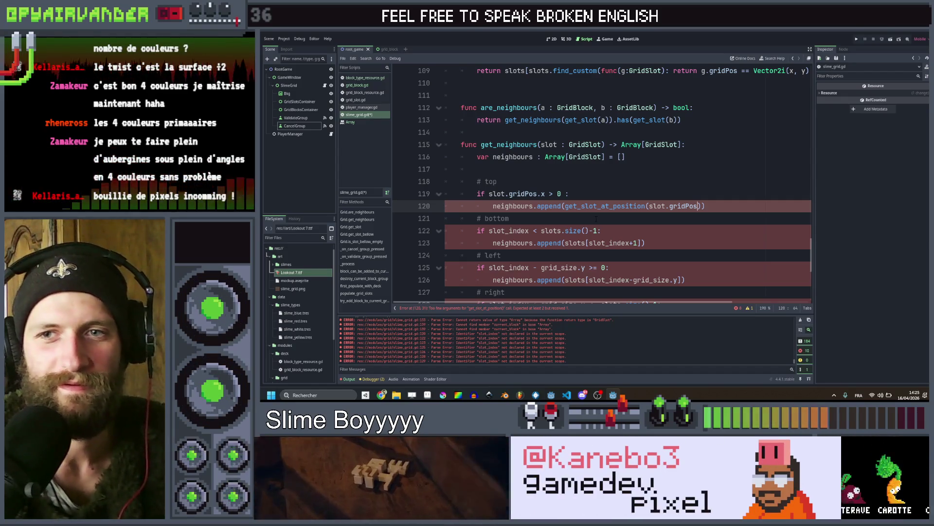
pyautogui.scroll(3, 597, 219)
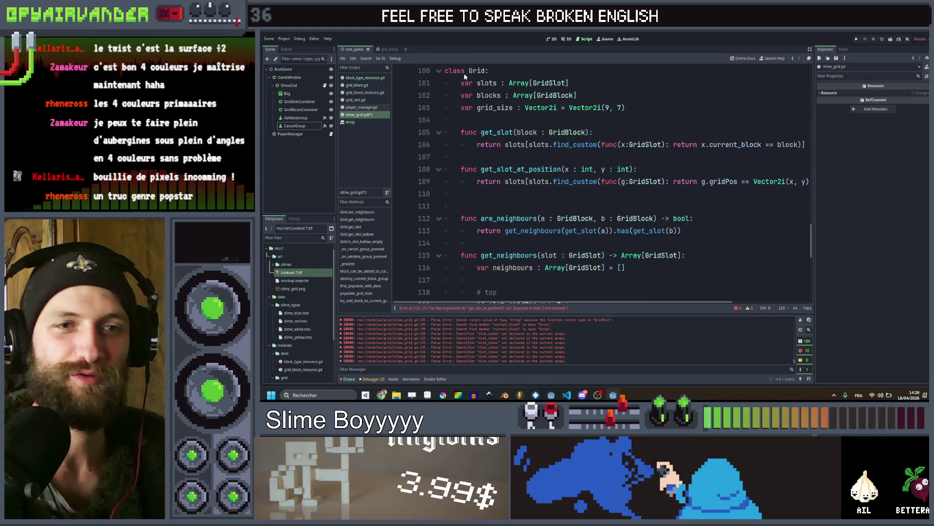
pyautogui.scroll(-2, 603, 185)
# Make the top-neighbour call's first argument slot.gridPos.x +1
pyautogui.scroll(-2, 607, 237)
pyautogui.scroll(2, 606, 236)
pyautogui.click(593, 231)
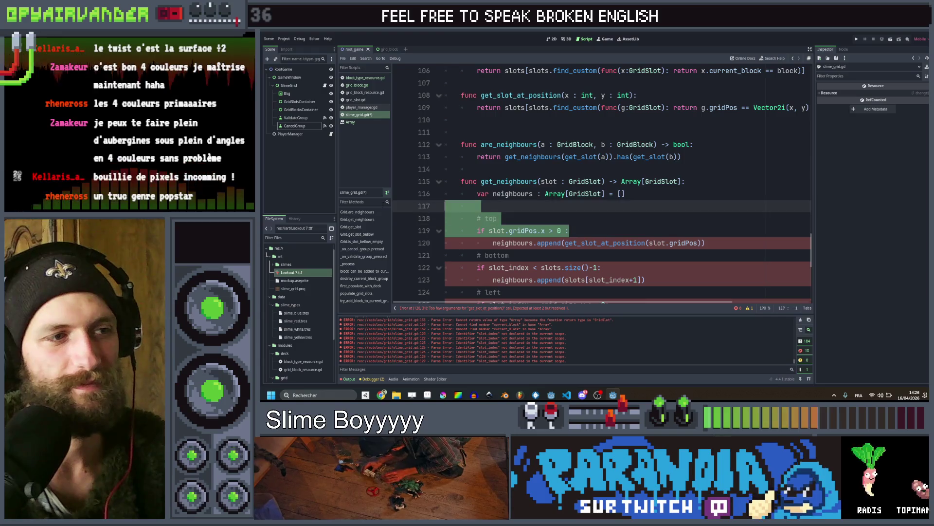
pyautogui.moveTo(705, 242); pyautogui.dragTo(478, 244)
pyautogui.click(623, 231)
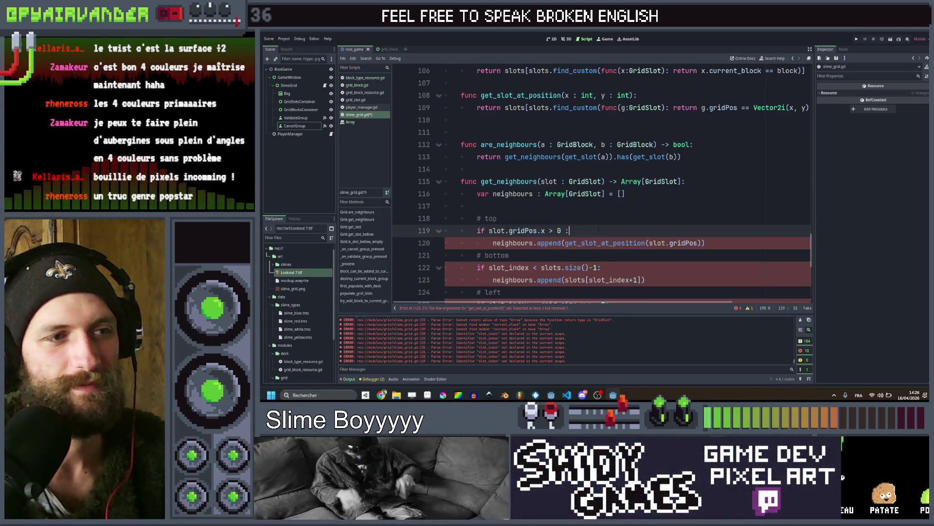
pyautogui.scroll(-1, 624, 224)
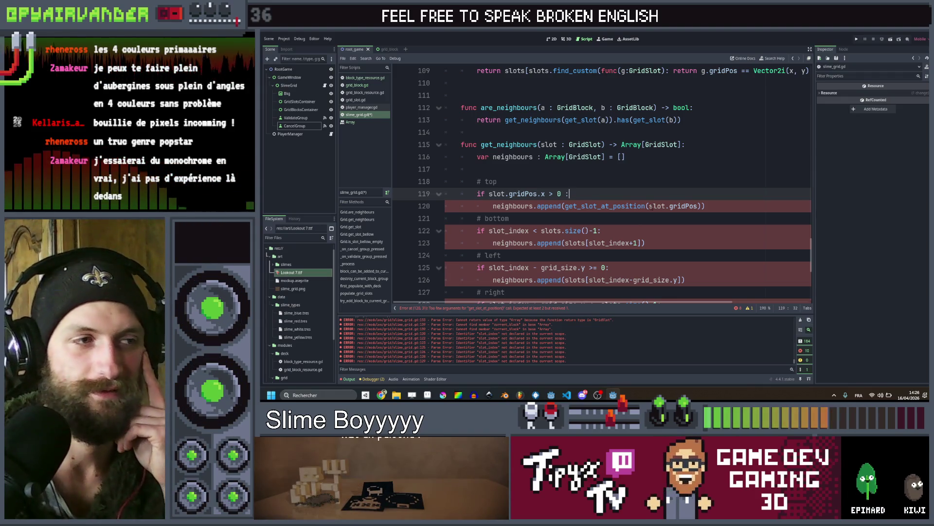
pyautogui.moveTo(705, 205)
pyautogui.mouseDown()
pyautogui.moveTo(486, 197)
pyautogui.moveTo(433, 208)
pyautogui.mouseUp()
pyautogui.hotkey('shift', 'Home')
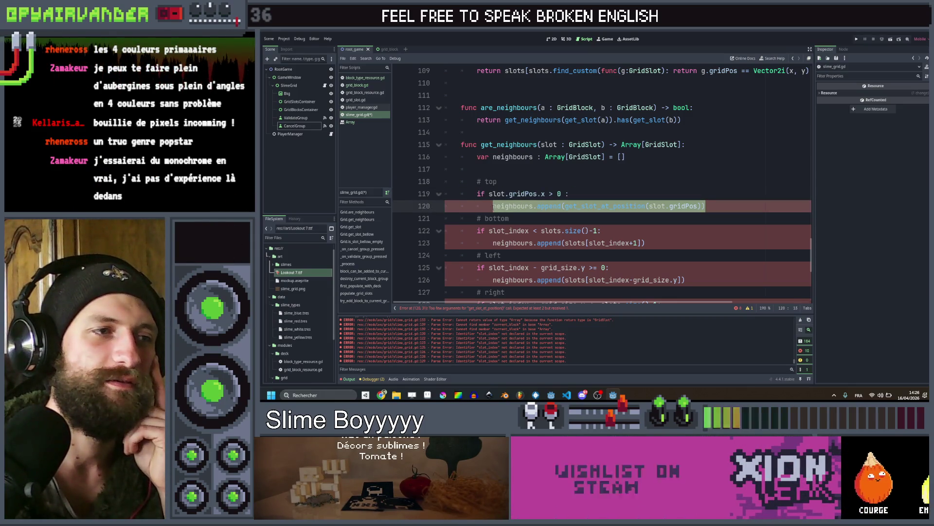
pyautogui.click(708, 206)
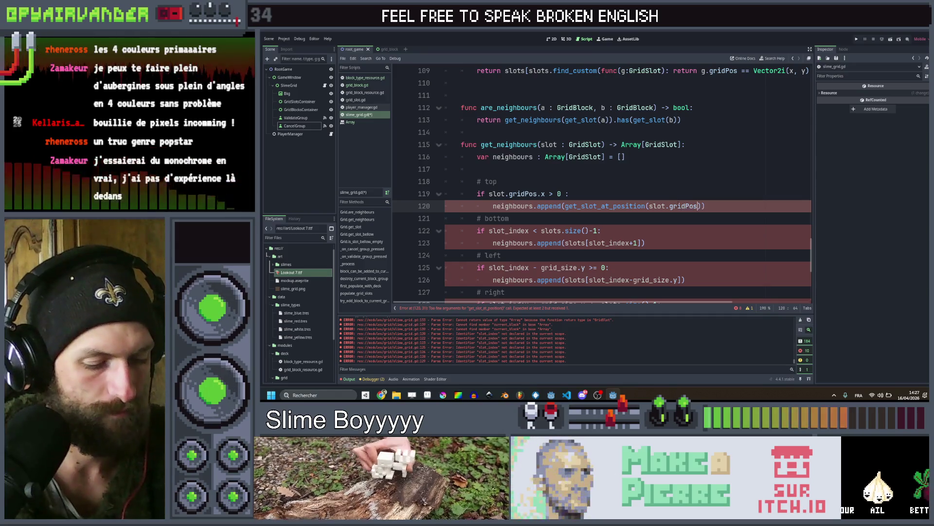
pyautogui.write('.x +1,')
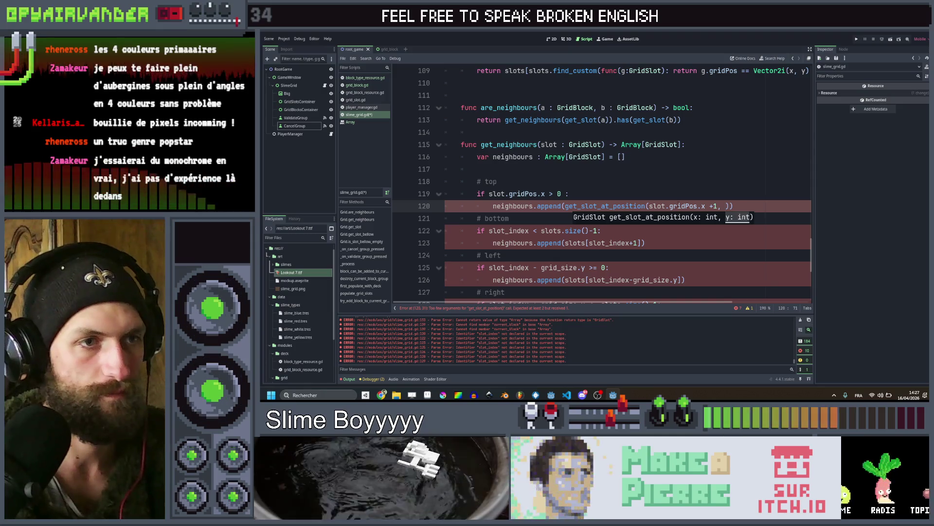
# Set the top-neighbour lookup arguments to slot.gridPos.x -1, slot.gridPos.y
pyautogui.click(705, 206)
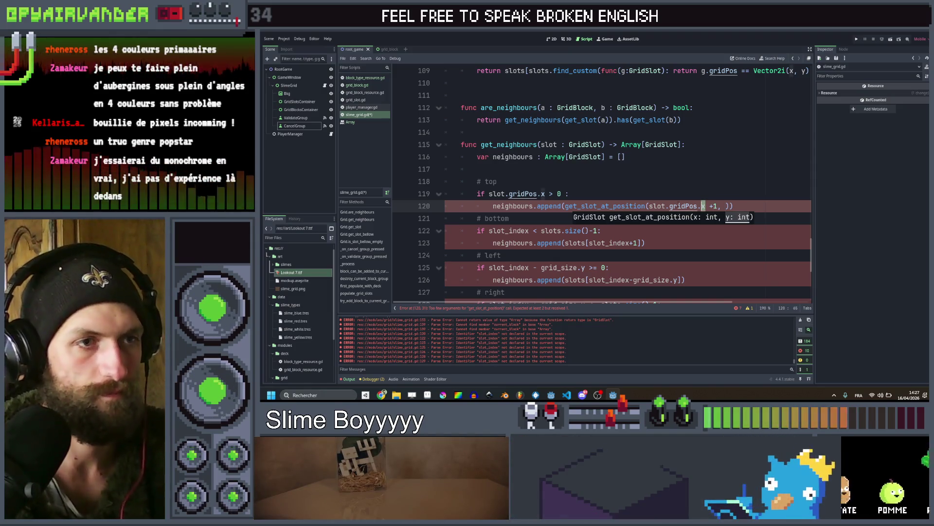
pyautogui.moveTo(705, 206); pyautogui.dragTo(649, 206)
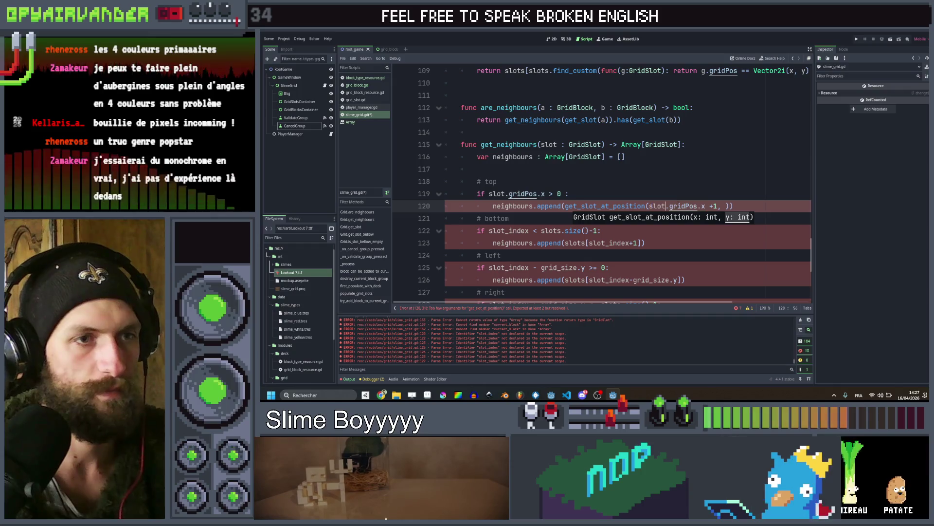
pyautogui.press('Right')
pyautogui.press('Right')
pyautogui.press('BackSpace')
pyautogui.write('-')
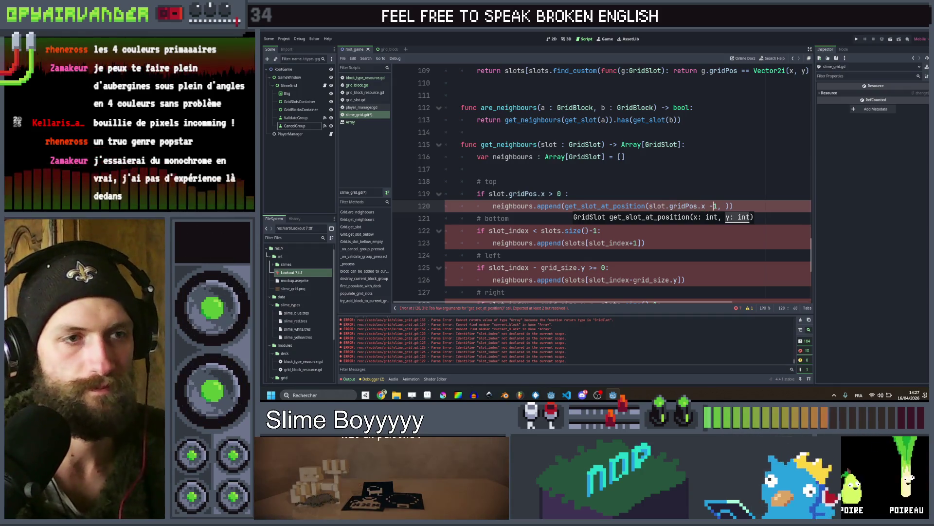
pyautogui.press('Right')
pyautogui.press('Right')
pyautogui.write('slot.gridPos.x')
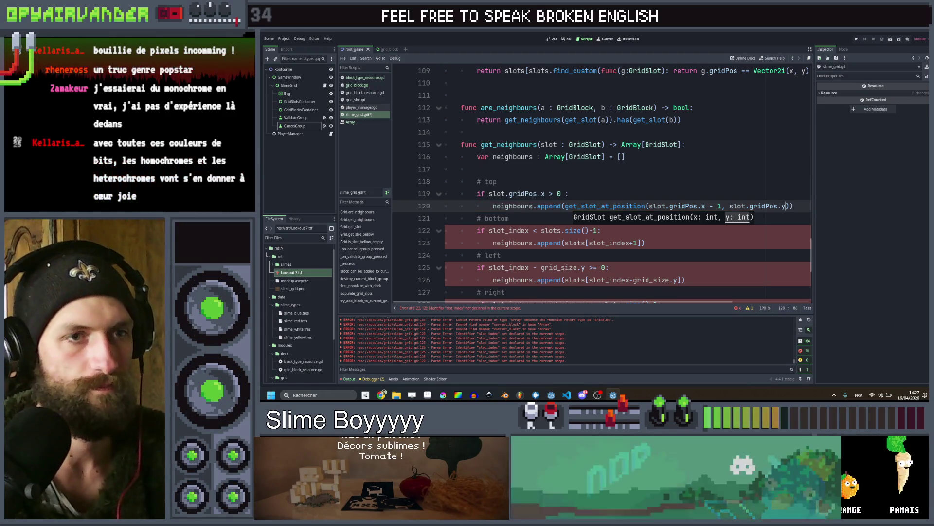
pyautogui.press('BackSpace')
pyautogui.write('y')
pyautogui.press('Up')
pyautogui.press('Up')
# Make the bottom check slot.gridPos.x < grid_size.x, appending get_slot_at_position(slot.gridPos.x + 1, slot.gridPos.y)
pyautogui.scroll(-1, 581, 197)
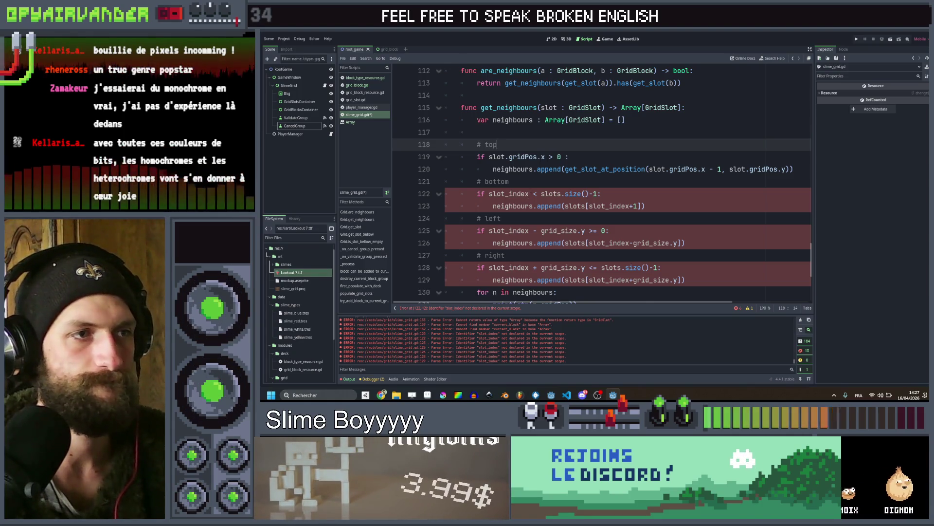
pyautogui.doubleClick(543, 157)
pyautogui.hotkey('ctrl', 'c')
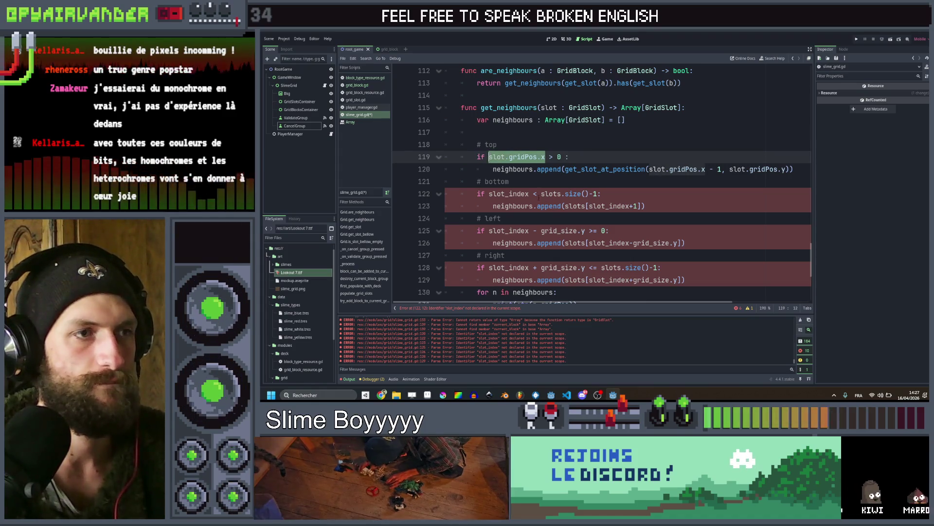
pyautogui.moveTo(529, 194); pyautogui.dragTo(485, 195)
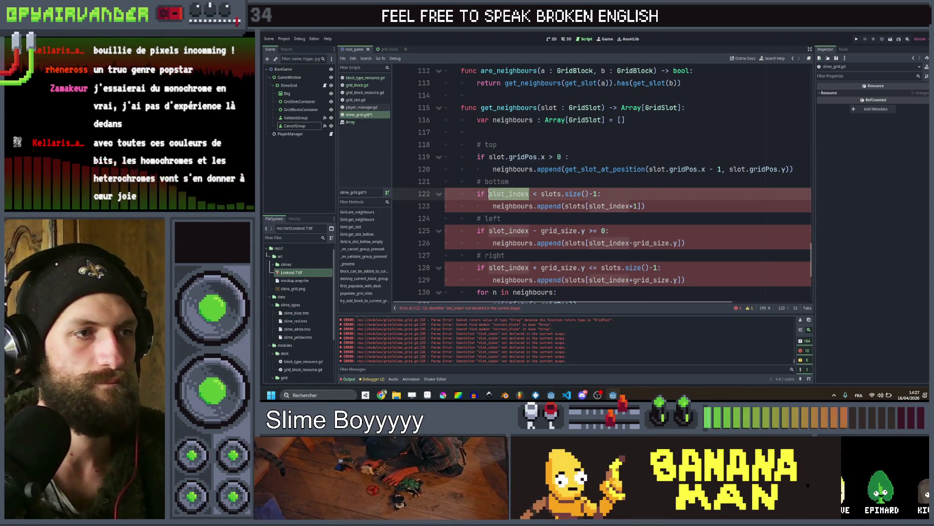
pyautogui.hotkey('ctrl', 'v')
pyautogui.moveTo(614, 193); pyautogui.dragTo(589, 193)
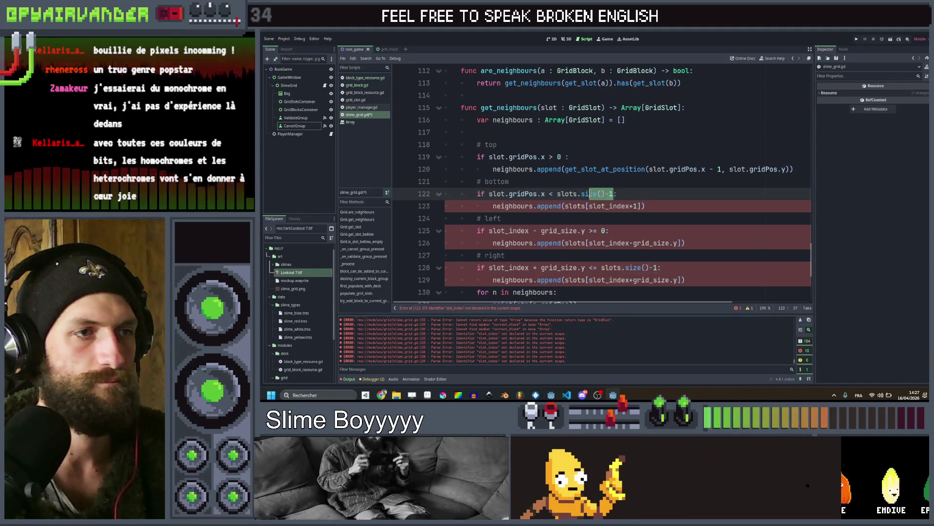
pyautogui.press('BackSpace')
pyautogui.press('BackSpace')
pyautogui.press('BackSpace')
pyautogui.write('gri')
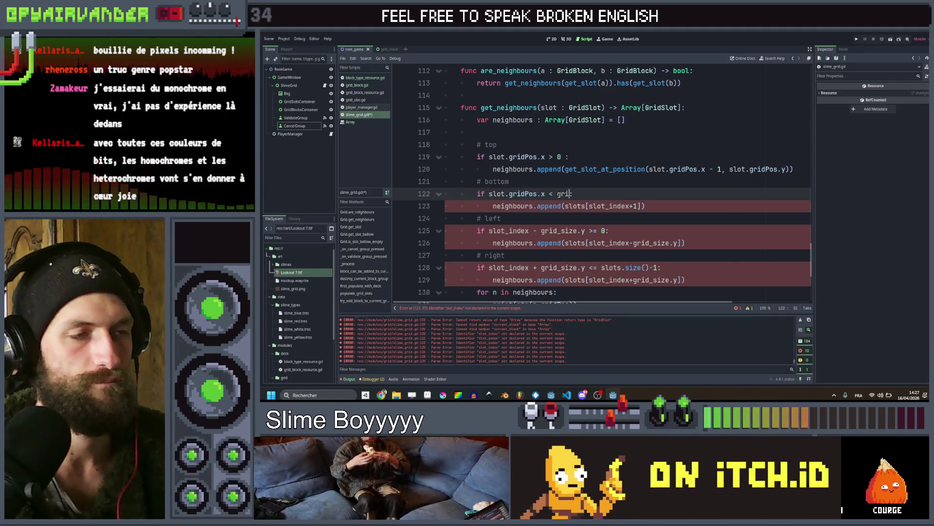
pyautogui.write('d_size.x')
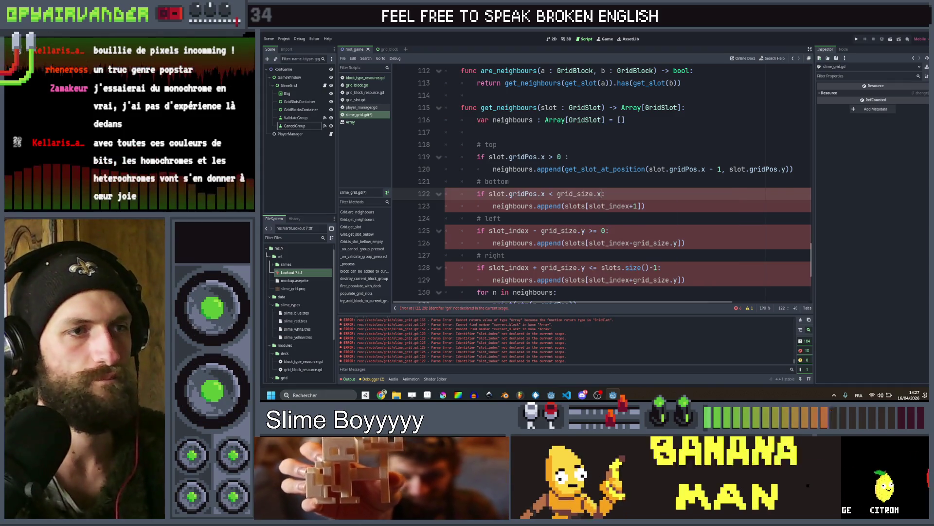
pyautogui.moveTo(799, 169); pyautogui.dragTo(493, 169)
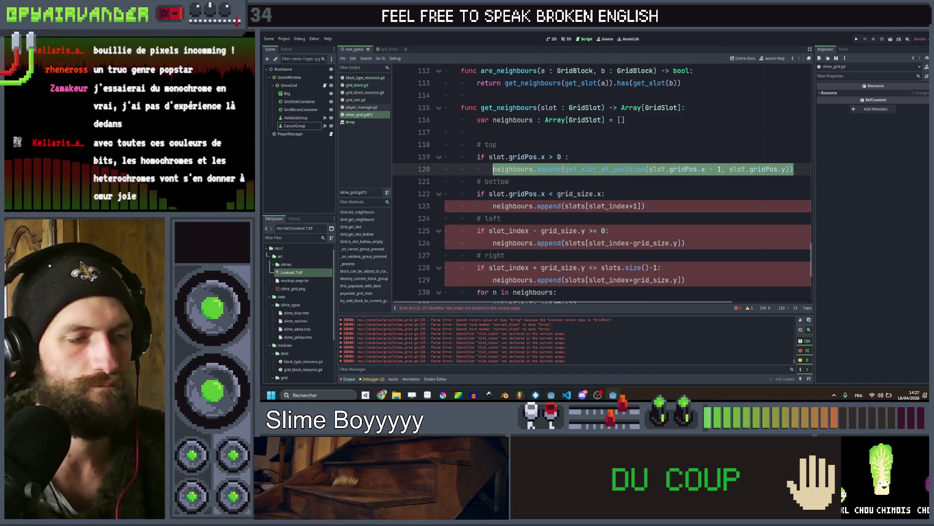
pyautogui.moveTo(667, 205); pyautogui.dragTo(493, 206)
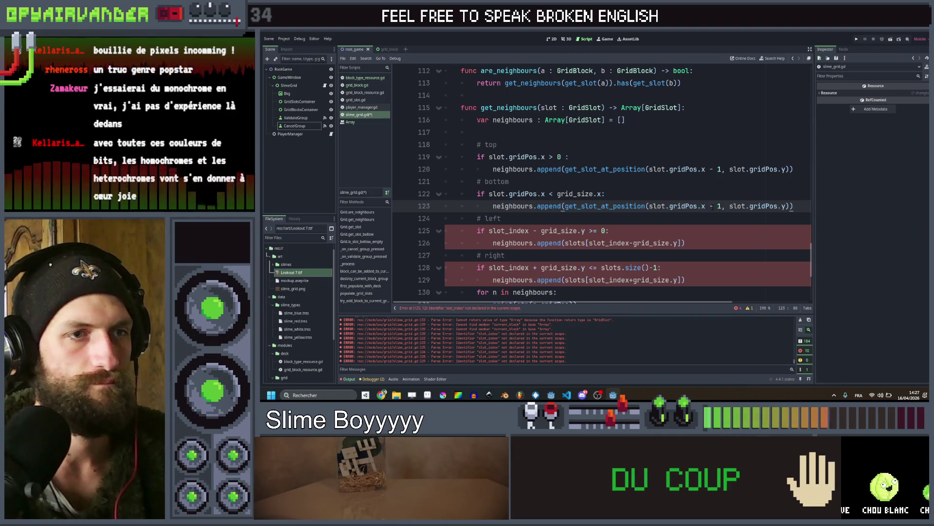
pyautogui.write('+')
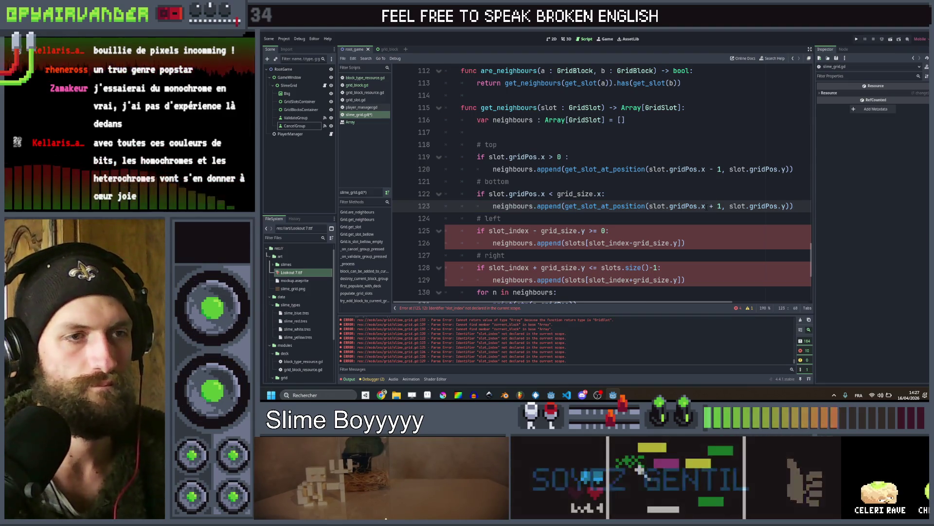
pyautogui.scroll(-1, 524, 182)
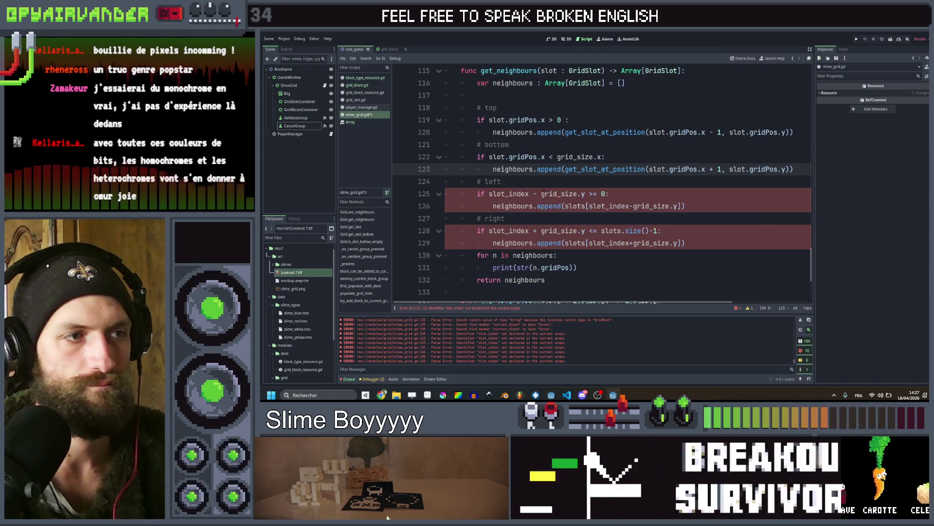
# Change the left-neighbour condition to slot.gridPos.y > 0
pyautogui.moveTo(545, 156)
pyautogui.mouseDown()
pyautogui.moveTo(478, 157)
pyautogui.moveTo(489, 157)
pyautogui.mouseUp()
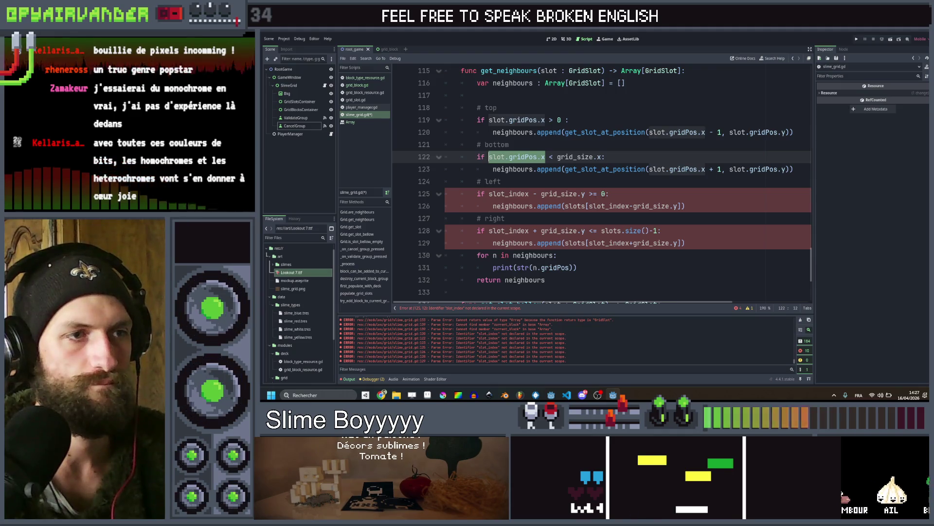
pyautogui.hotkey('ctrl', 'c')
pyautogui.moveTo(599, 193); pyautogui.dragTo(489, 193)
pyautogui.hotkey('ctrl', 'v')
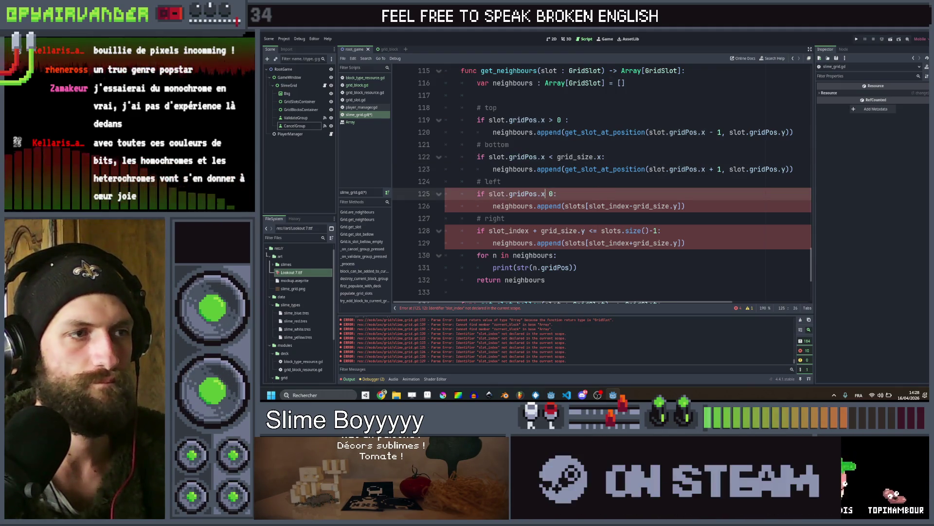
pyautogui.write('>')
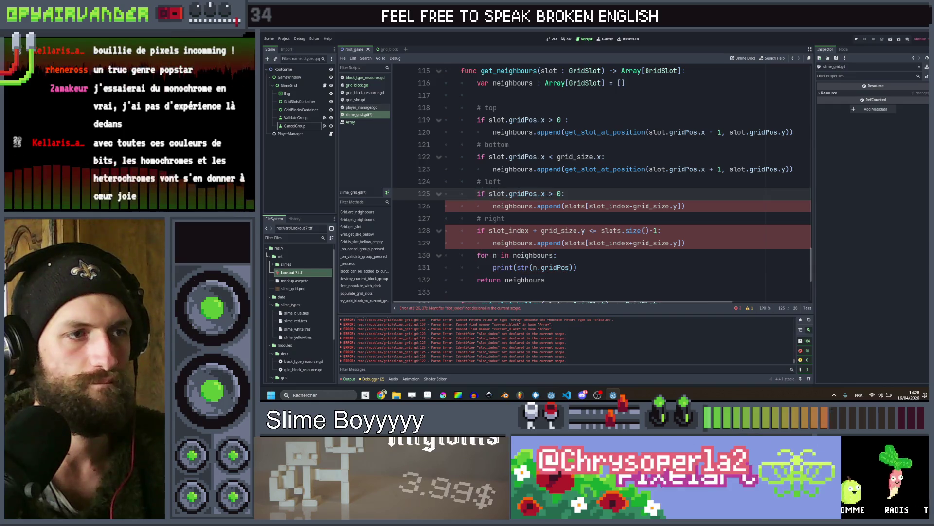
pyautogui.click(547, 194)
pyautogui.press('BackSpace')
pyautogui.write('y')
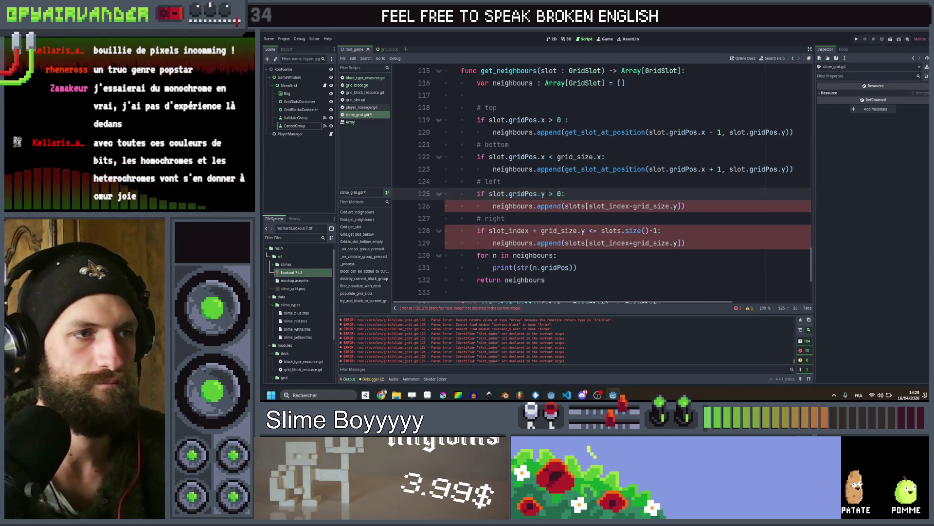
pyautogui.moveTo(794, 132); pyautogui.dragTo(669, 131)
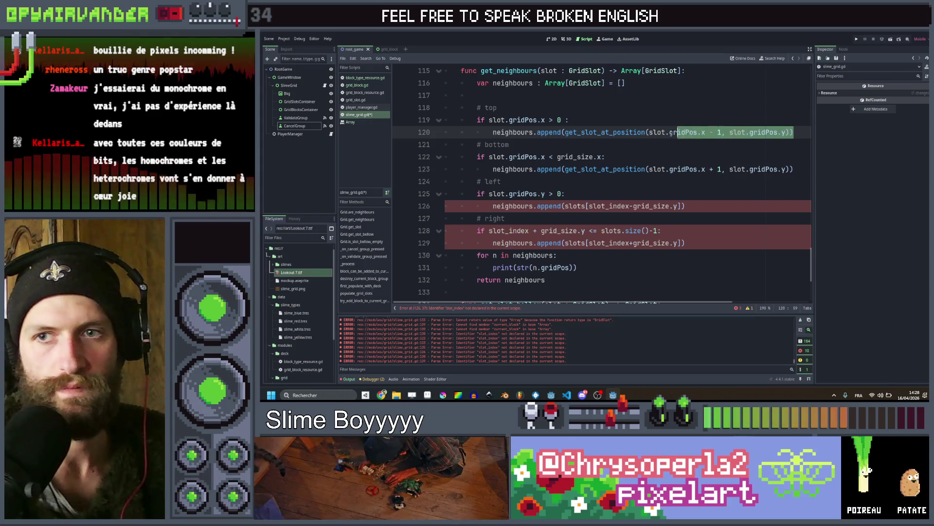